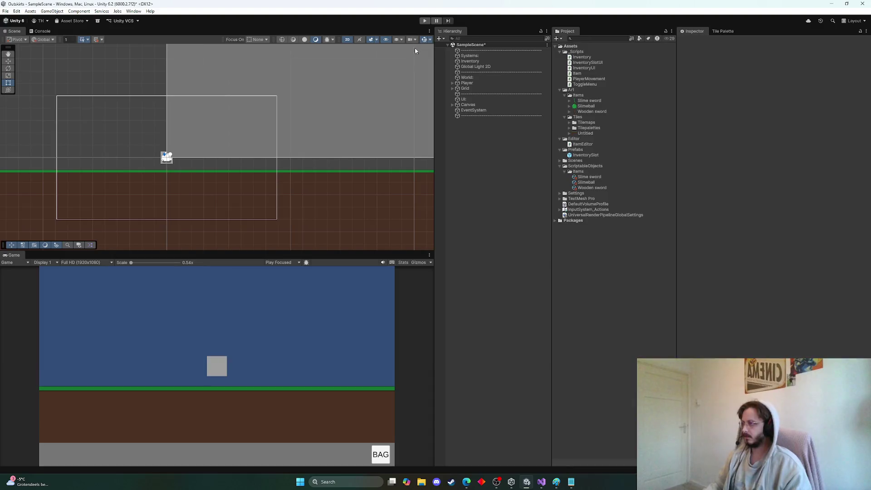
Step: Deactivate the Canvas object so the BAG button no longer shows in the Game view
scroll(317, 160, "down", 2)
scroll(224, 152, "up", 1)
left_click(468, 105)
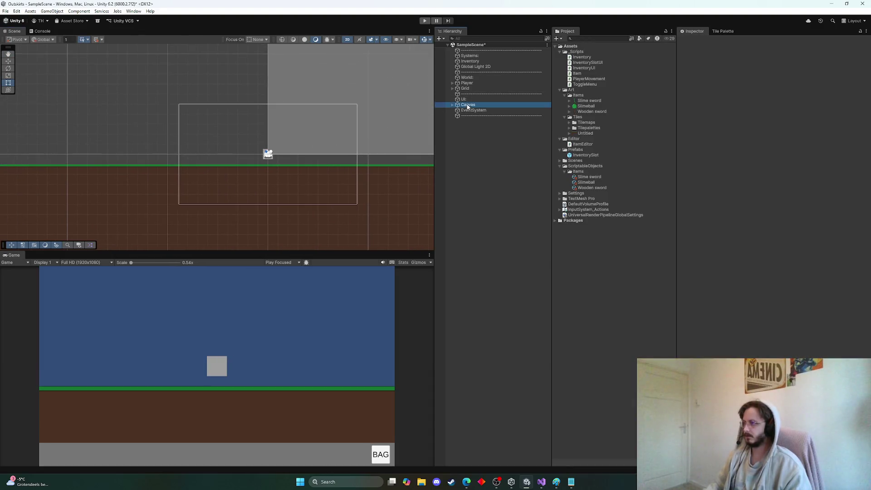
left_click(694, 41)
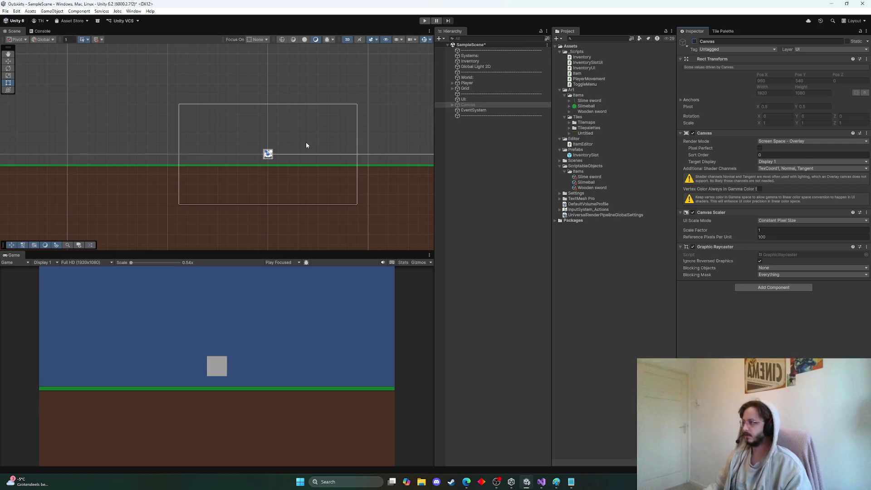
scroll(313, 154, "down", 2)
scroll(300, 161, "right", 3)
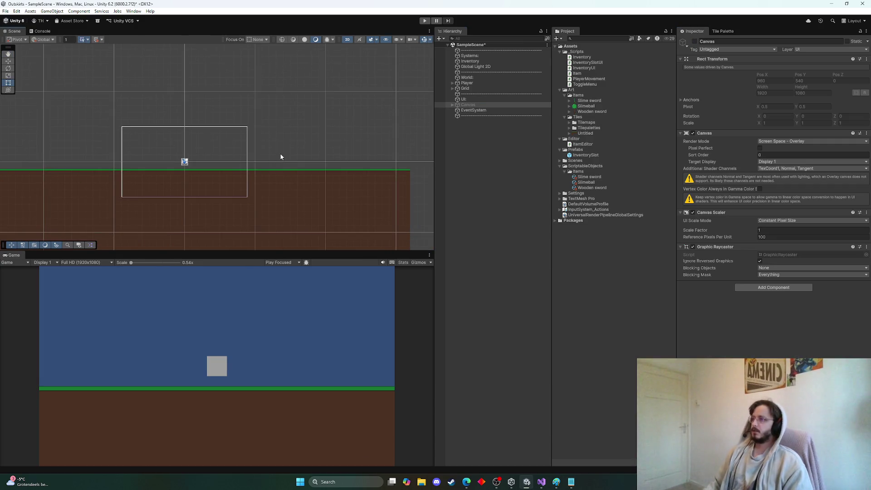
scroll(263, 177, "up", 8)
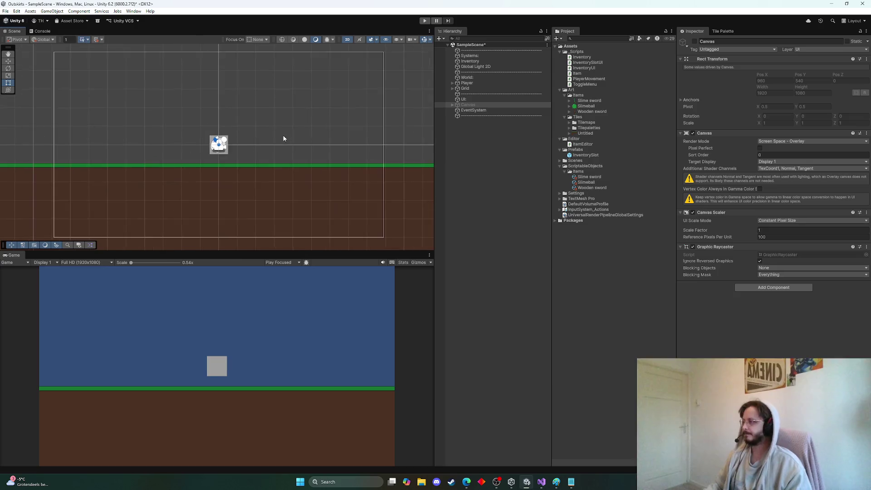
scroll(340, 149, "down", 1)
right_click(466, 150)
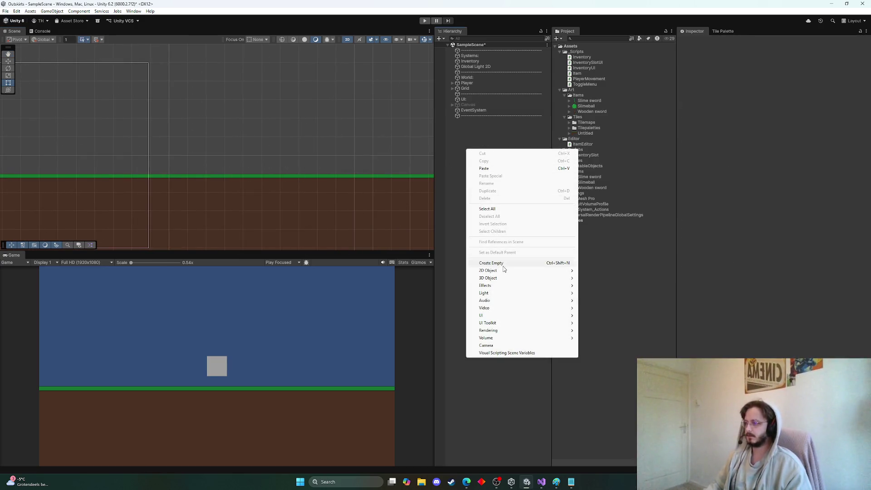
Step: Create a 2D Square sprite in the scene and name it Smithy
mouse_move(499, 271)
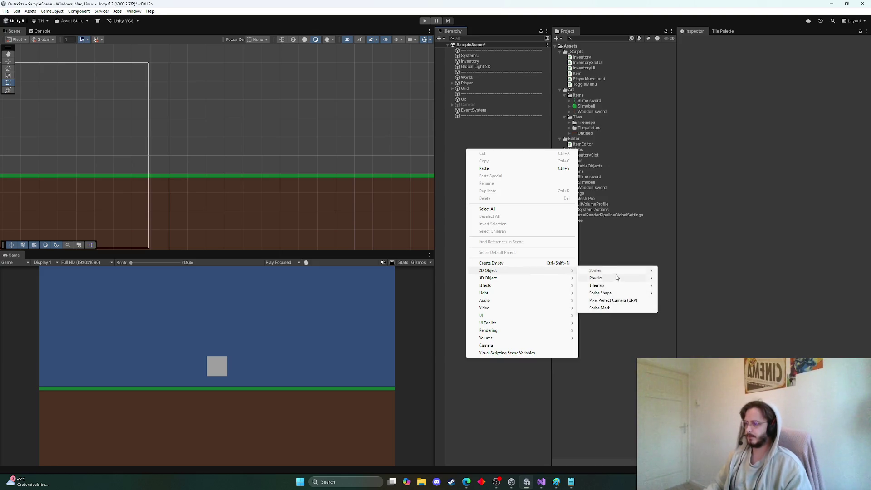
mouse_move(616, 271)
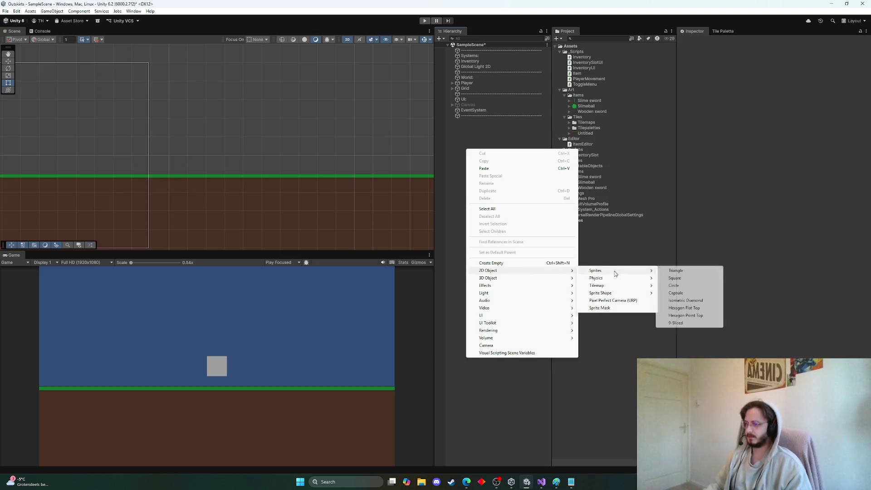
left_click(679, 278)
type("Smithy")
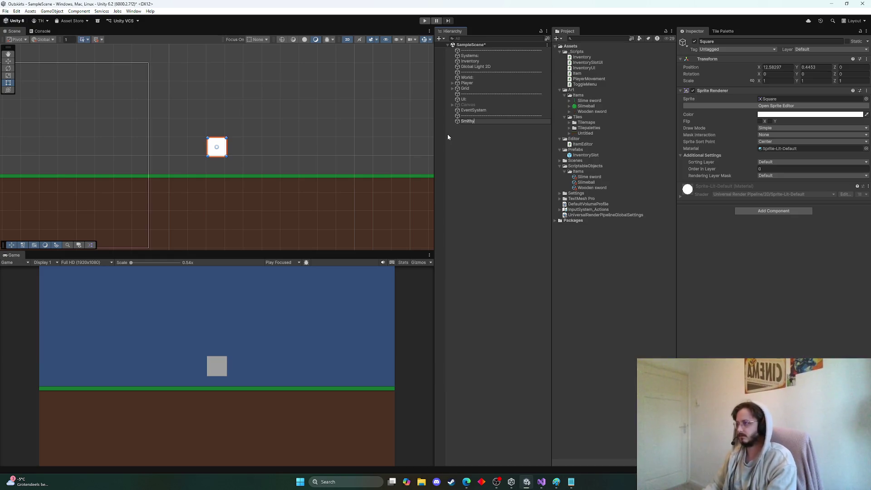
key("Return")
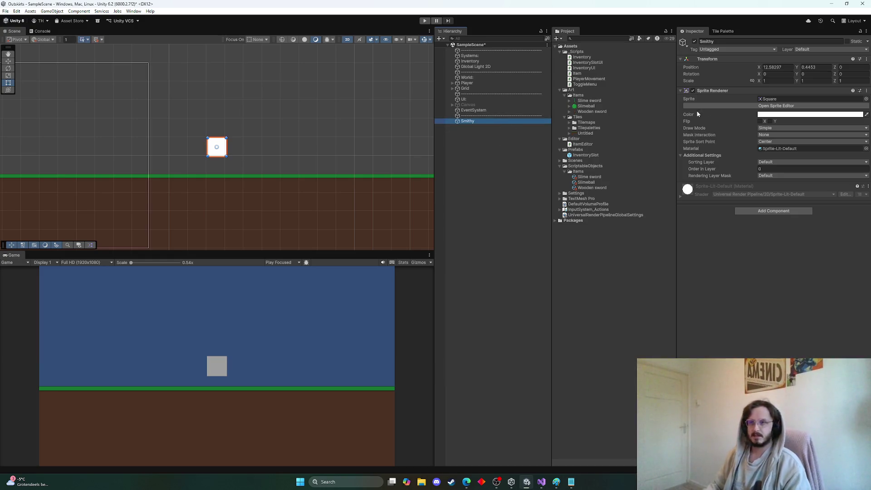
Step: Add a Rigidbody 2D to Smithy and set its Exclude Layers override to Player
left_click(747, 211)
type("rg")
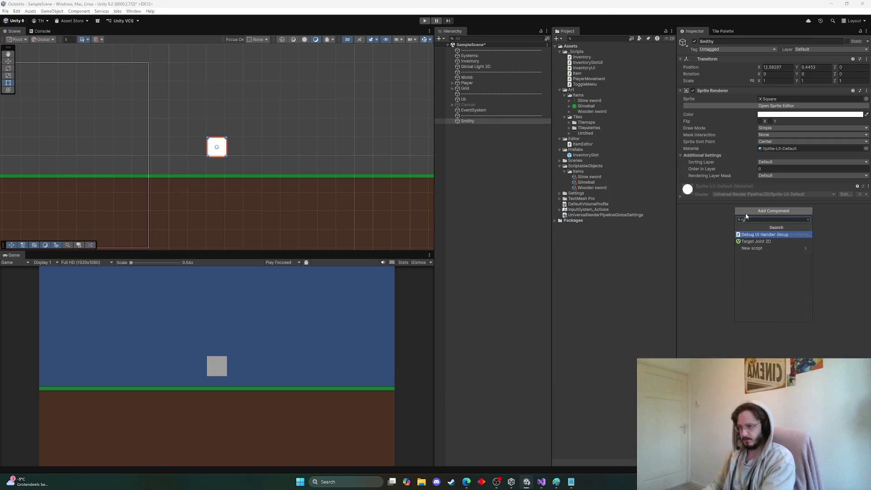
type("idbody")
key("Return")
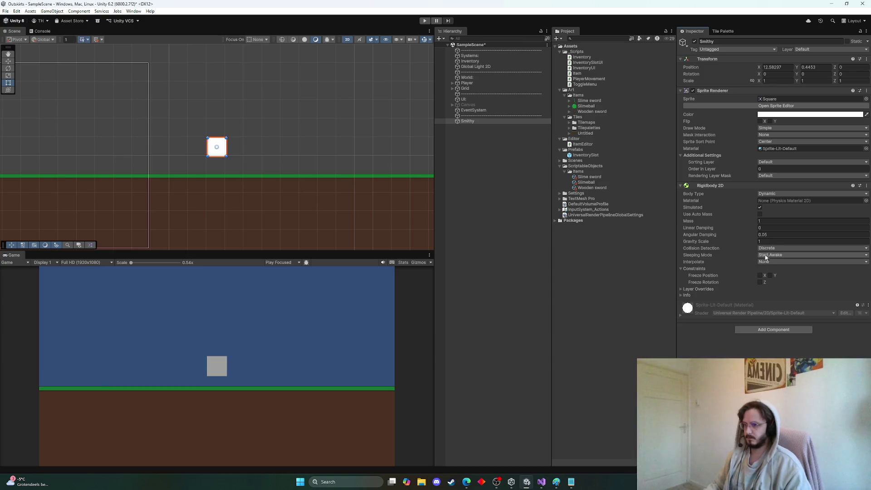
left_click(686, 289)
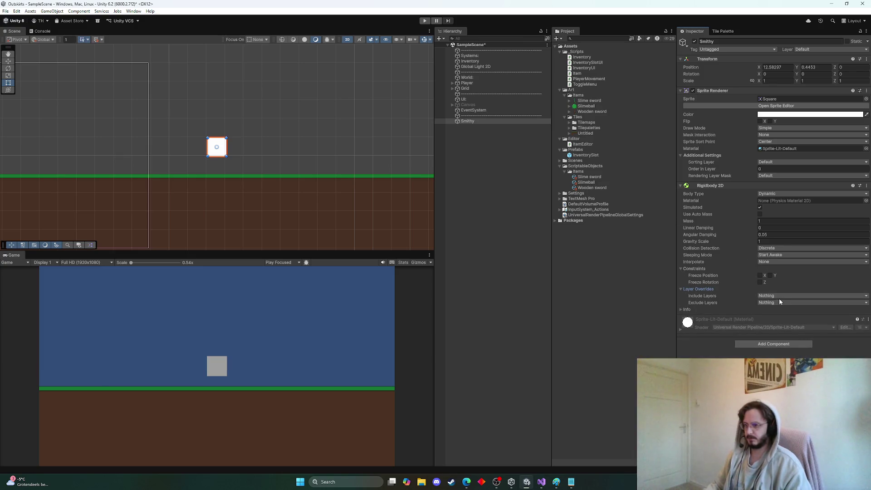
left_click(759, 302)
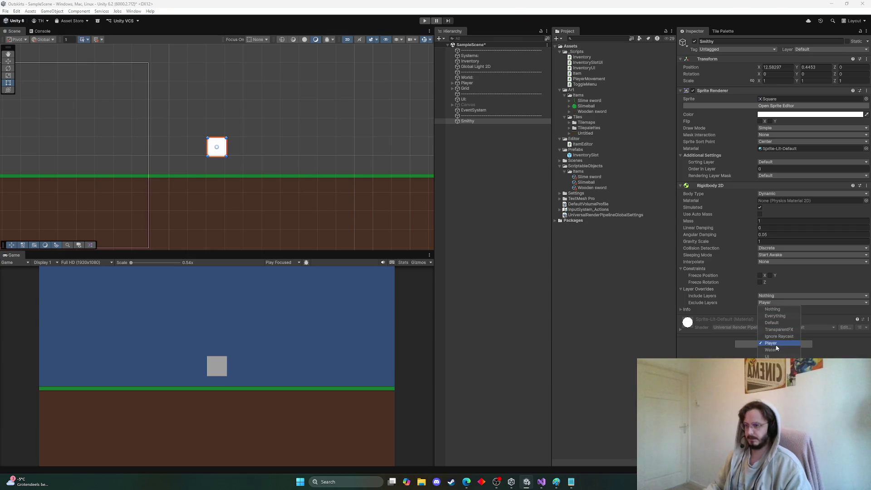
Step: Reset Smithy's position to X 0, Y 0
left_click(425, 21)
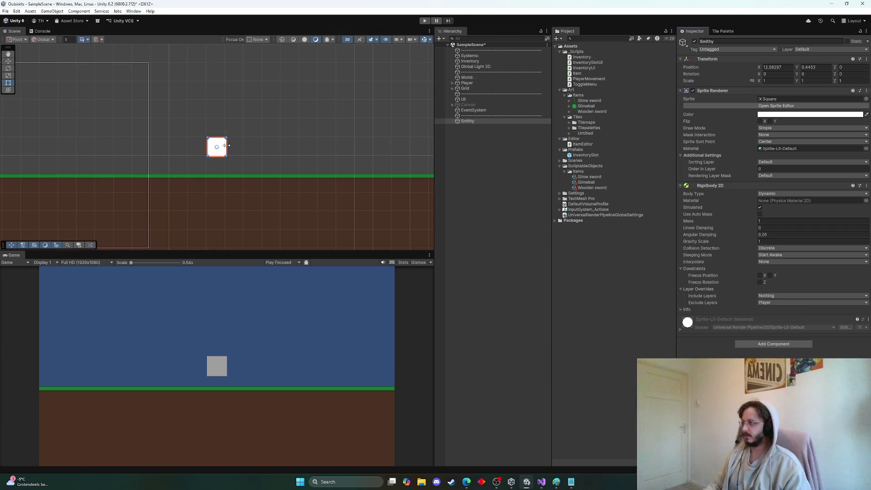
double_click(812, 67)
type("0")
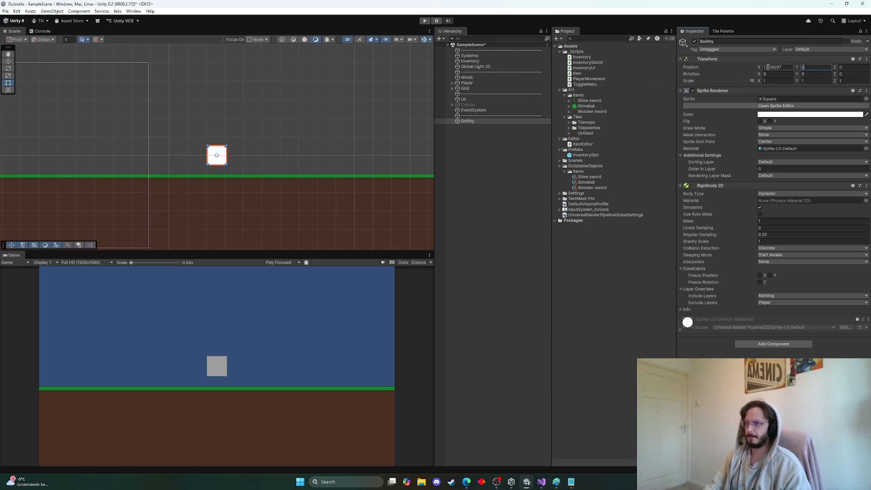
double_click(768, 67)
type("0")
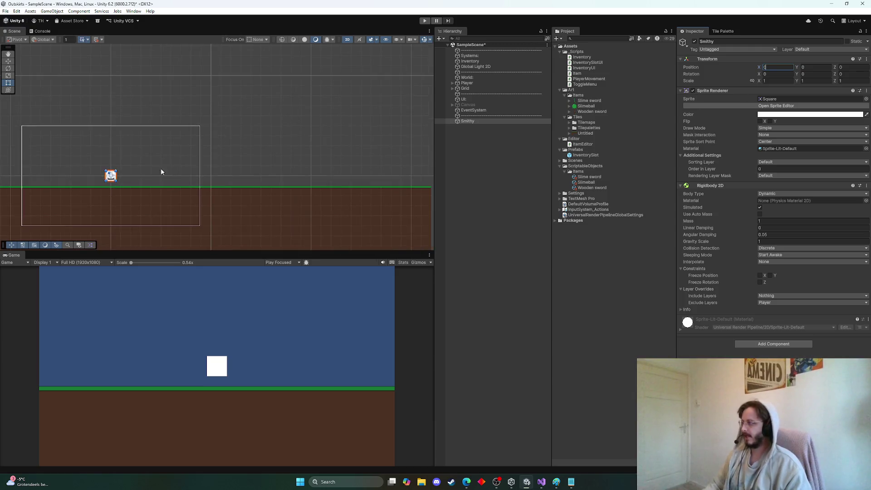
Step: Drag Smithy onto the ground right of the player (X 6.23, Y -0.45) and play-test it
mouse_move(161, 172)
left_mouse_down()
mouse_move(350, 157)
mouse_move(303, 168)
left_mouse_up()
scroll(290, 167, "up", 2)
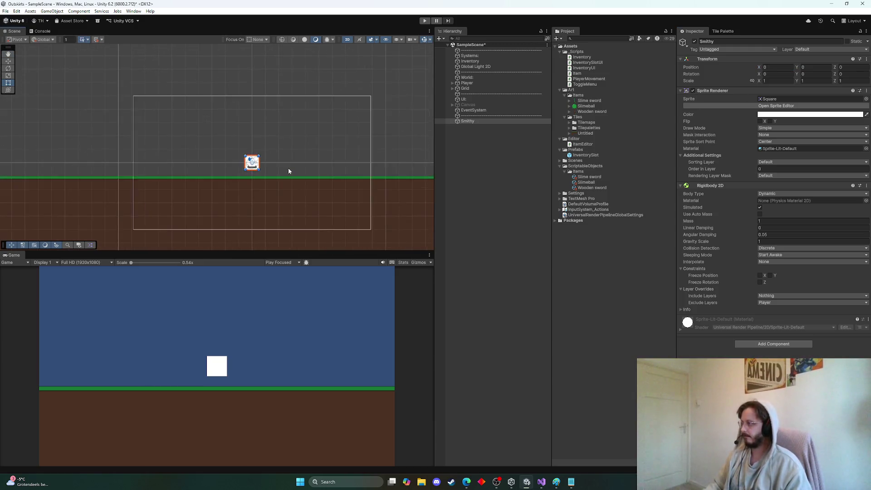
scroll(270, 165, "up", 2)
mouse_move(241, 171)
left_mouse_down()
mouse_move(405, 169)
mouse_move(407, 183)
left_mouse_up()
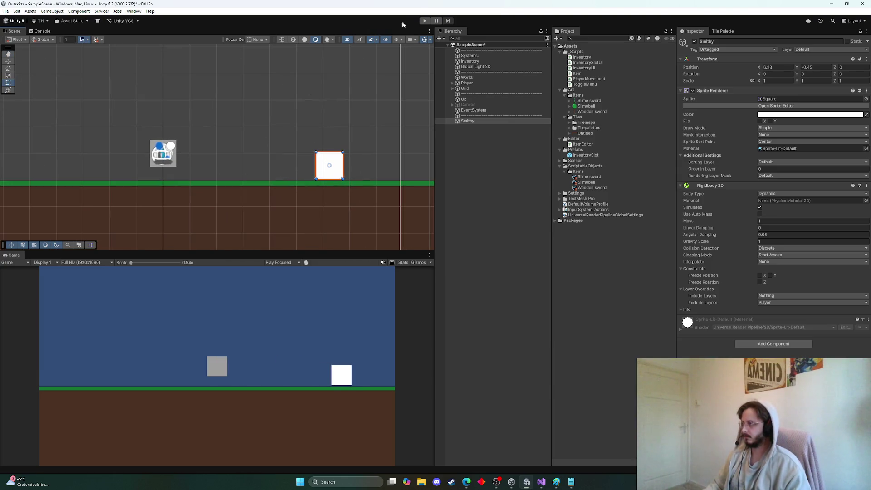
left_click(425, 21)
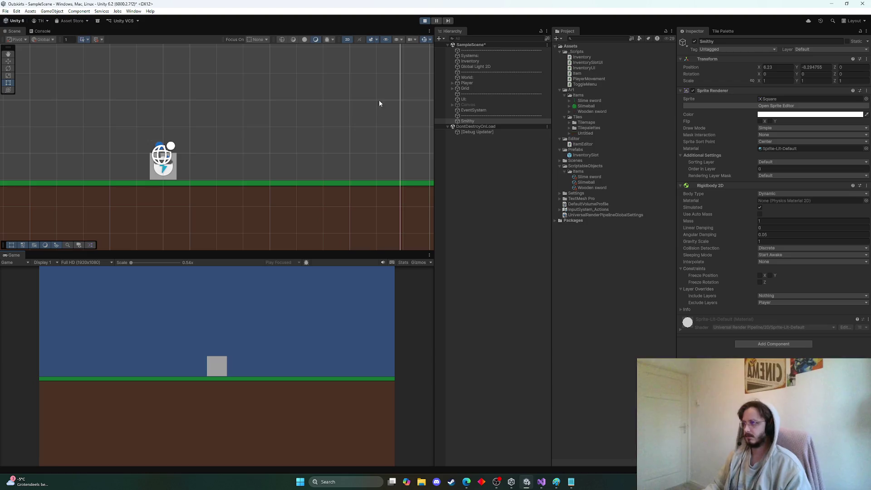
left_click(423, 21)
left_click(759, 343)
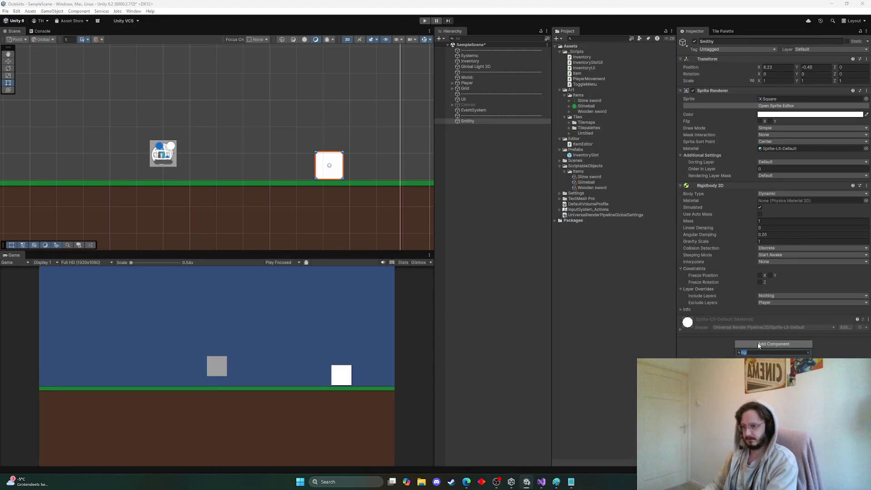
Step: Add a Box Collider 2D to Smithy and run play mode to test it
type("box")
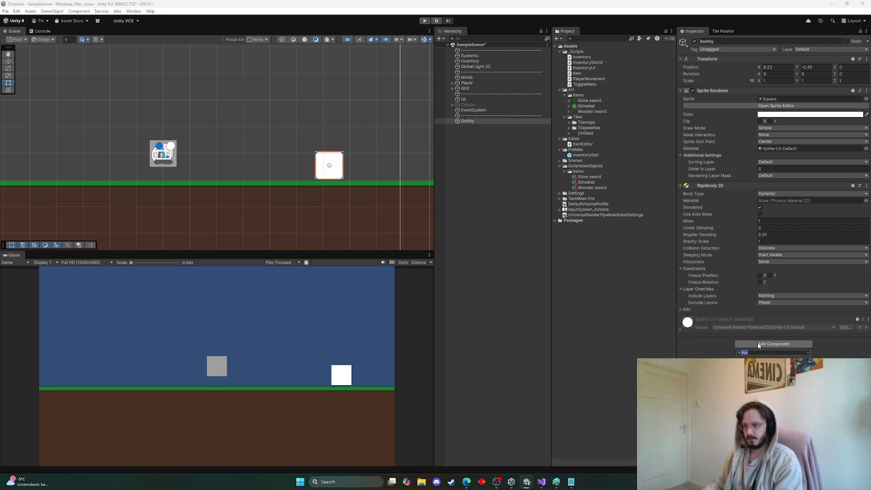
key("Return")
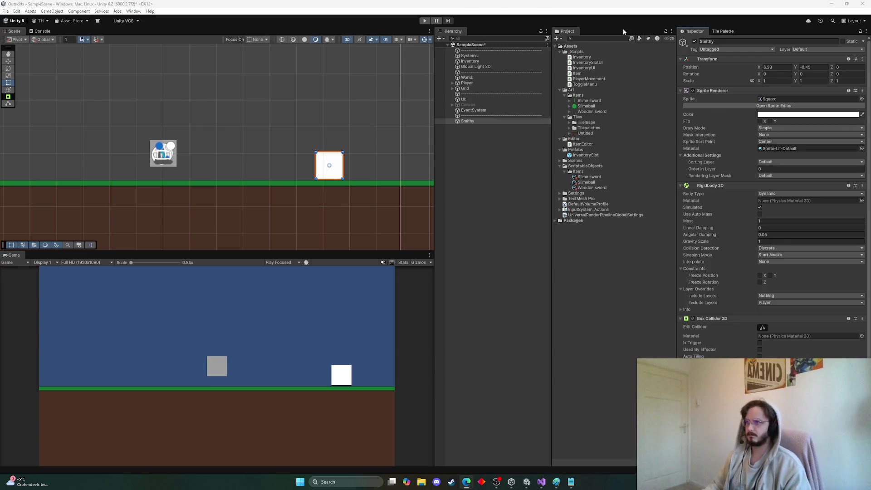
left_click(424, 20)
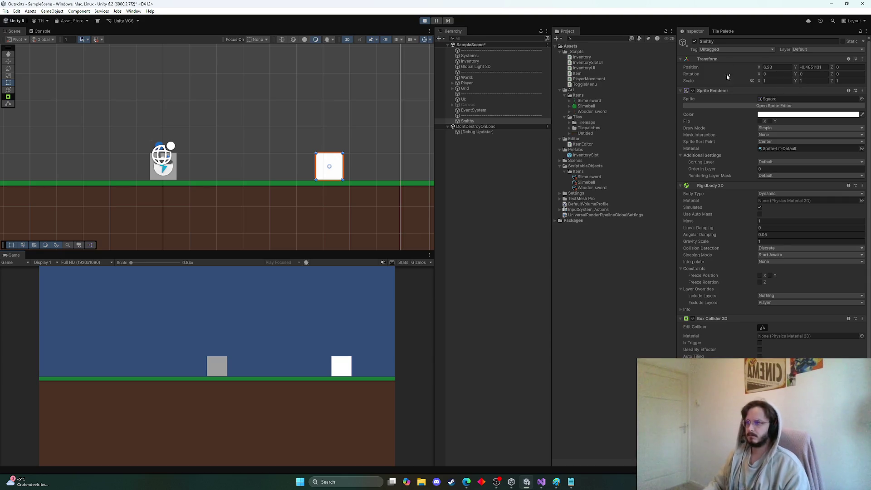
Step: Walk the player back and forth with A and D, stop play, and view the 'asda' Console logs
left_click(330, 165)
left_click(269, 369)
key("d")
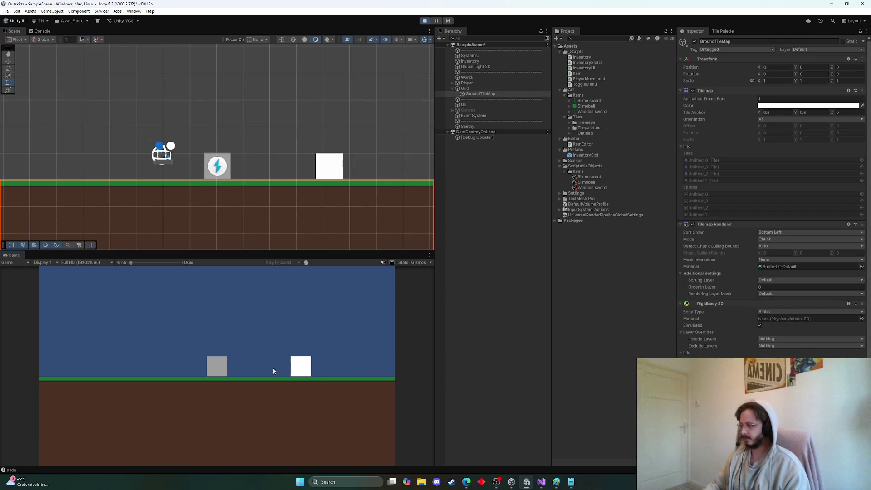
key("d")
key("d")
key("a")
key("a")
key("a")
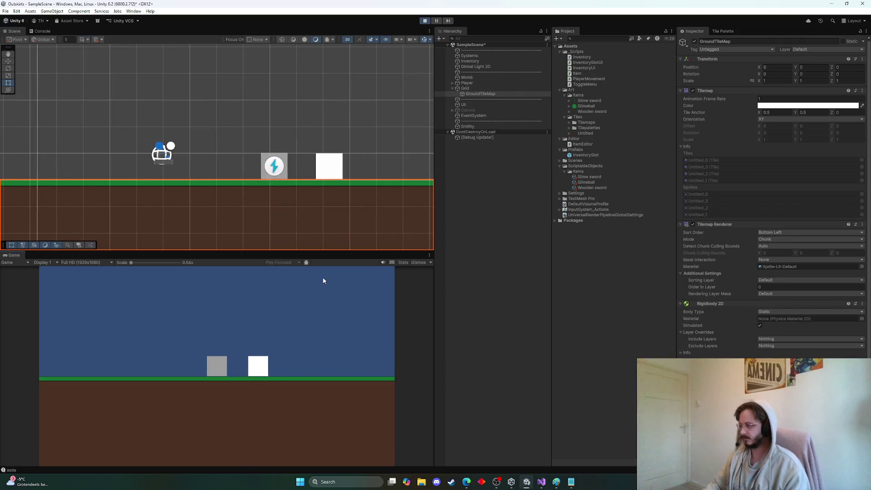
key("d")
key("d")
key("d")
key("a")
key("a")
key("a")
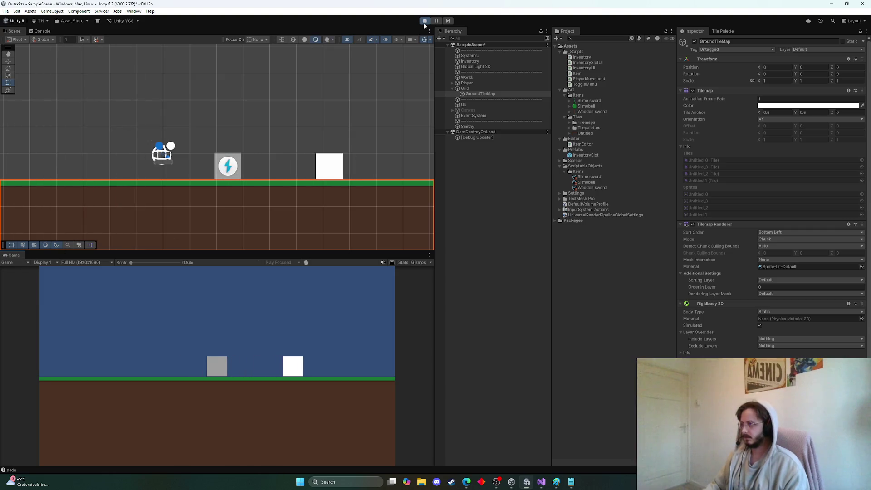
left_click(424, 21)
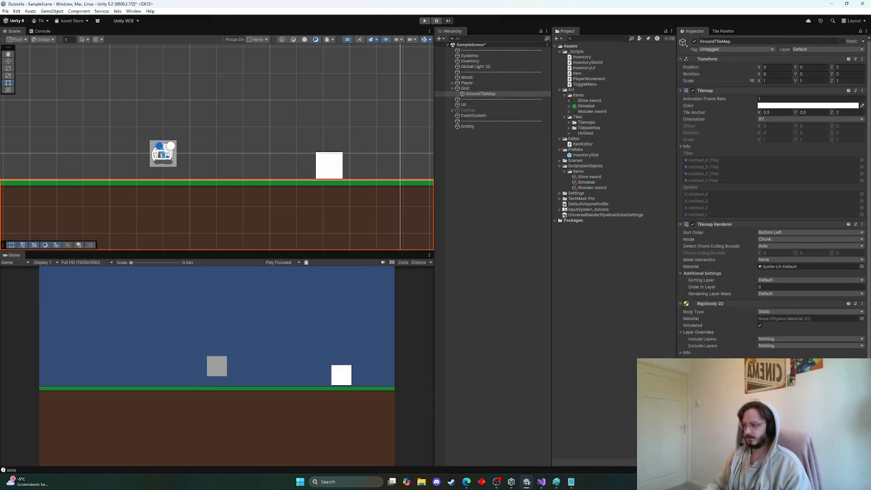
left_click(79, 470)
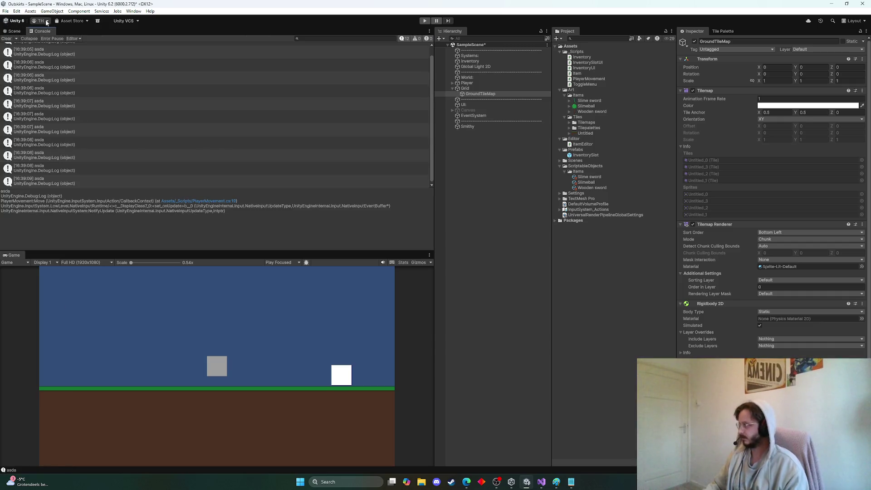
Step: Delete the Debug.Log("asda") line from PlayerMovement.Move, save the script, and return to Unity
double_click(54, 117)
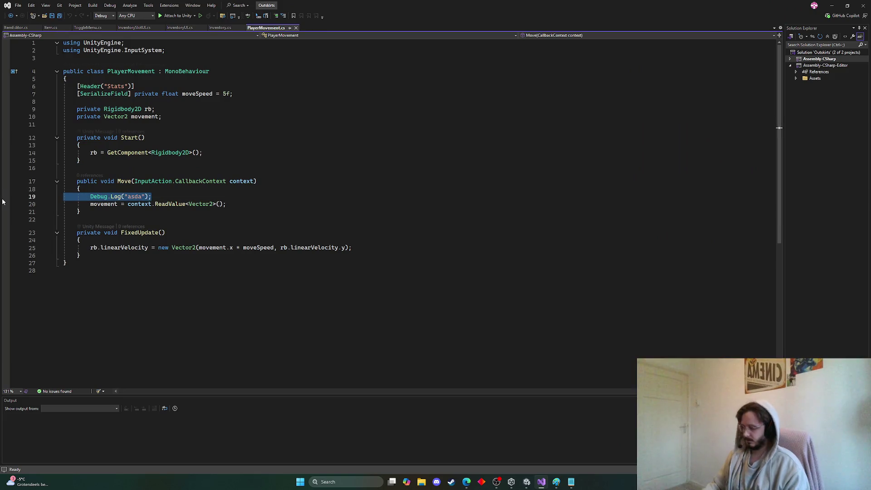
key("BackSpace")
key("BackSpace")
key("ctrl+s")
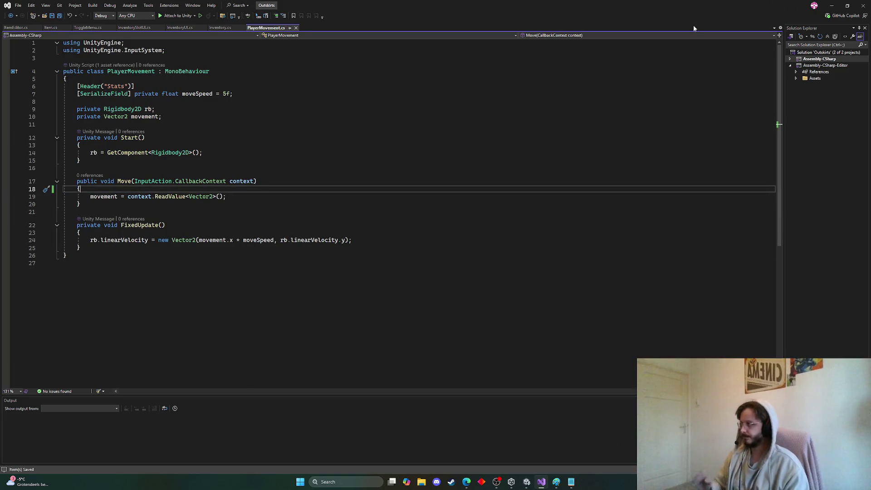
left_click(832, 5)
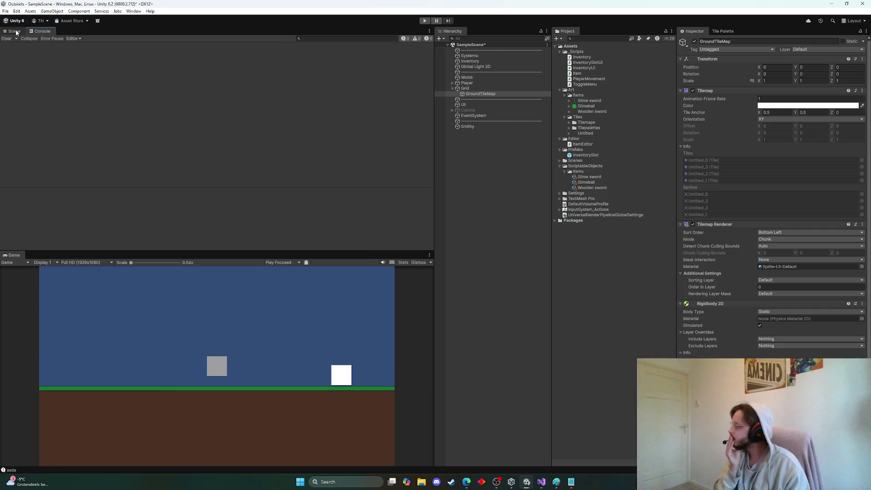
Step: Read the 'Screen position out of view frustum' Console errors, look them up, then return to the Scene view
left_click(15, 31)
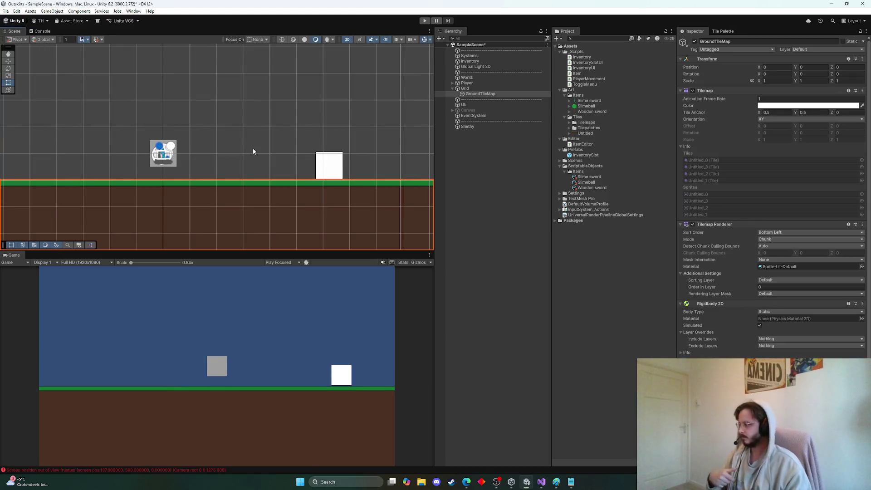
left_click(79, 470)
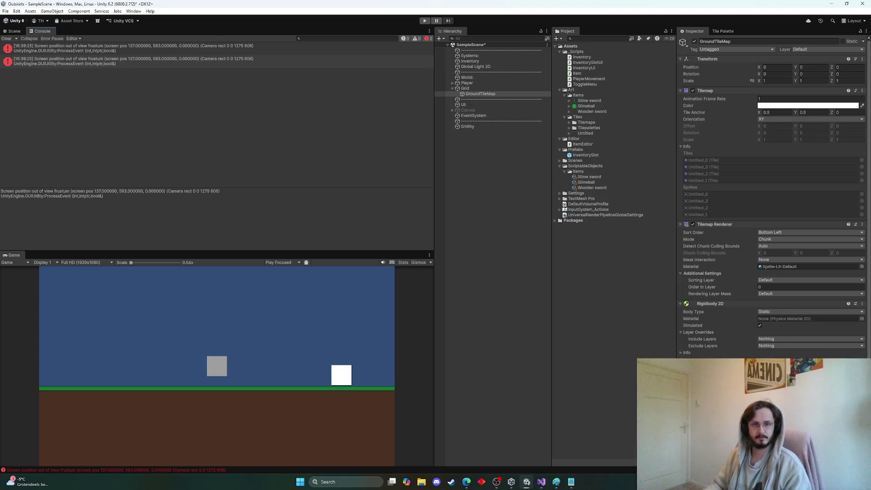
key("alt+Tab")
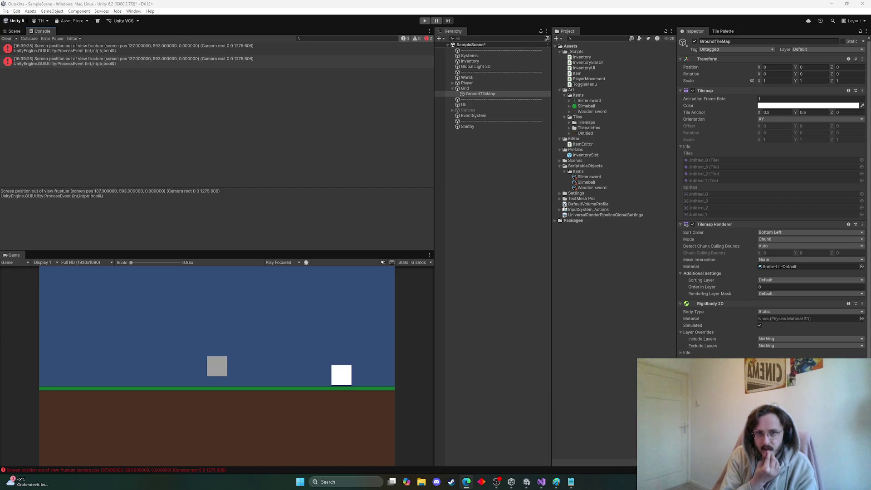
left_click(14, 31)
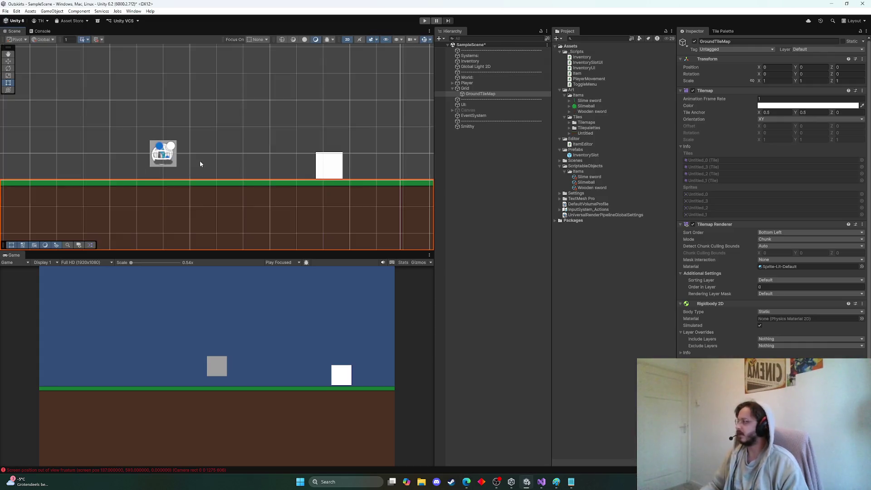
Step: Scale Smithy to about 7.08 × 4.01 and place it at X 9.22, Y 1.02
scroll(244, 162, "down", 5)
scroll(241, 162, "up", 3)
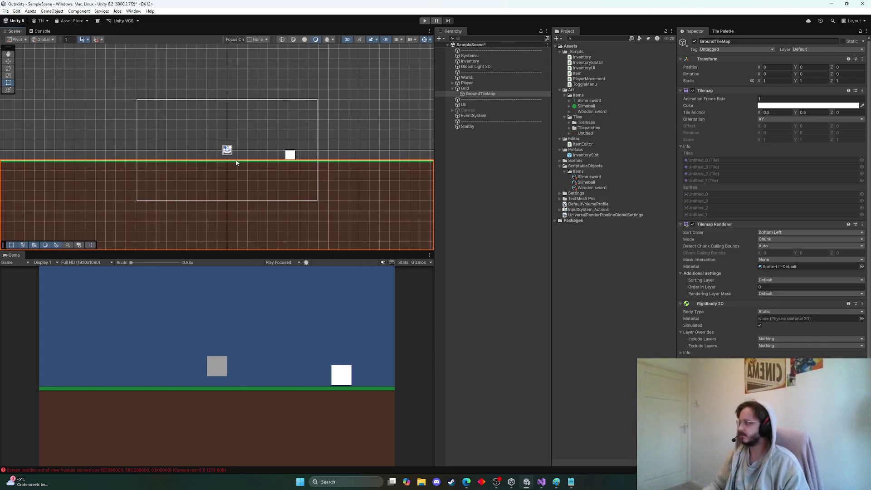
scroll(253, 161, "up", 3)
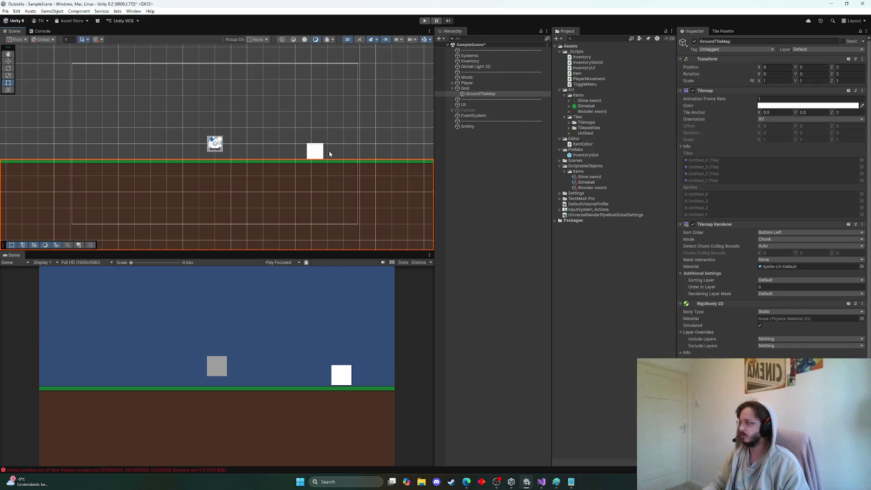
left_click(504, 229)
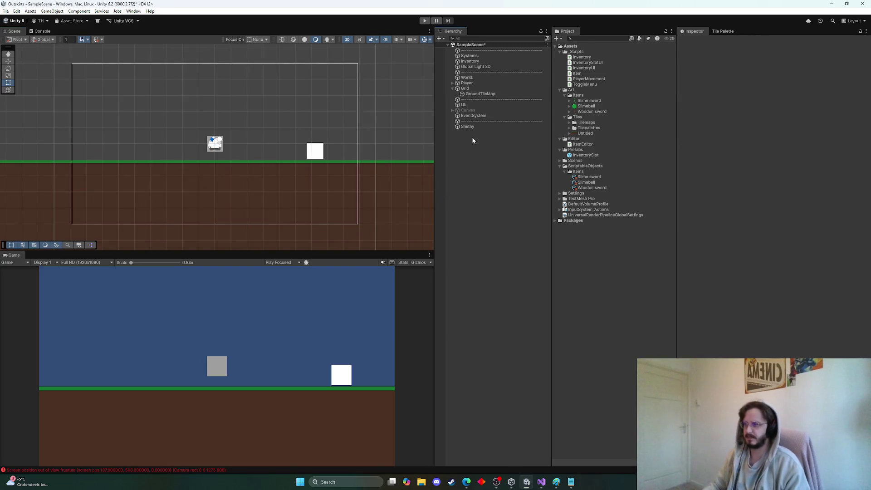
left_click(314, 159)
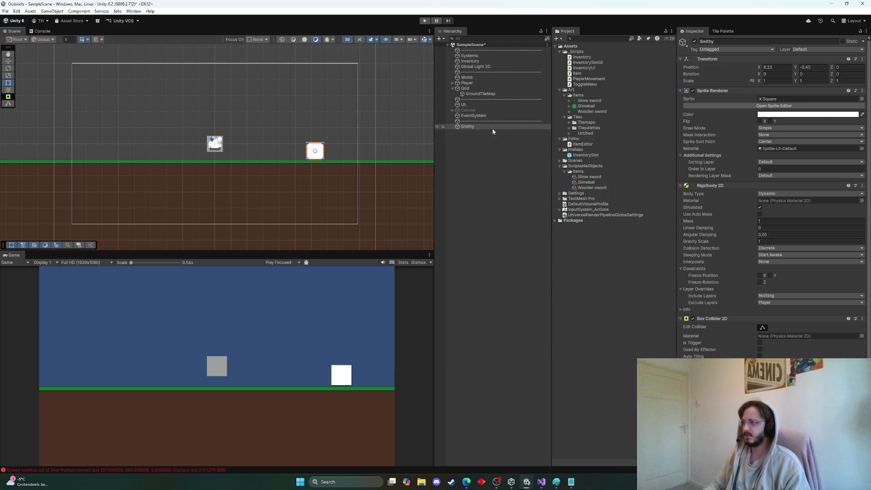
scroll(313, 145, "down", 3)
mouse_move(304, 139)
left_mouse_down()
mouse_move(227, 156)
mouse_move(360, 126)
mouse_move(311, 124)
left_mouse_up()
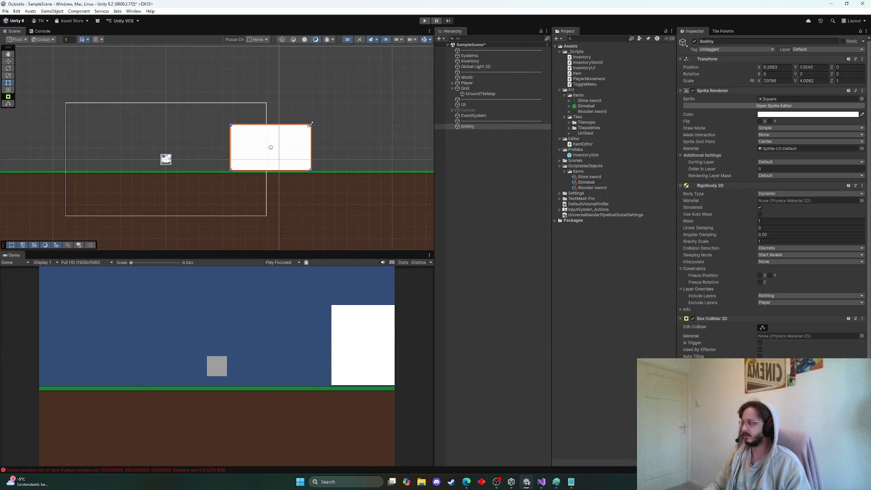
left_click(336, 142)
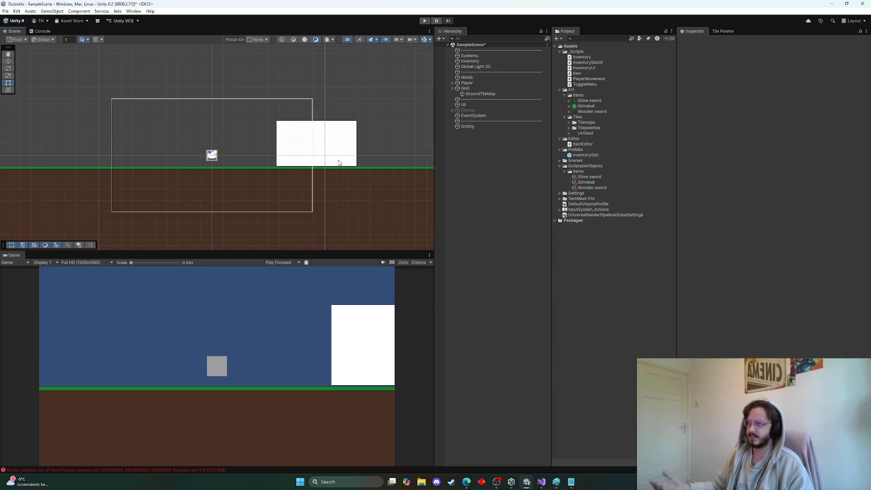
scroll(292, 159, "up", 5)
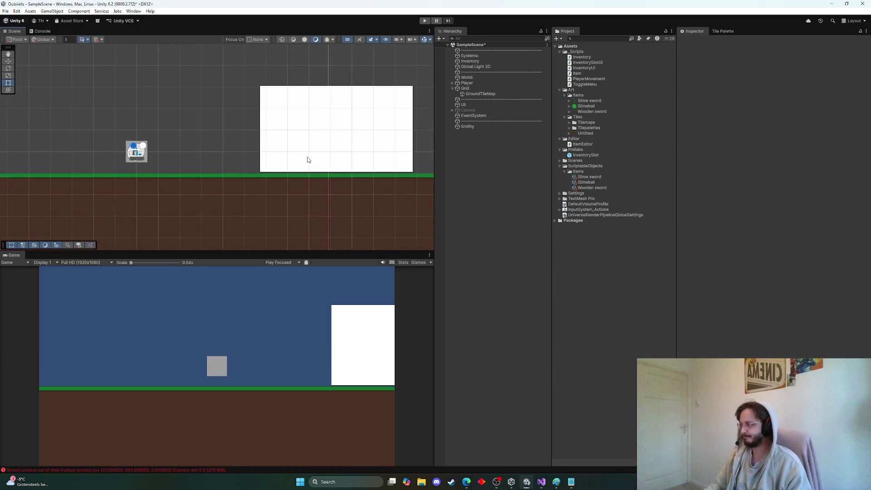
left_click(371, 131)
left_click_drag(371, 130, 311, 119)
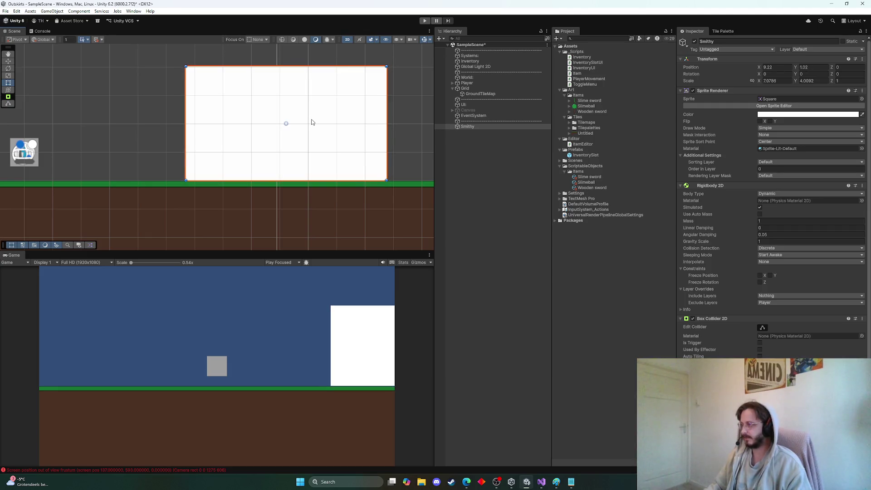
Step: Raise Smithy to Y 1.2 and play-test by walking the player past it
left_click_drag(369, 150, 367, 145)
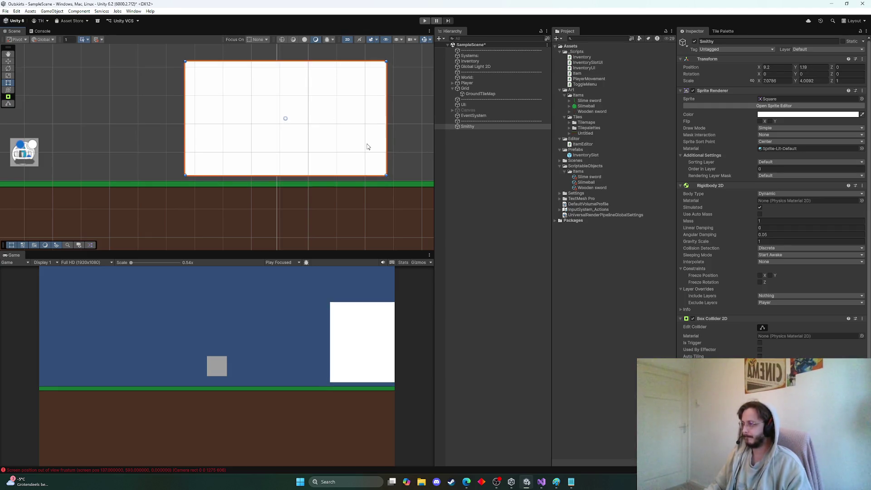
left_click(423, 21)
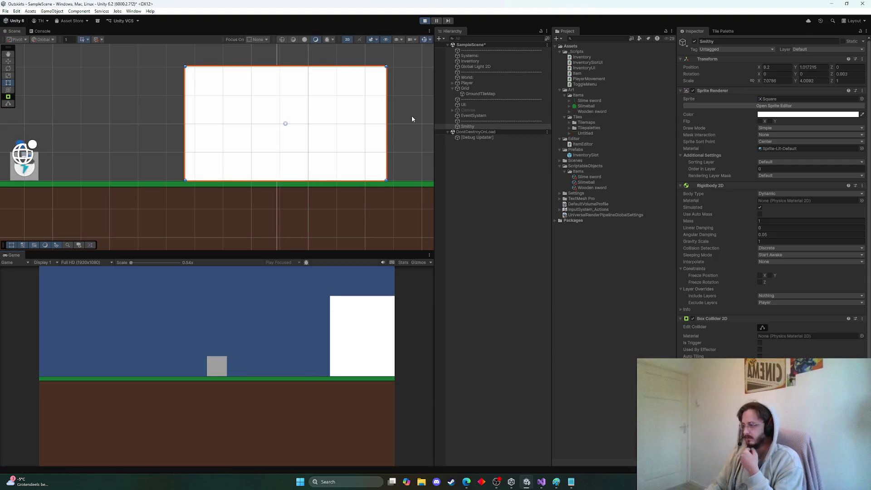
key("d")
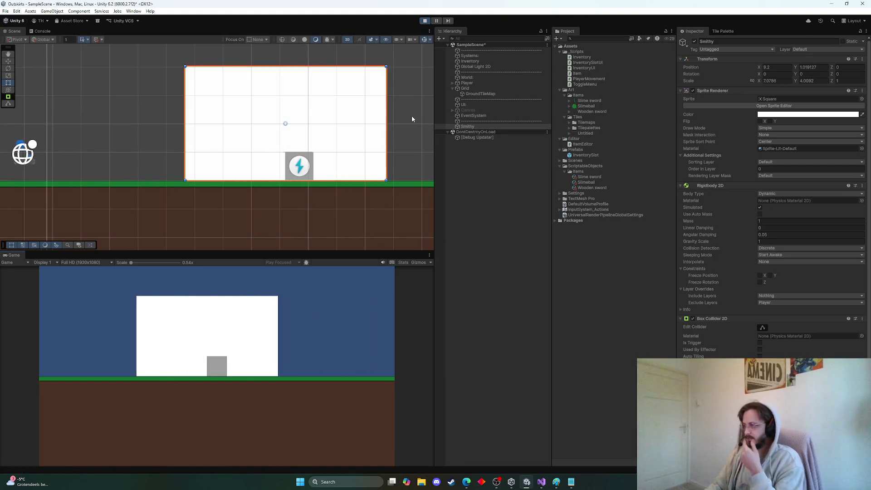
key("a")
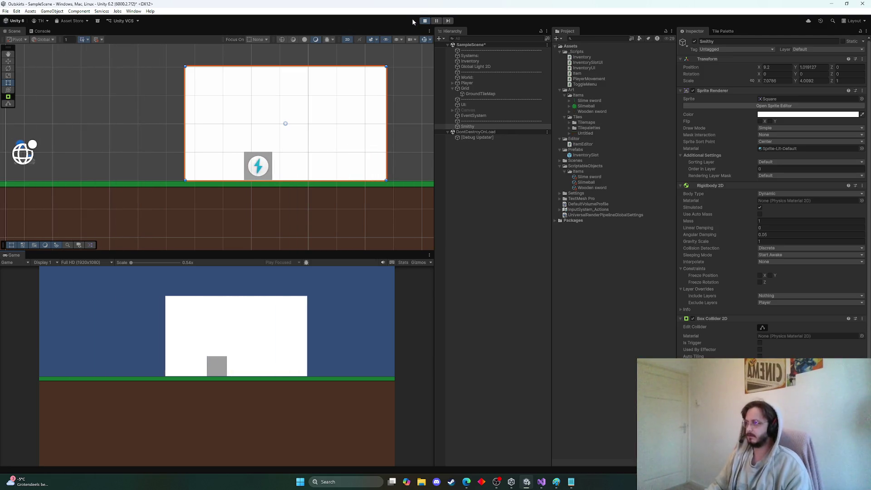
left_click(425, 20)
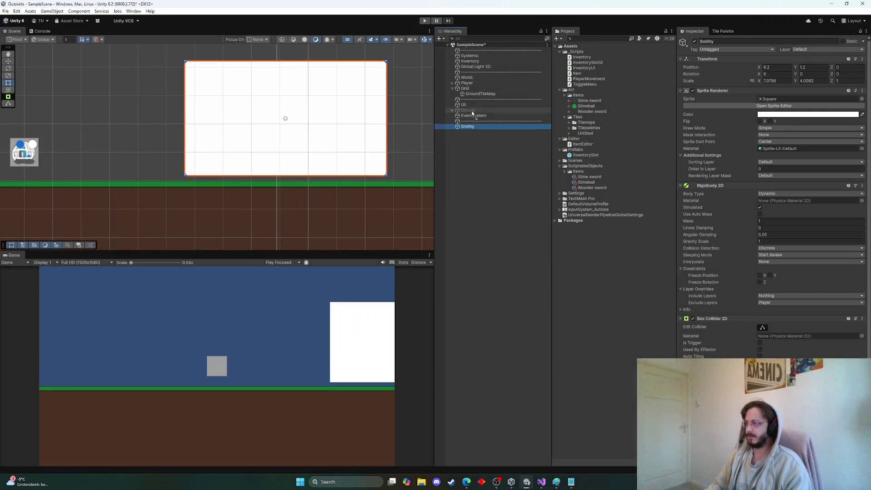
Step: Move Smithy directly above Player in the Hierarchy and play-test the scene again
left_click_drag(472, 113, 472, 83)
left_click(424, 20)
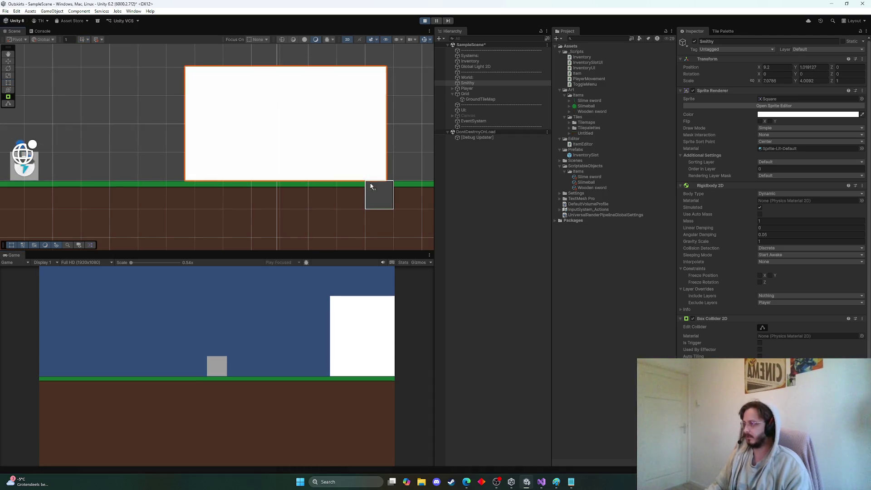
key("d")
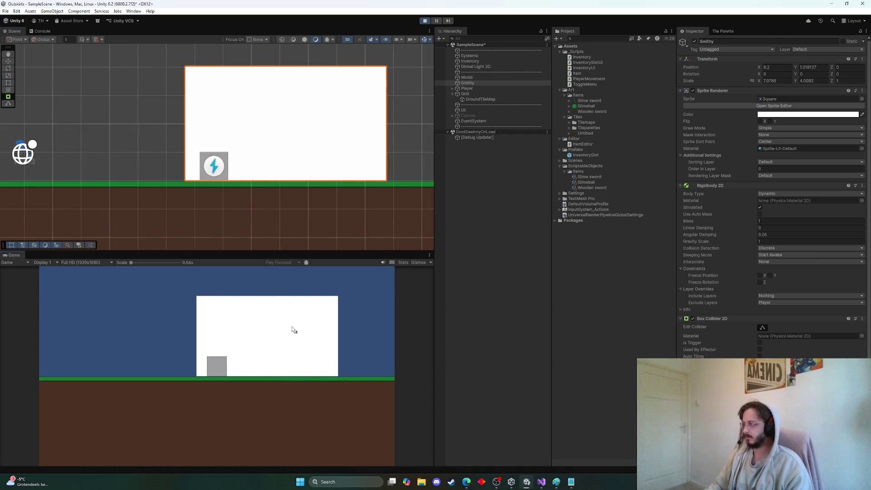
key("d")
key("a")
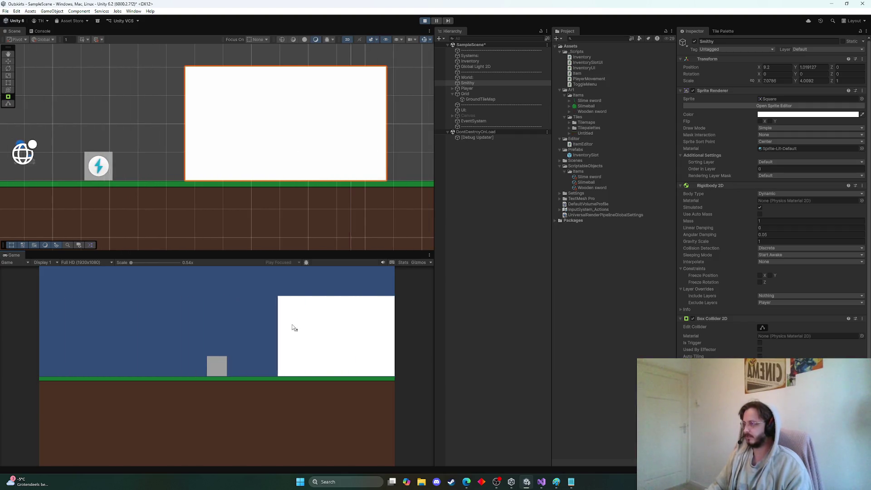
key("d")
key("d")
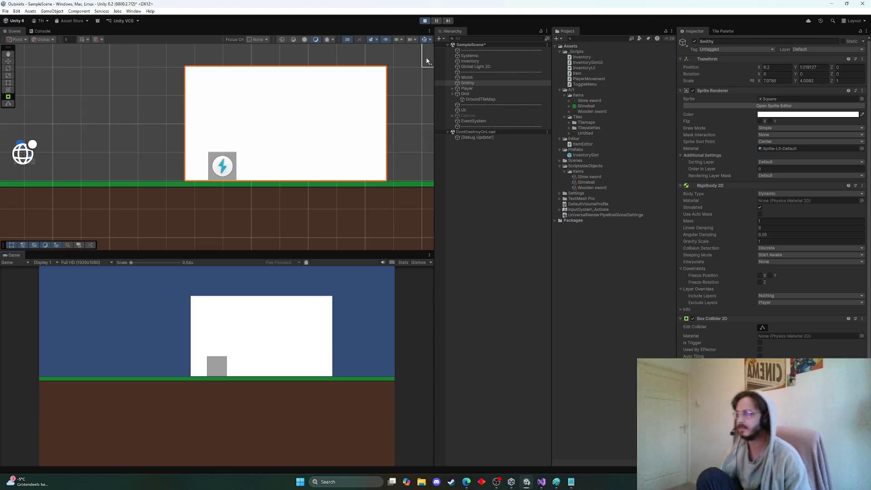
key("alt+Tab")
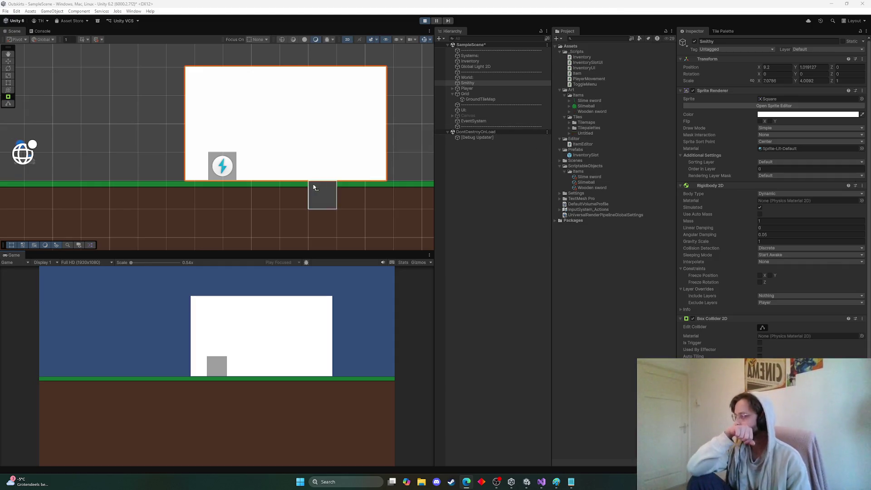
scroll(270, 149, "down", 2)
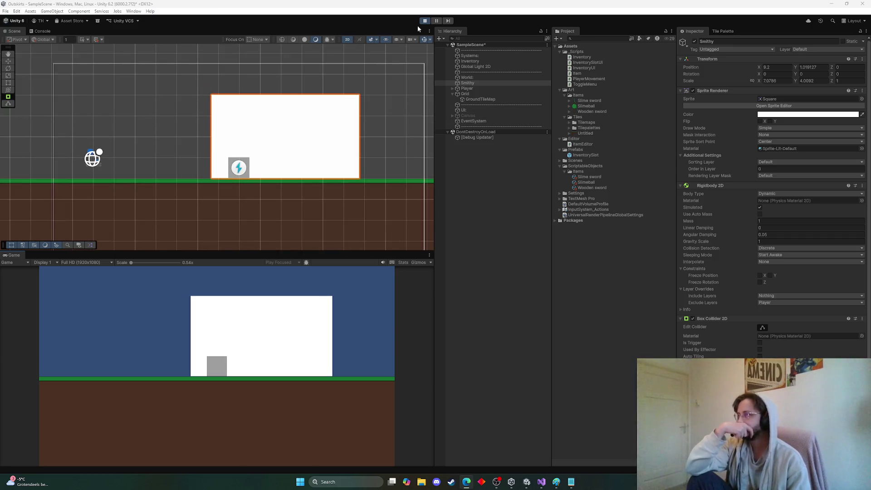
left_click(424, 21)
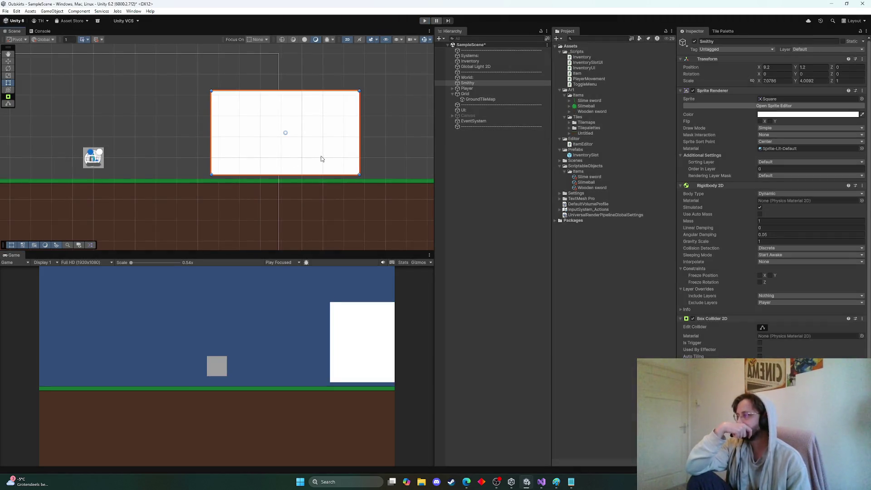
Step: Set Smithy's Y position to 0, drag it up off the ground, and start Play mode to test
left_click(812, 67)
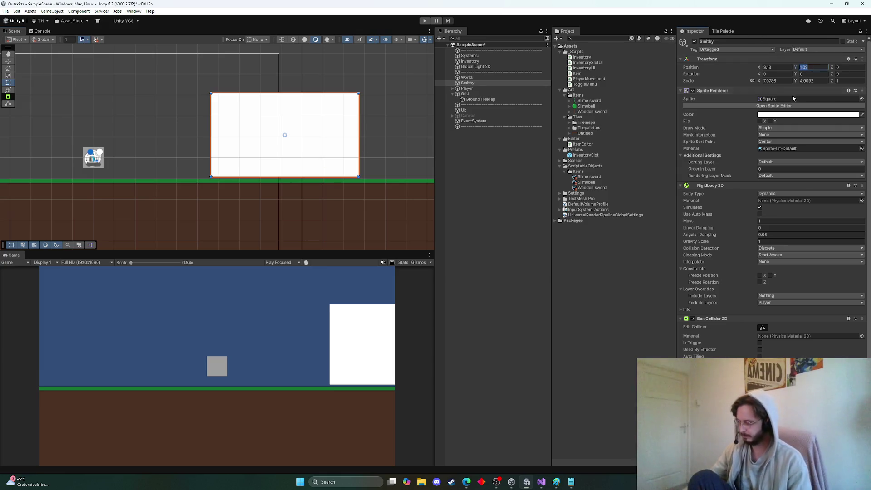
type("0")
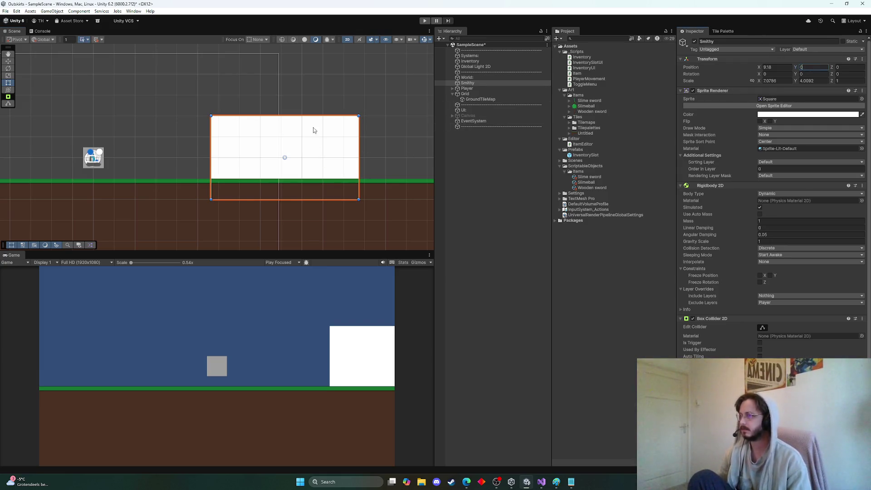
mouse_move(211, 145)
left_mouse_down()
mouse_move(235, 132)
mouse_move(239, 110)
left_mouse_up()
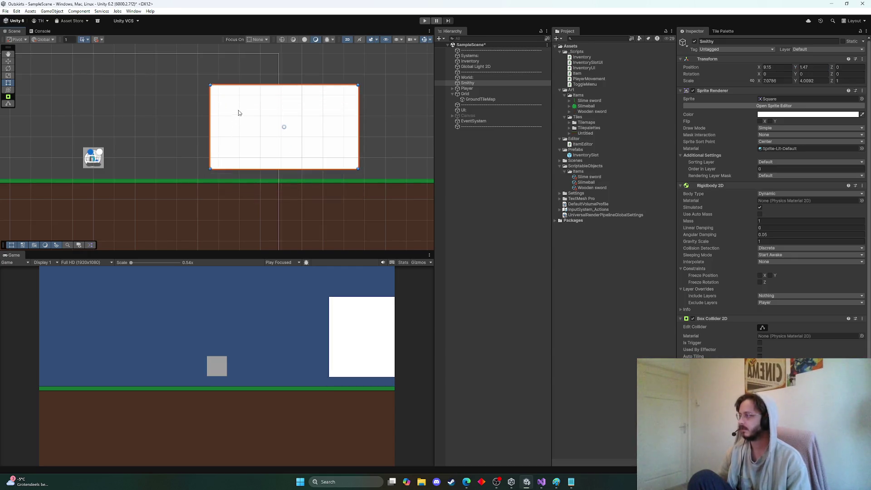
left_click(424, 20)
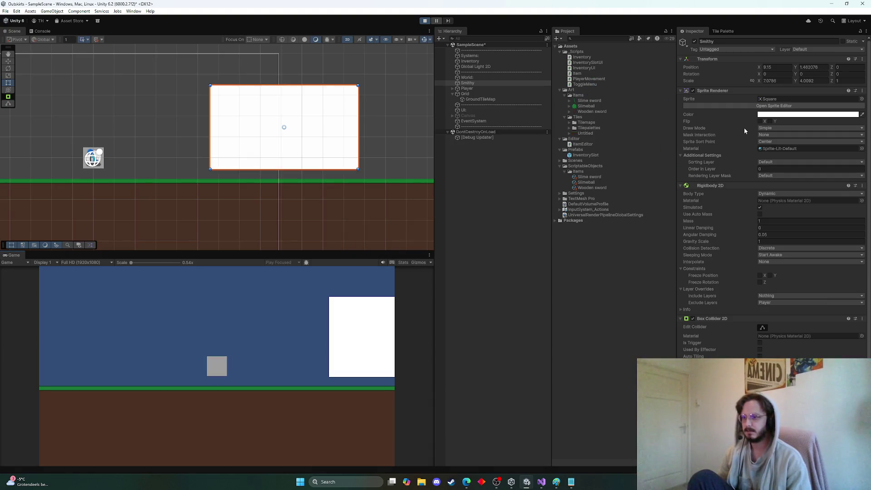
Step: Stop Play mode so Smithy's Y returns to 1.47, and clear the selection
left_click(812, 67)
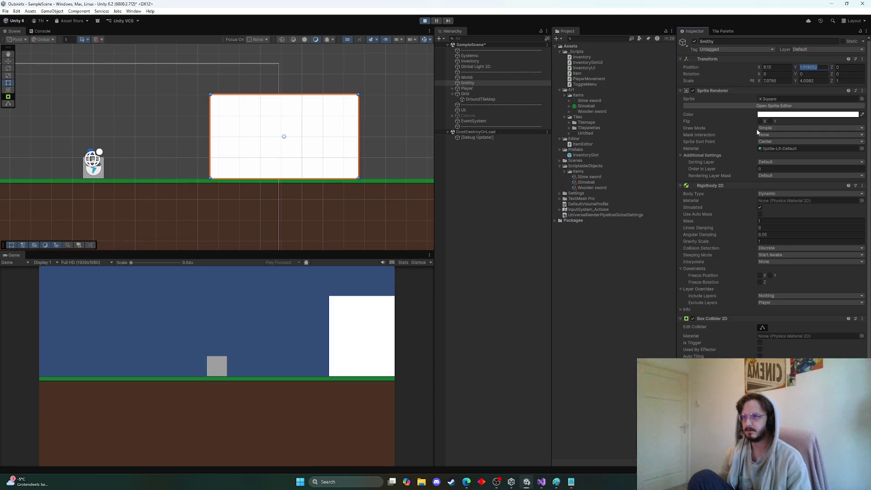
left_click(425, 20)
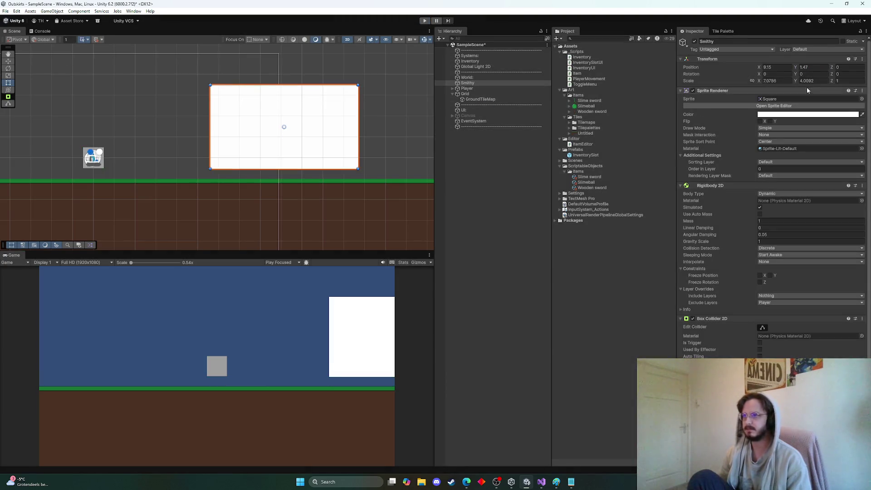
left_click(815, 72)
left_click(565, 300)
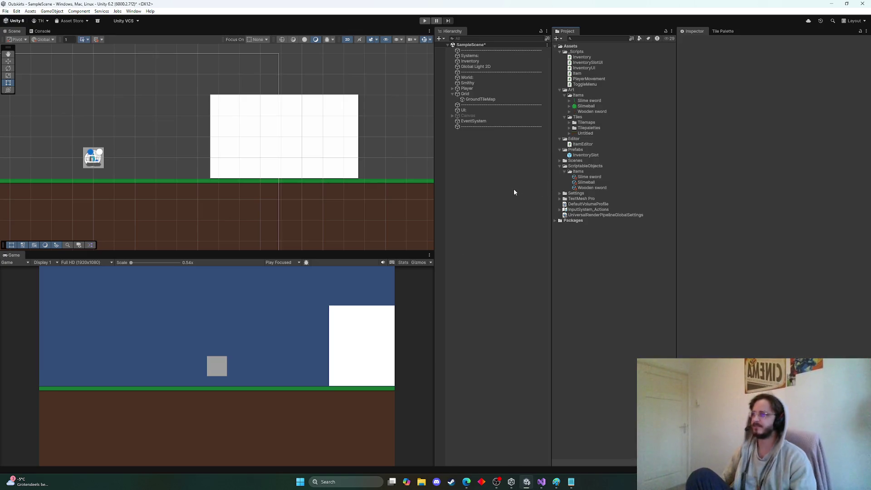
left_click(588, 112)
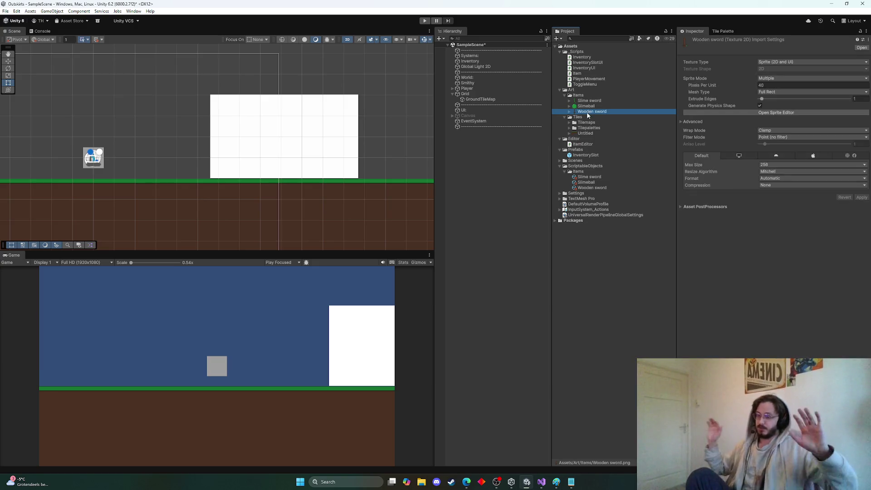
left_click(604, 102)
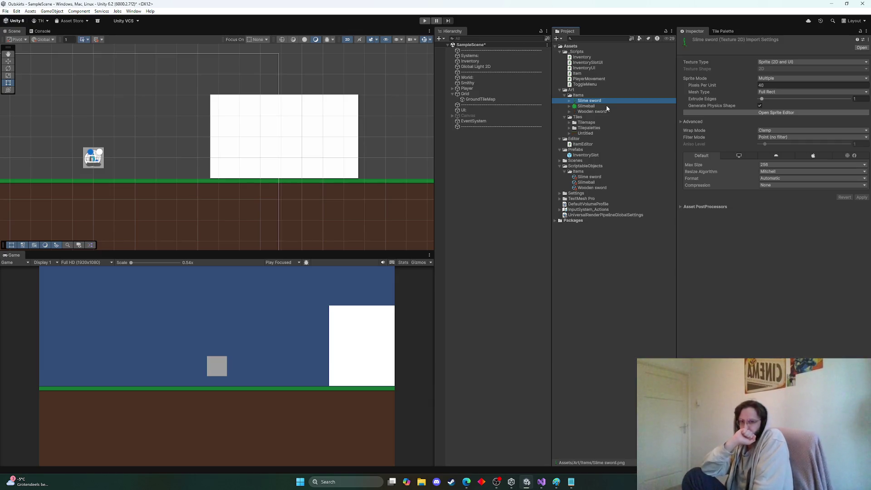
left_click(589, 183)
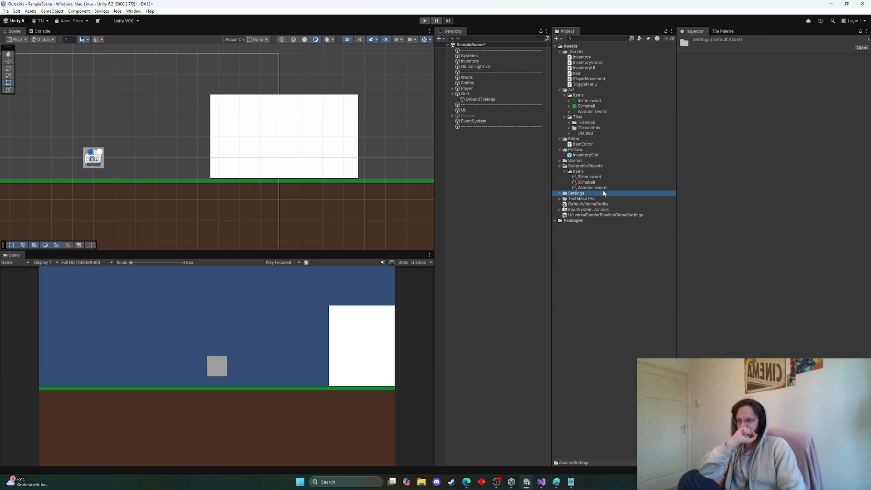
left_click(605, 188)
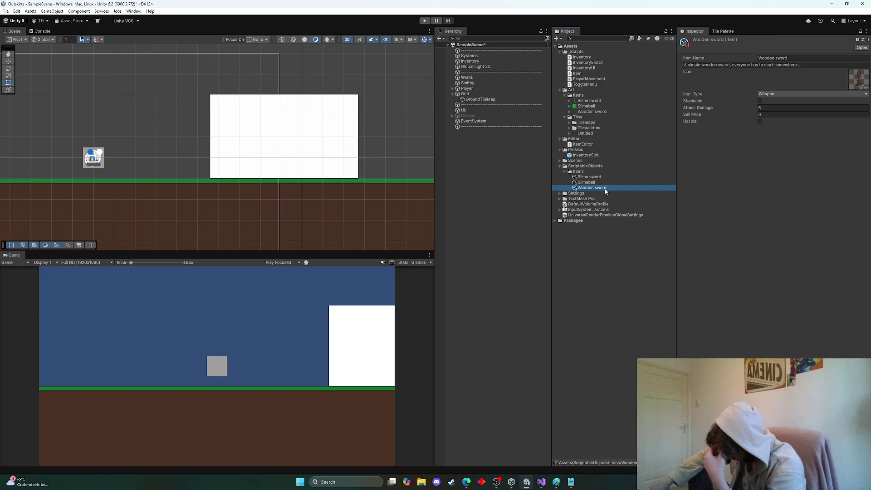
left_click(505, 151)
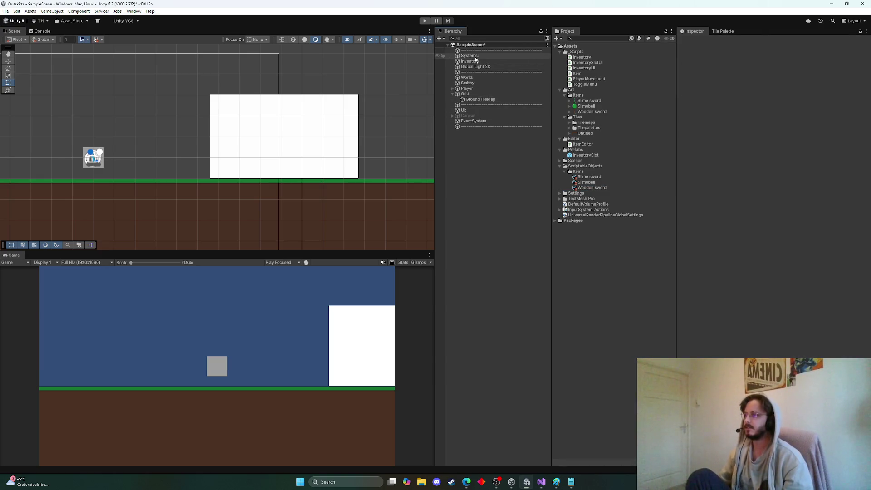
Step: Create an empty CraftingRecipes object in the Hierarchy and place it just below Inventory
right_click(467, 157)
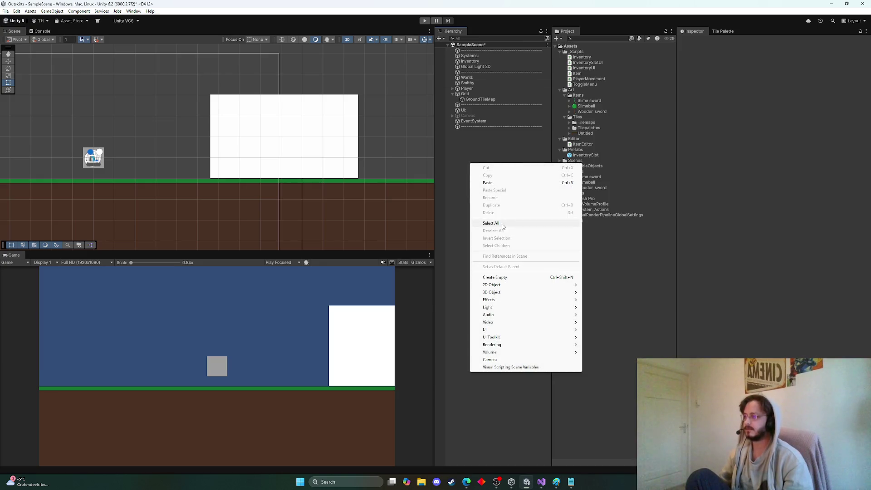
left_click(506, 278)
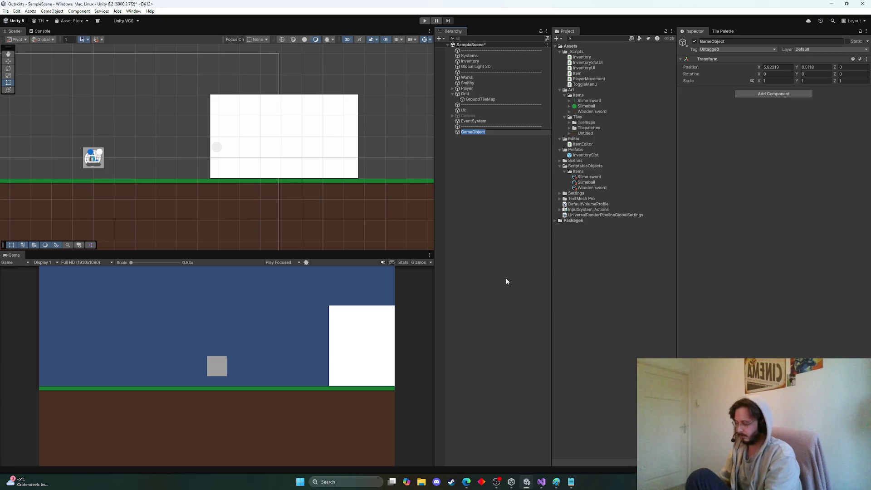
type("G")
type("aftin")
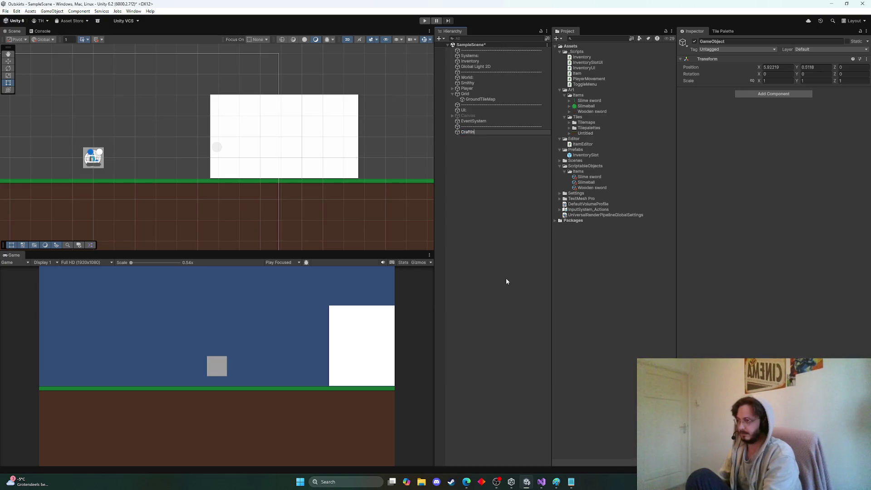
type("ecipes")
key("Return")
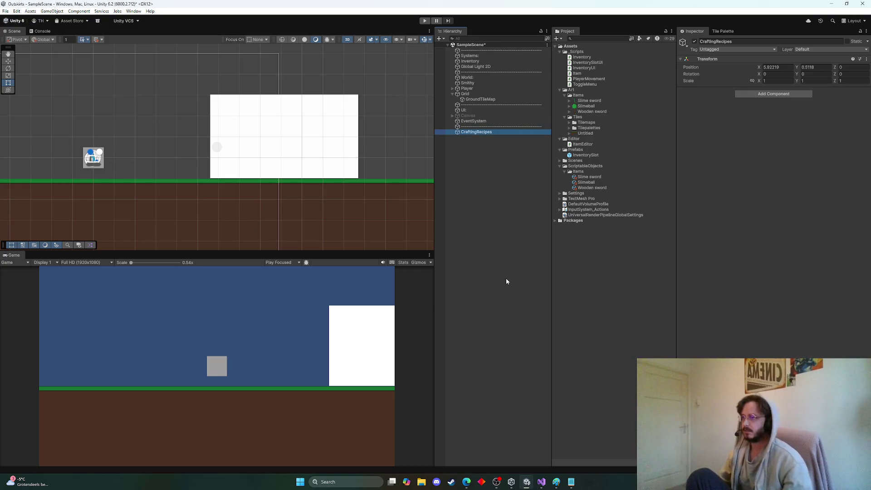
left_click_drag(489, 132, 490, 65)
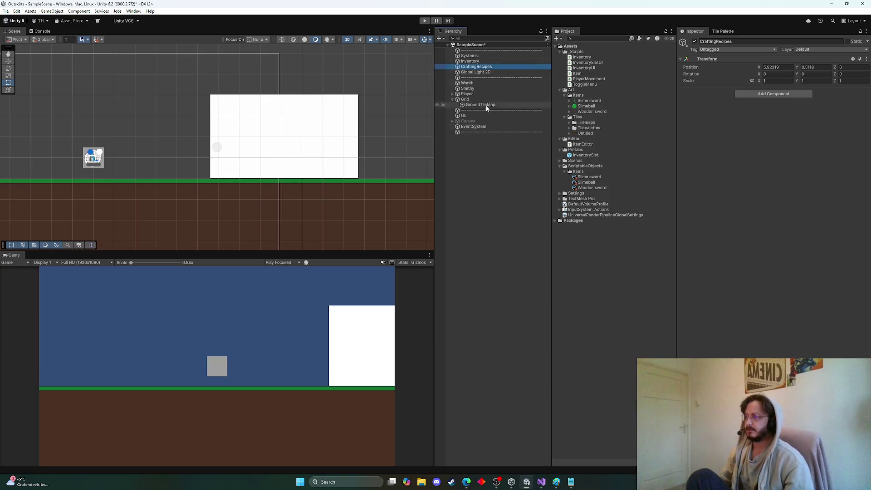
Step: Create a new CraftingRecipes MonoBehaviour script in the _Scripts folder
right_click(579, 51)
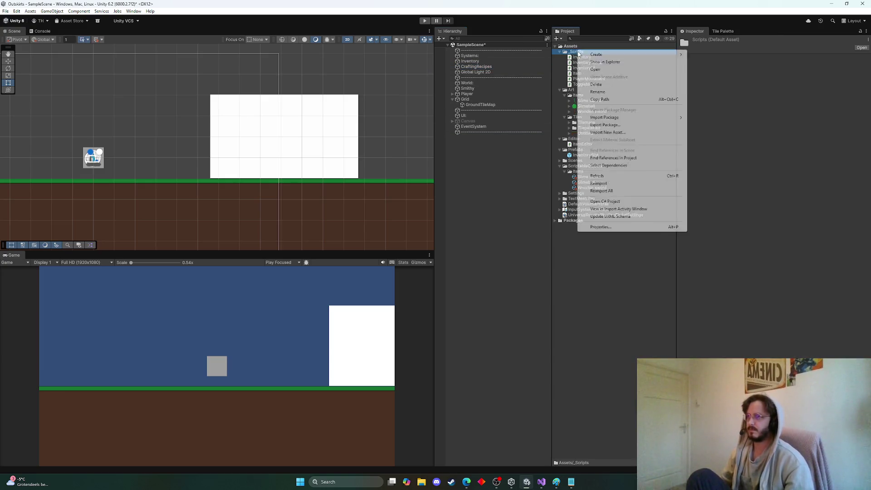
mouse_move(615, 55)
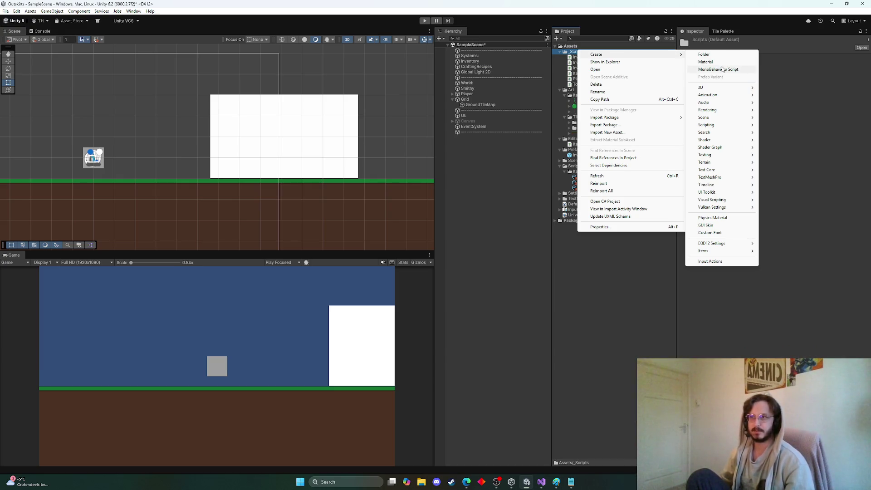
left_click(723, 69)
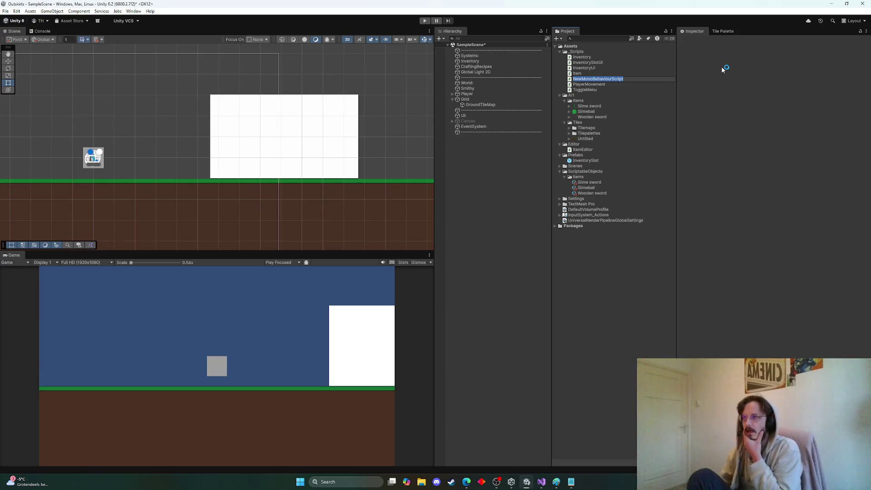
type("C")
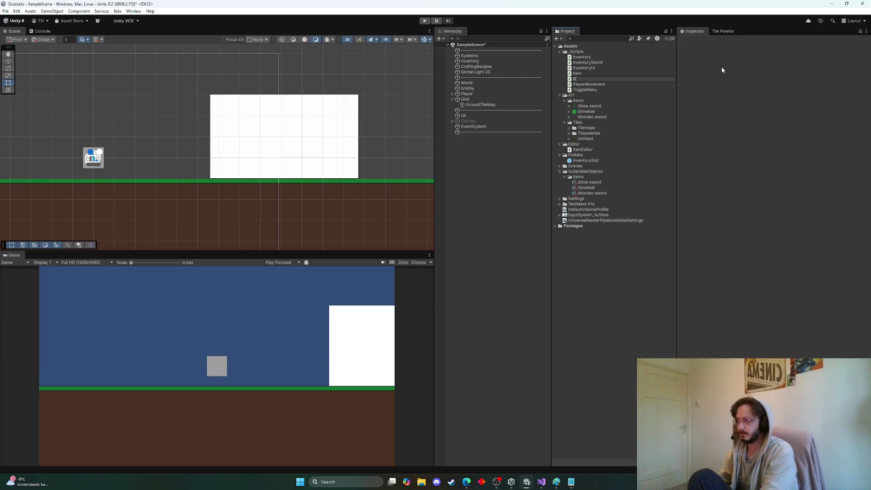
type("raftingManager")
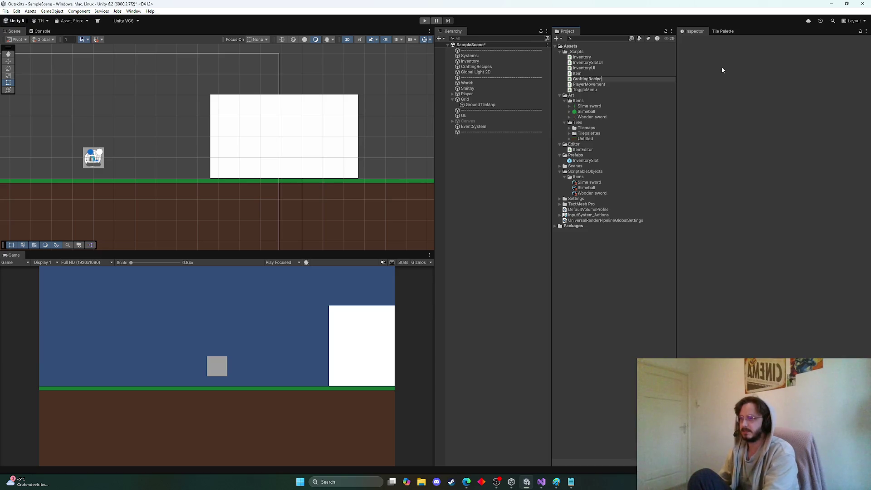
key("Return")
key("alt+Tab")
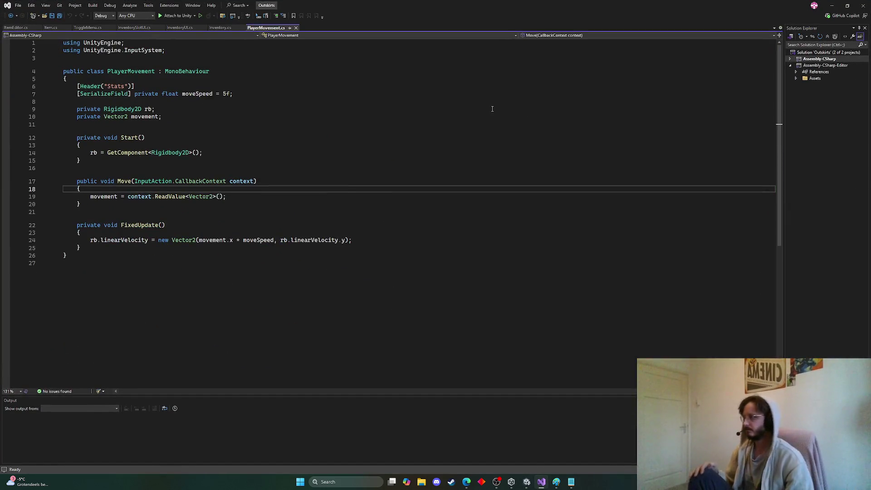
Step: Open the CraftingRecipes script in Visual Studio and review the ItemEditor and Item code
key("alt+Tab")
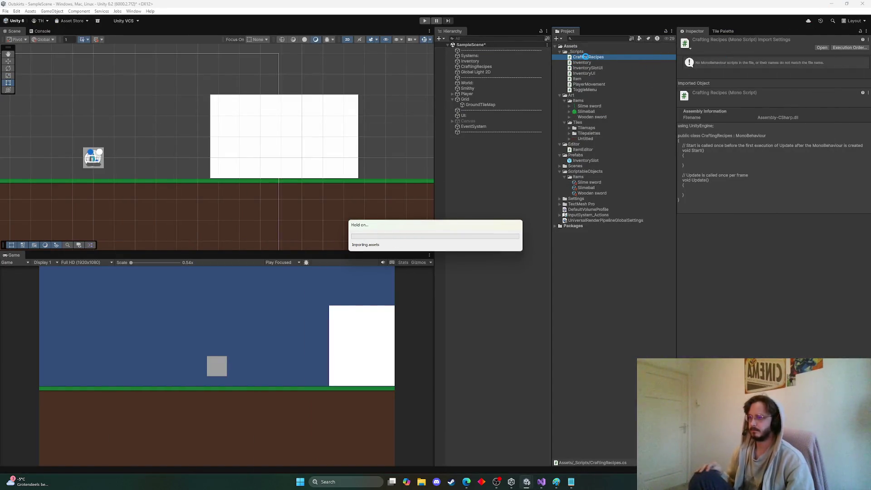
double_click(587, 58)
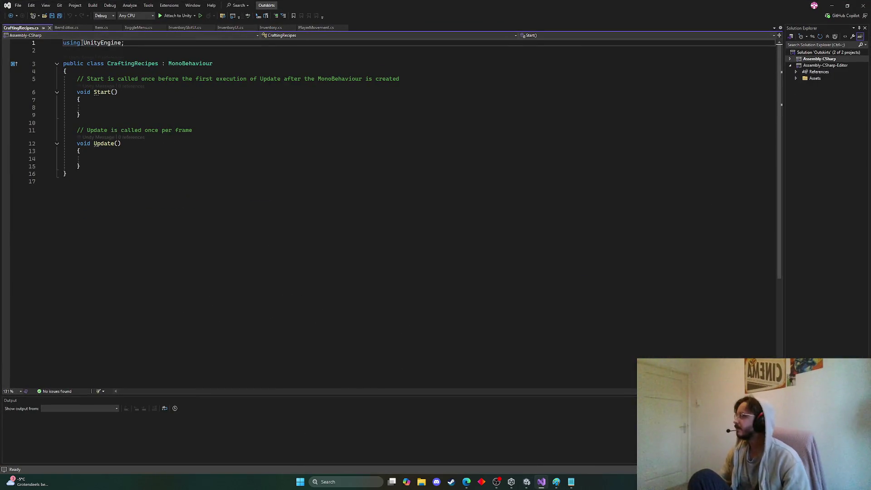
left_click(67, 28)
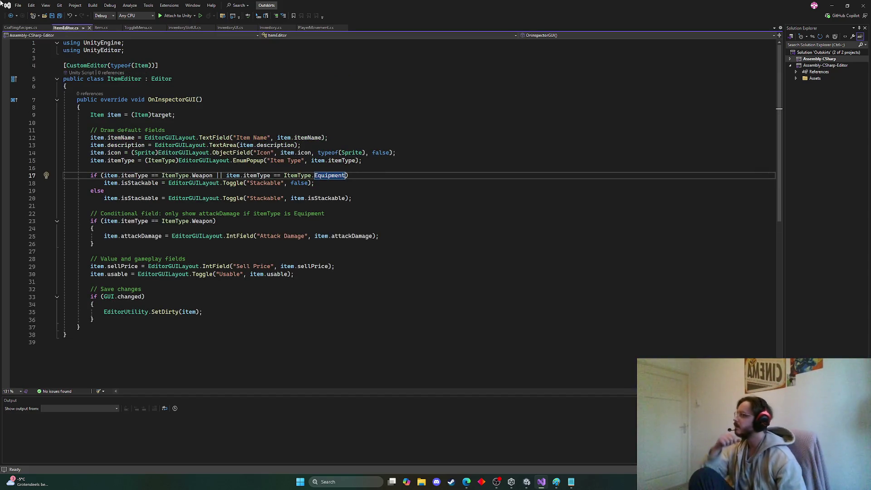
left_click(100, 27)
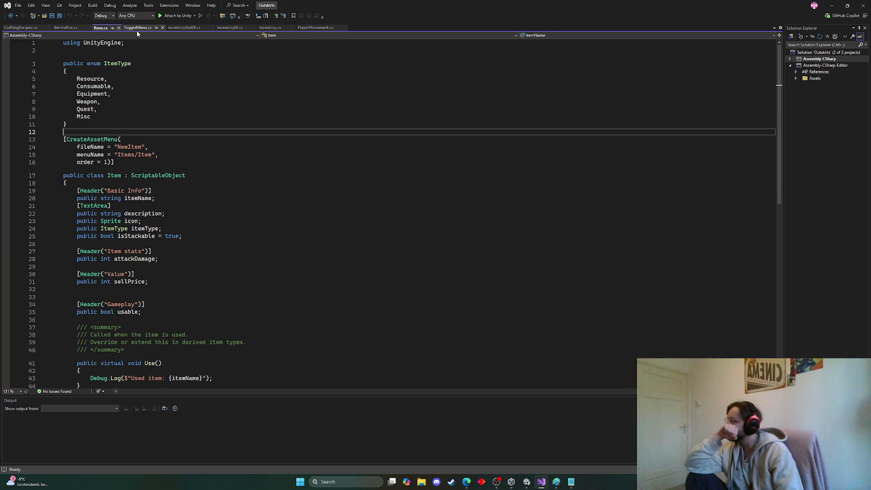
Step: Browse the InventorySlotUI, ToggleMenu and InventoryUI scripts, inspecting the slots dictionary declaration
scroll(148, 71, "down", 10)
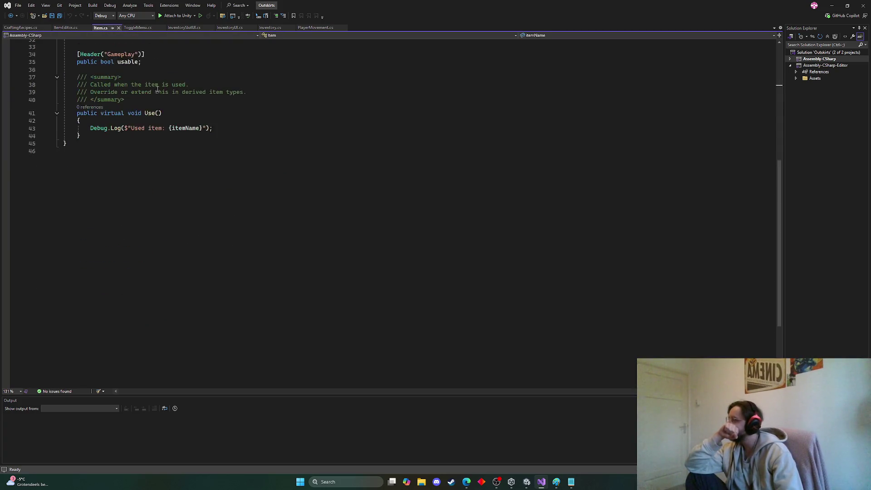
scroll(163, 91, "up", 7)
left_click(184, 28)
left_click(137, 27)
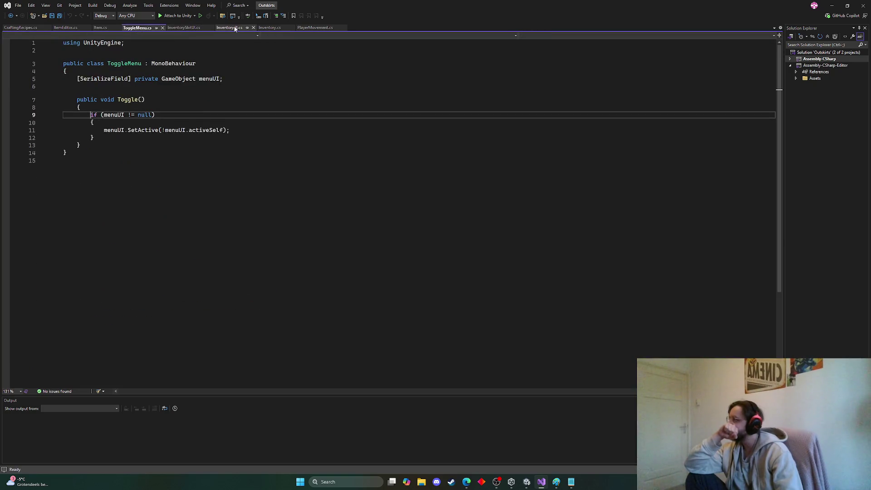
left_click(230, 27)
scroll(218, 54, "up", 8)
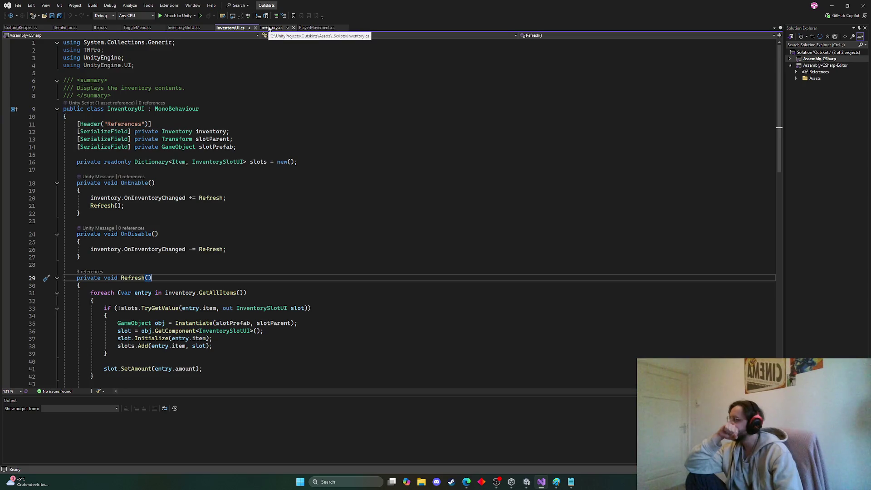
left_click(218, 162)
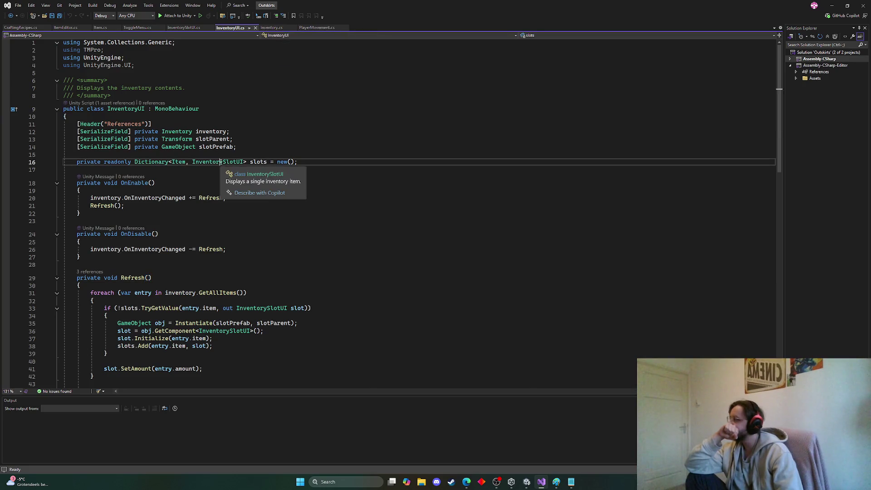
Step: Review the serializable InventoryEntry class in Inventory.cs, then select CraftingRecipes' default Start and Update methods
left_click(272, 27)
scroll(232, 97, "up", 13)
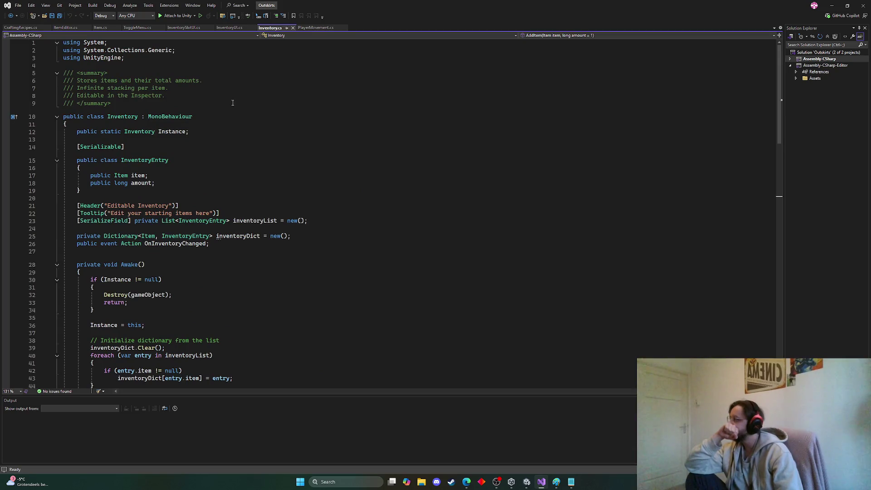
scroll(229, 112, "down", 20)
scroll(229, 112, "up", 20)
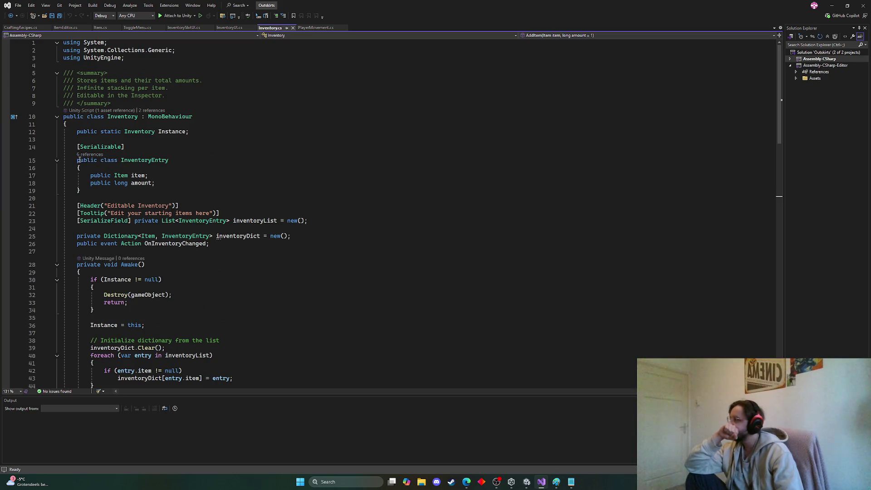
left_click_drag(78, 147, 83, 189)
key("ctrl+c")
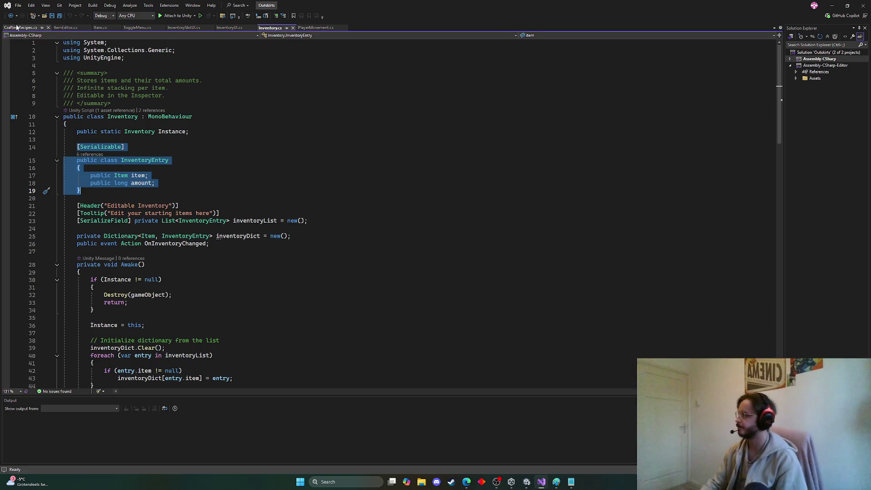
left_click(31, 29)
left_click_drag(81, 166, 77, 78)
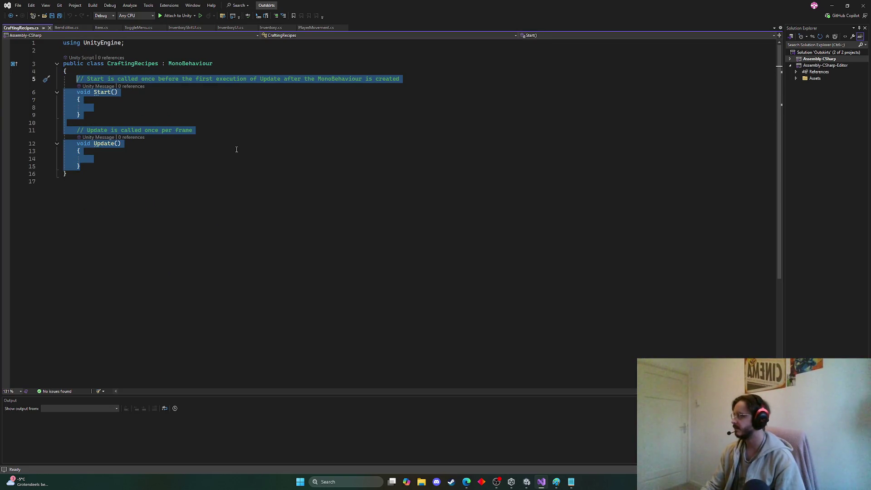
Step: Replace the default Start and Update methods with a List<CraftingRecipe> recipes declaration
key("Delete")
type("List")
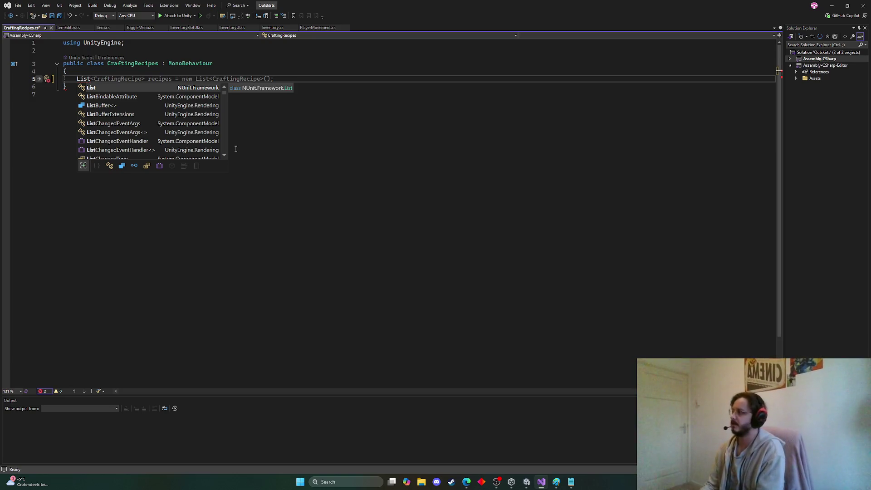
key("Tab")
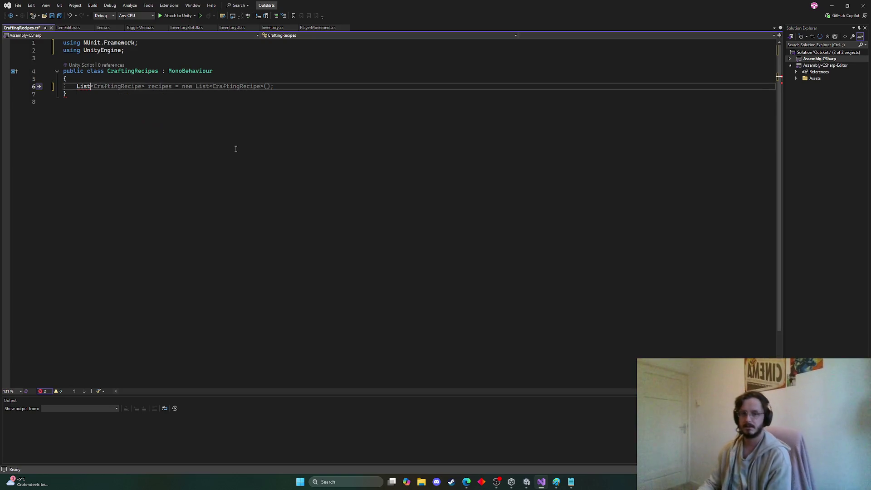
key("Tab")
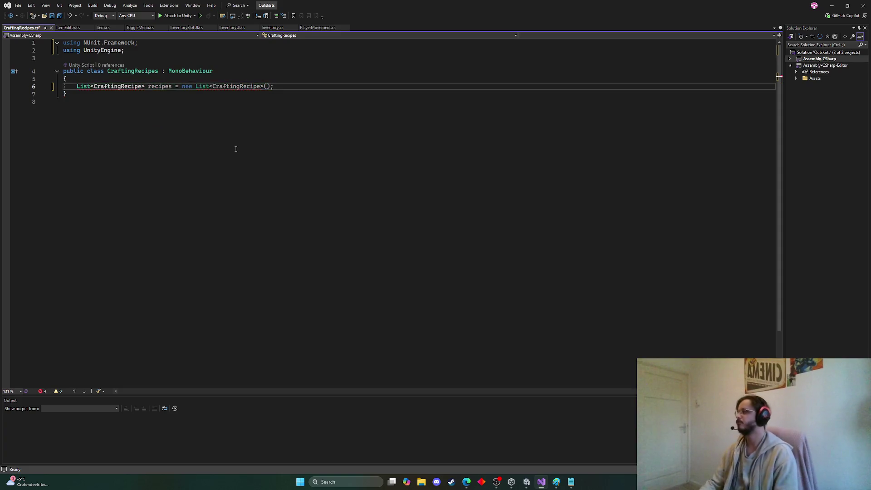
left_click(85, 94)
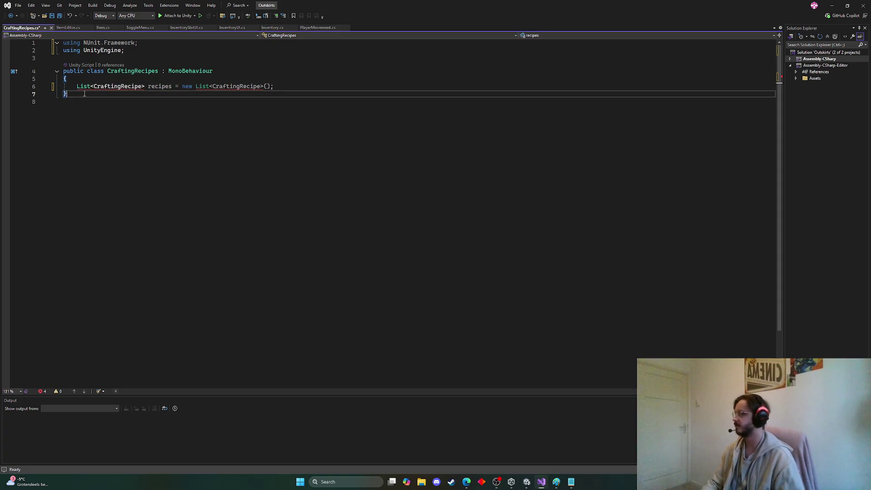
key("ctrl+v")
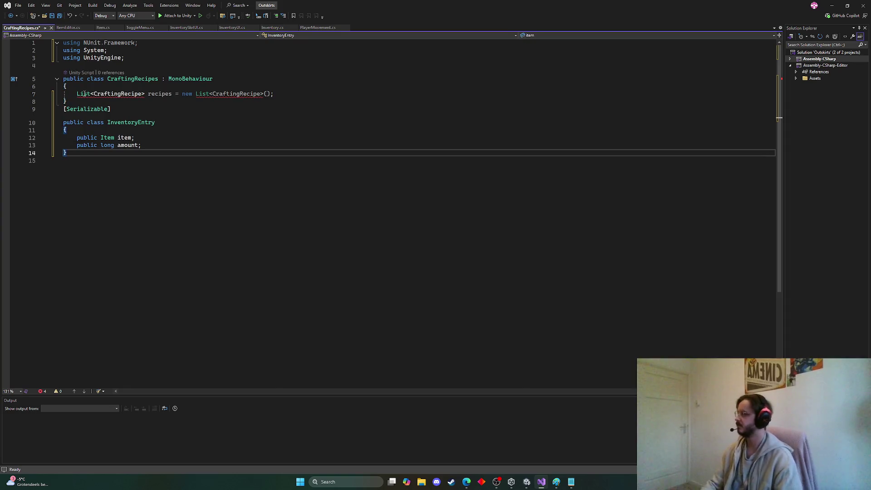
Step: Add a serializable CraftingRecipe class with item and amount fields below the first class
left_click(95, 105)
key("Return")
key("Return")
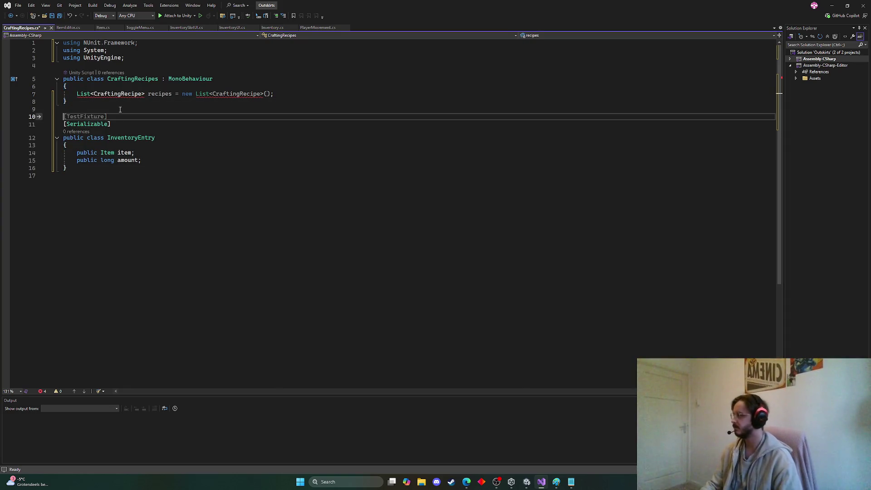
type("Craft")
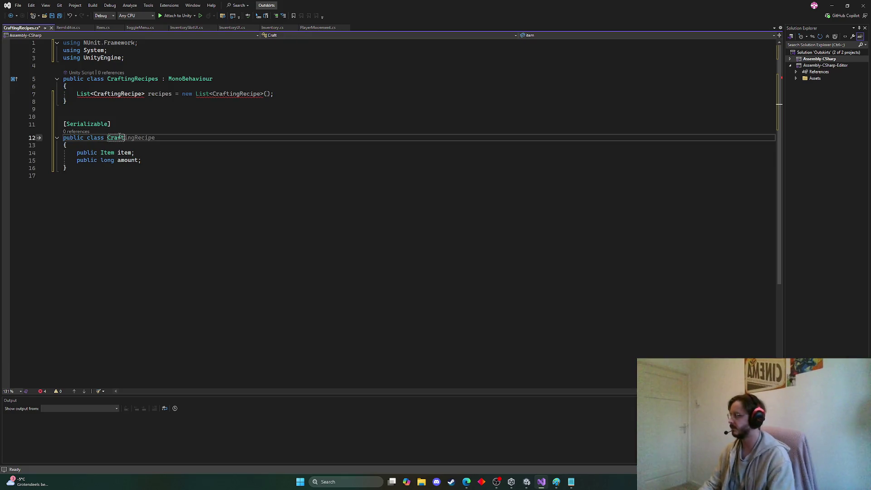
key("Tab")
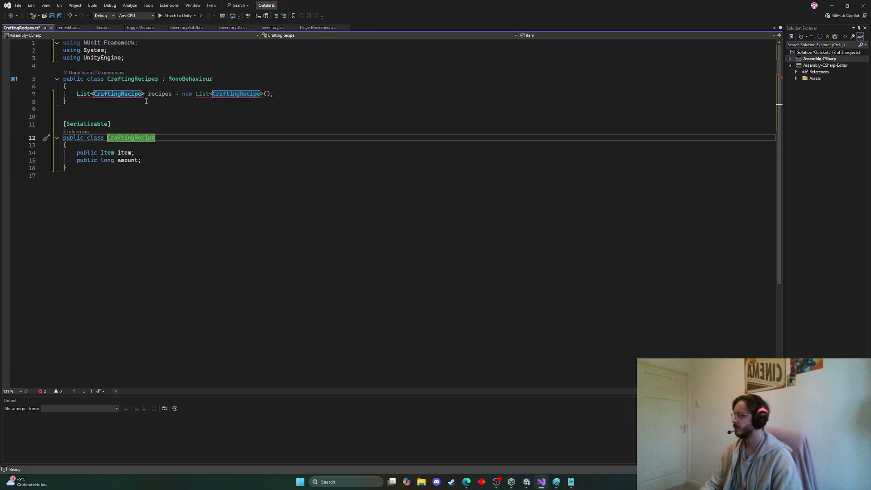
Step: Add the System.Collections.Generic import via Quick Actions and select CraftingRecipe's item and amount fields
left_click(141, 100)
mouse_move(141, 97)
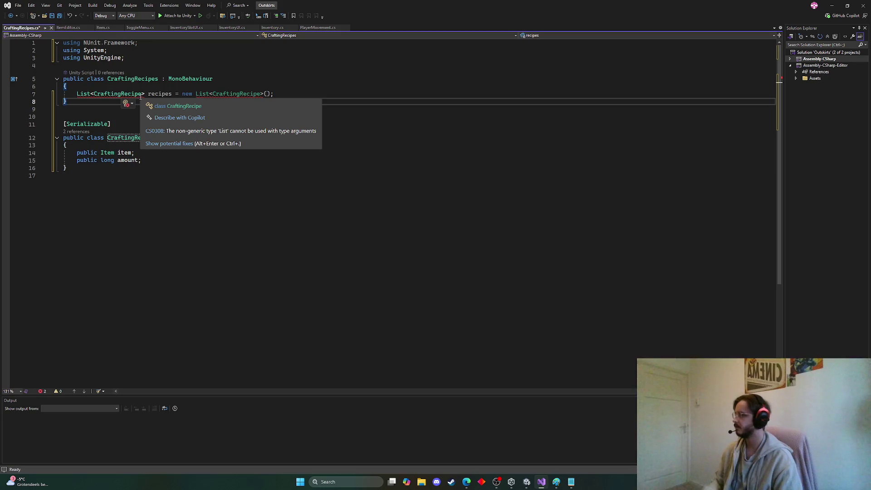
key("ctrl+period")
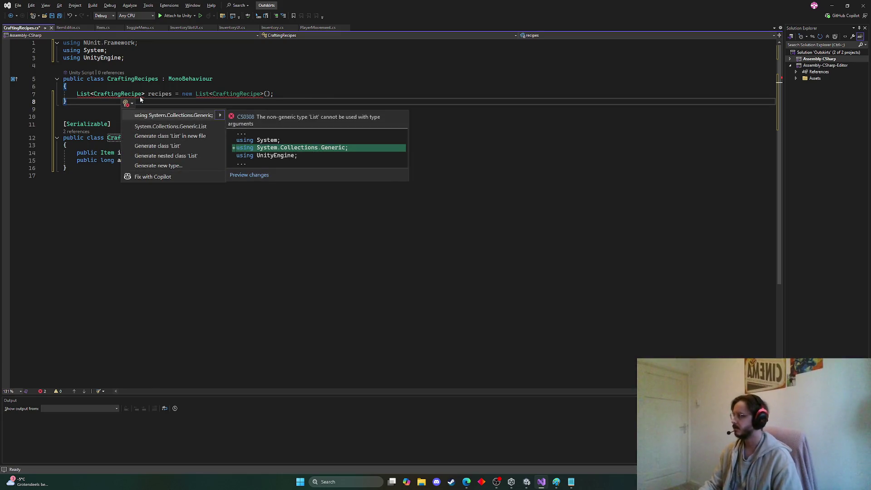
key("Return")
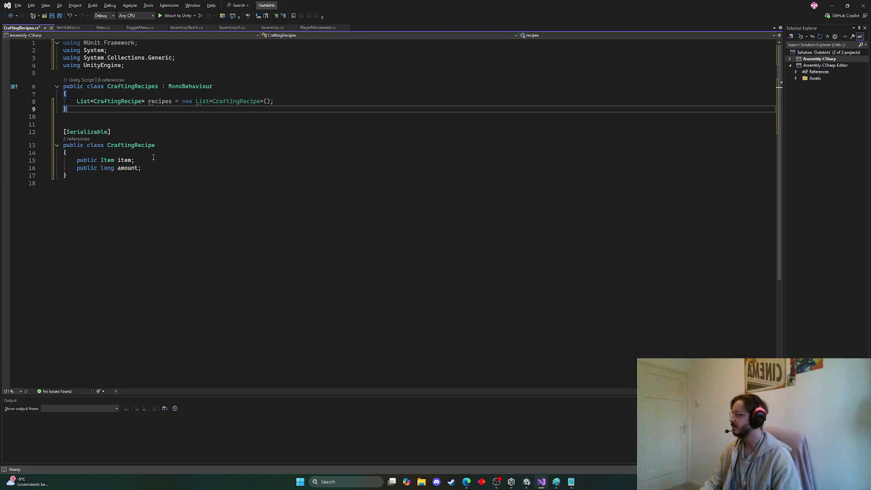
left_click(149, 161)
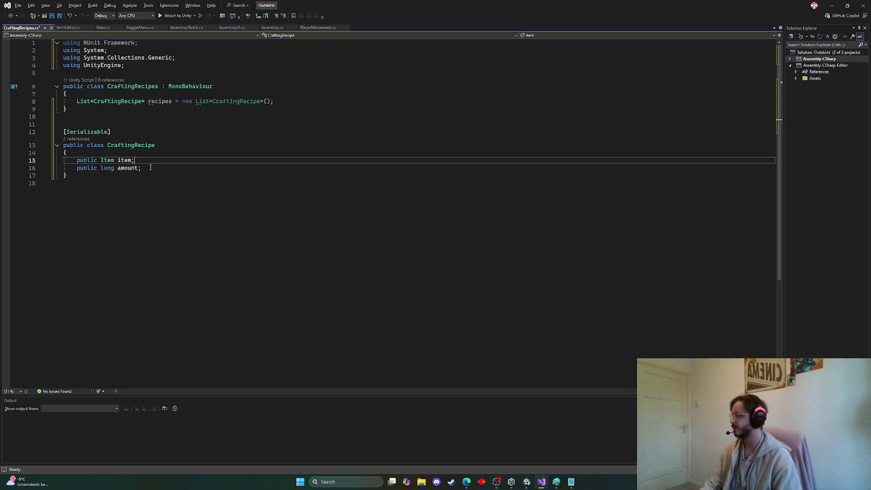
left_click_drag(151, 168, 78, 161)
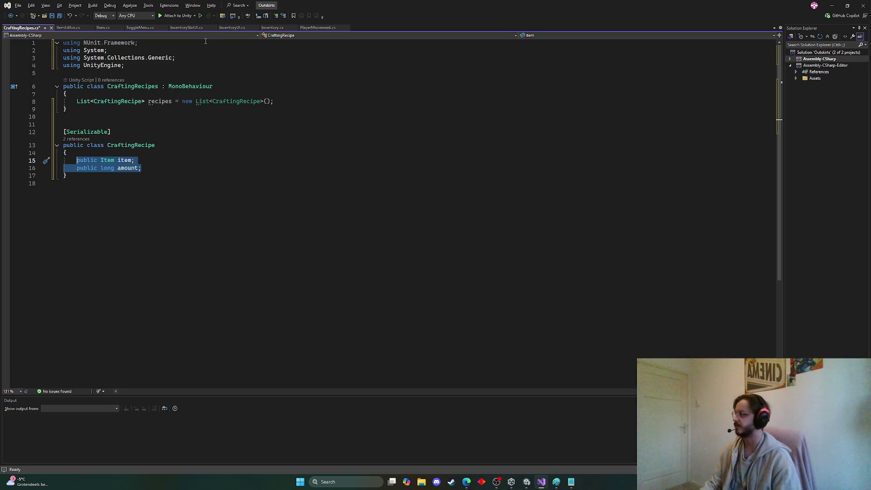
left_click(267, 28)
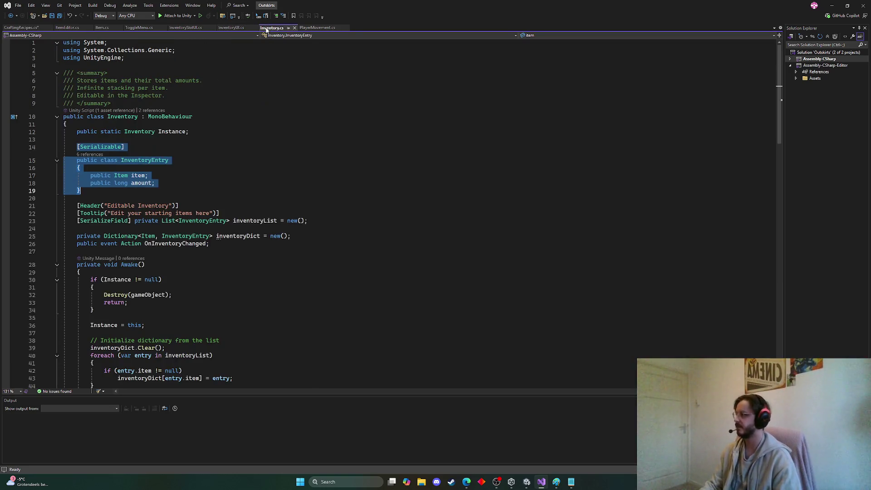
Step: Overwrite CraftingRecipe's item and amount fields with an unfinished List<Inventory> declaration
left_click(21, 28)
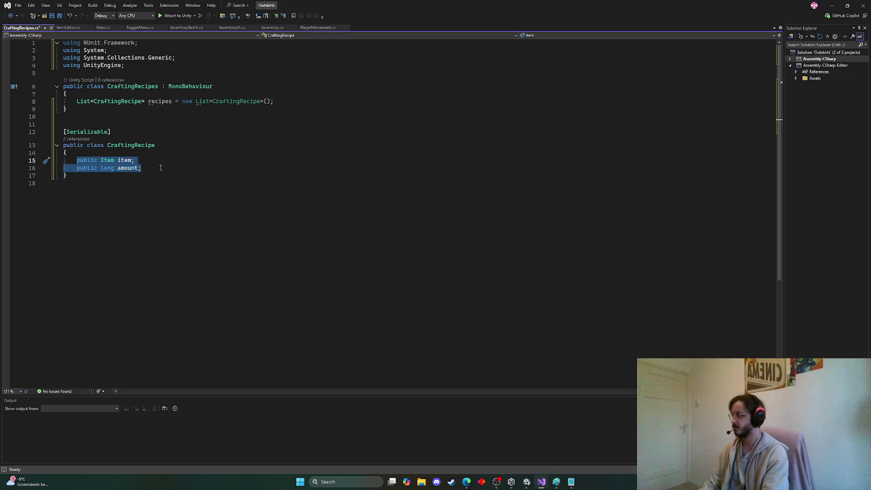
type("List")
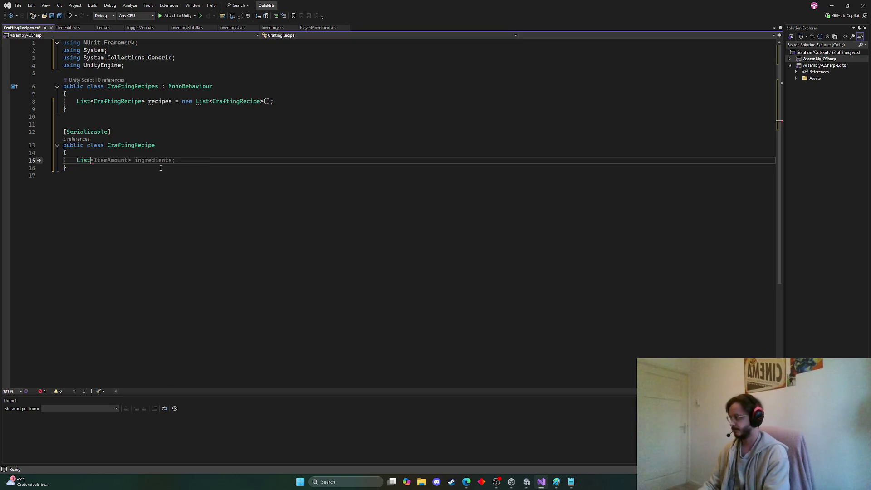
type("<>")
key("Left")
type("In")
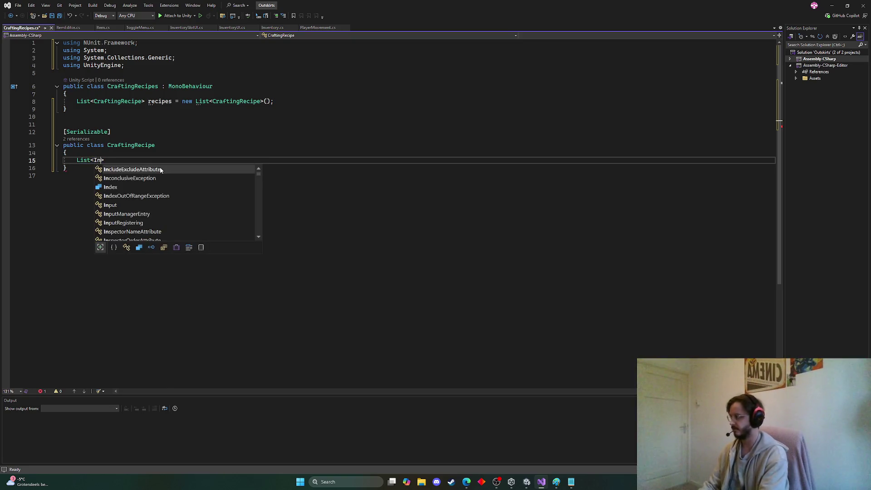
type("\\")
key("BackSpace")
key("BackSpace")
key("BackSpace")
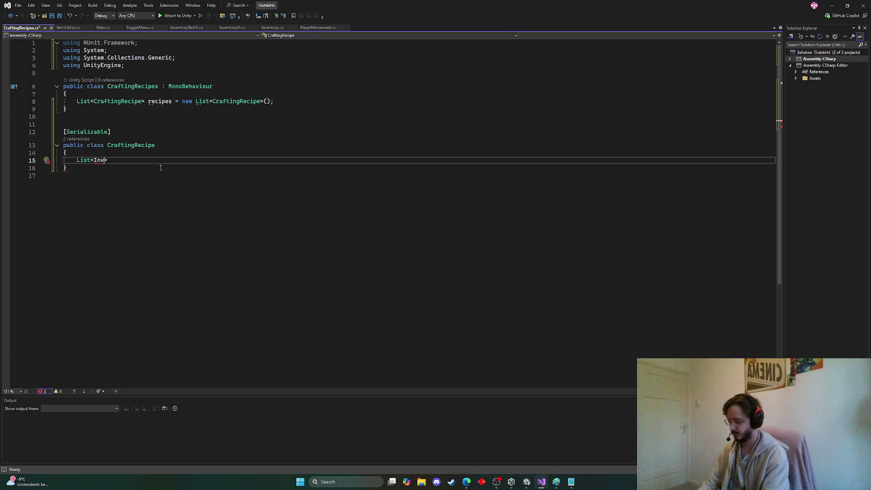
key("BackSpace")
key("BackSpace")
key("BackSpace")
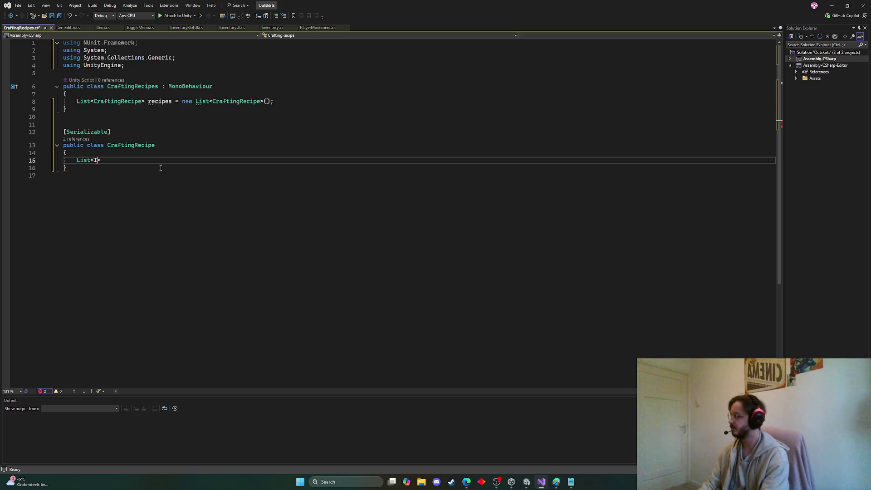
type("Inventory")
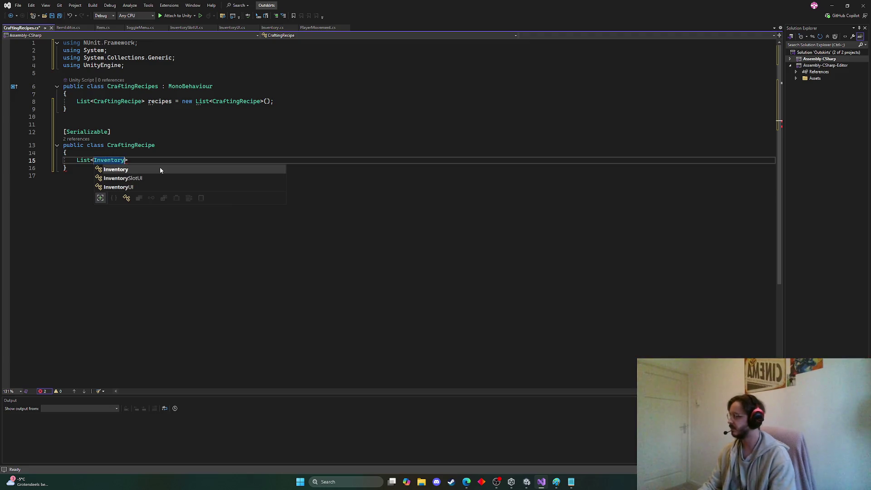
left_click(283, 31)
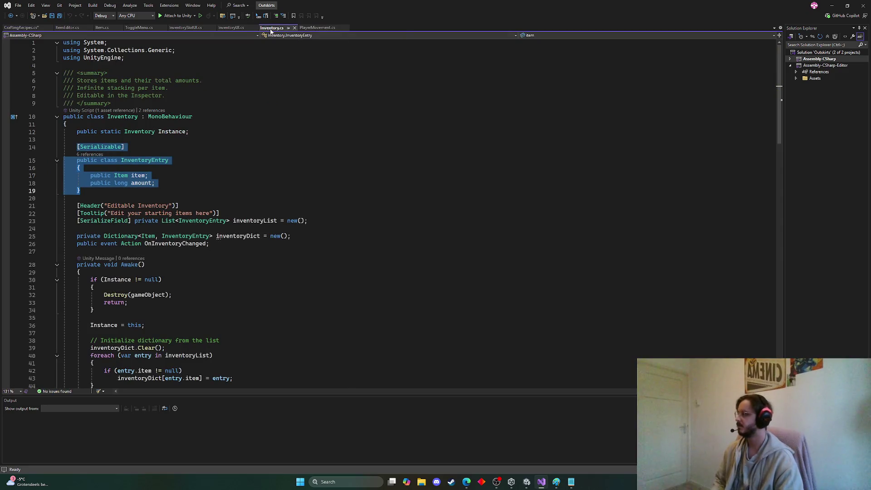
Step: Copy the InventoryEntry class from Inventory.cs and paste it below CraftingRecipe
left_click(122, 186)
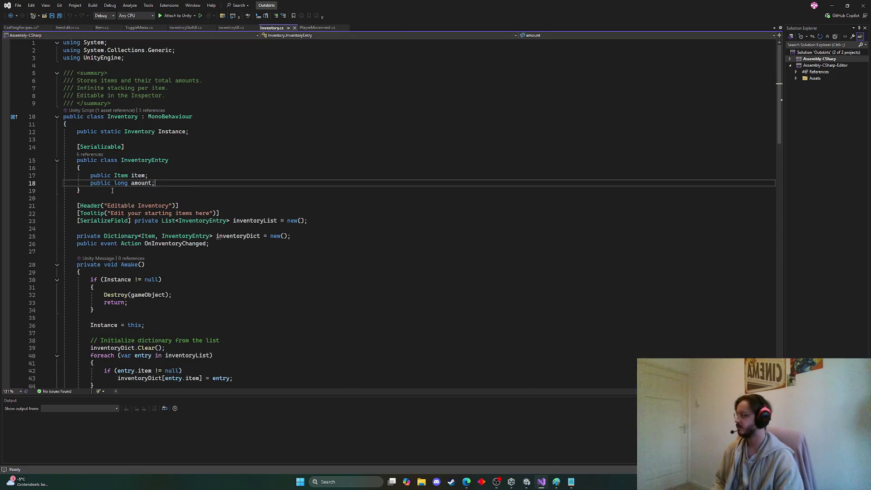
mouse_move(112, 190)
left_mouse_down()
mouse_move(78, 168)
mouse_move(78, 145)
left_mouse_up()
key("ctrl+c")
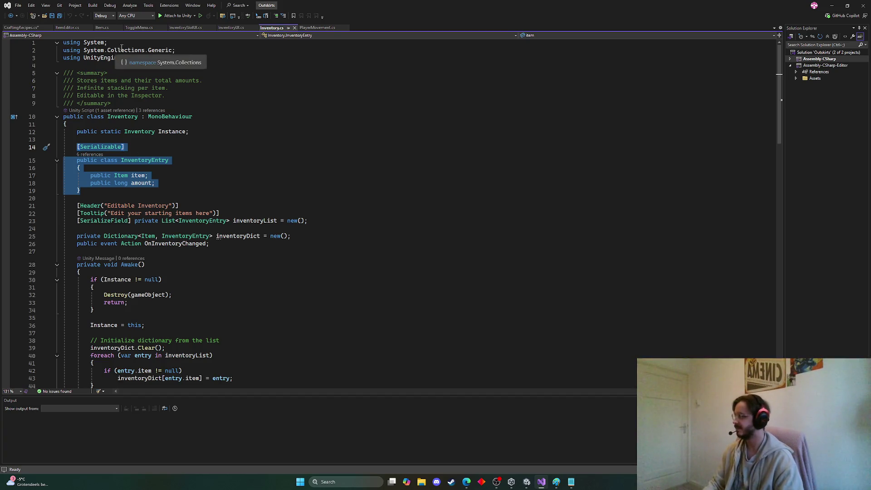
left_click(20, 27)
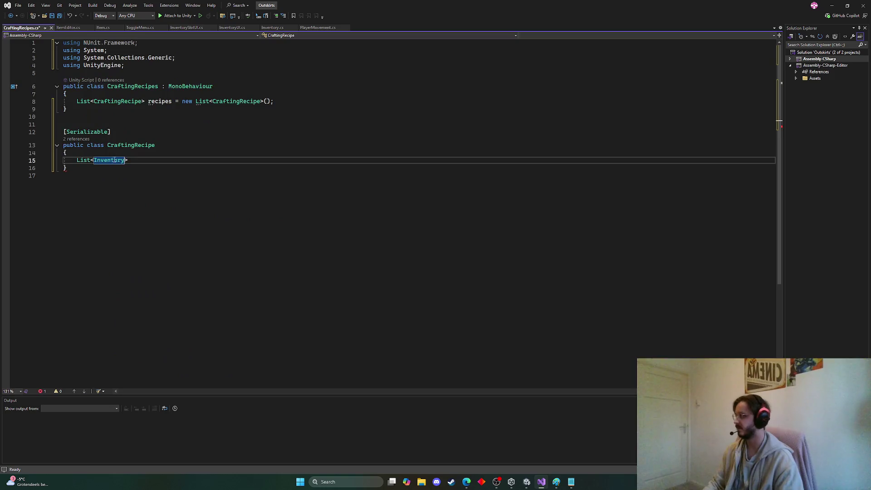
left_click(102, 174)
key("Up")
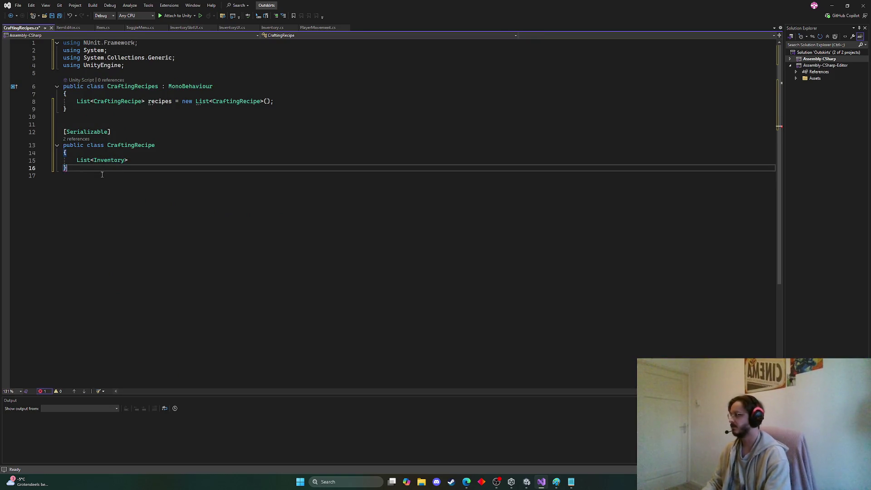
key("ctrl+v")
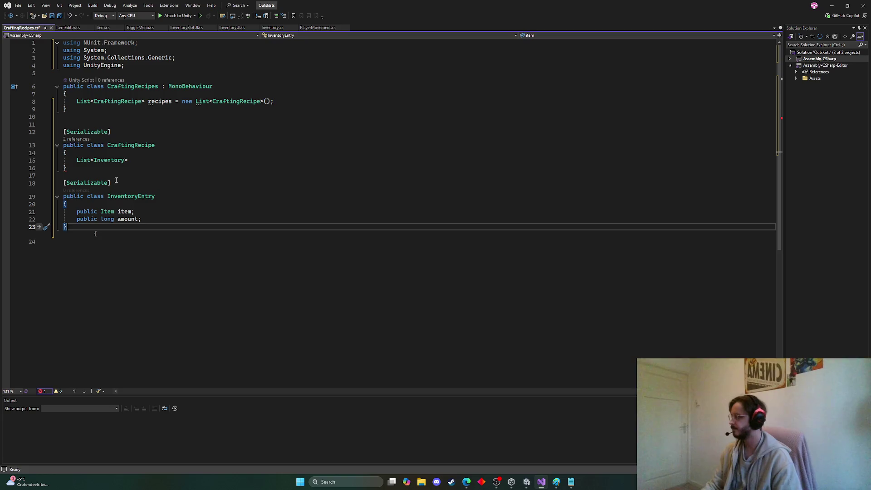
Step: Complete the List<InventoryEntry> itemsNeeded declaration initialised to a new list, and save
left_click(126, 160)
type("Ent")
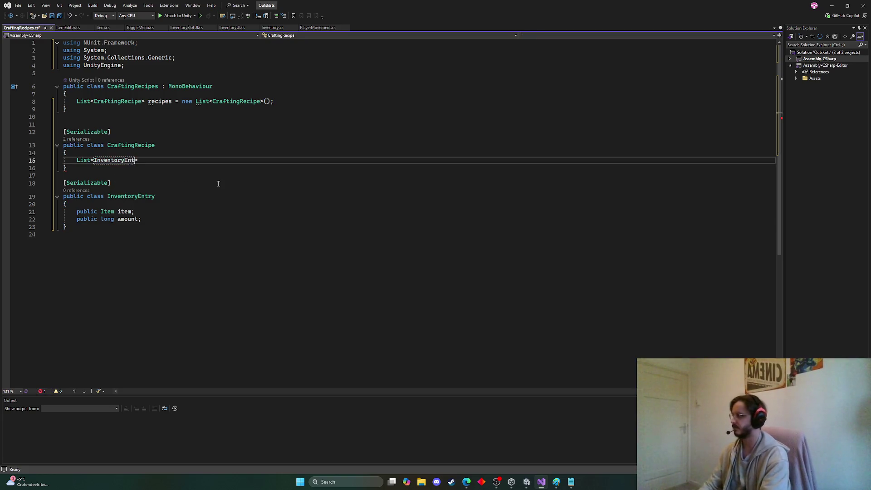
type("ry>")
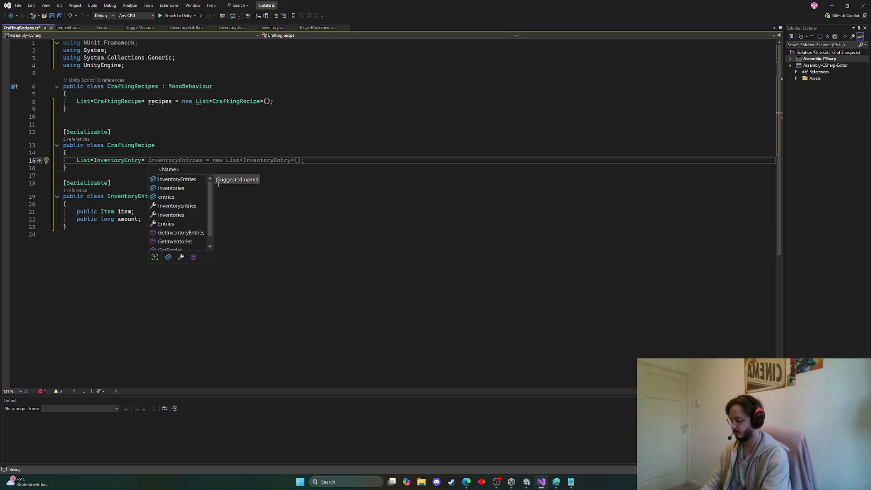
type(" items")
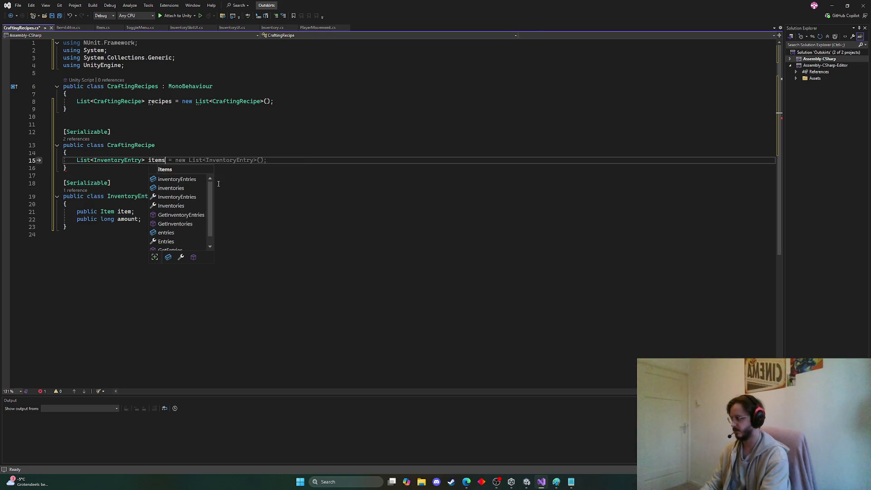
type("Needed")
key("Escape")
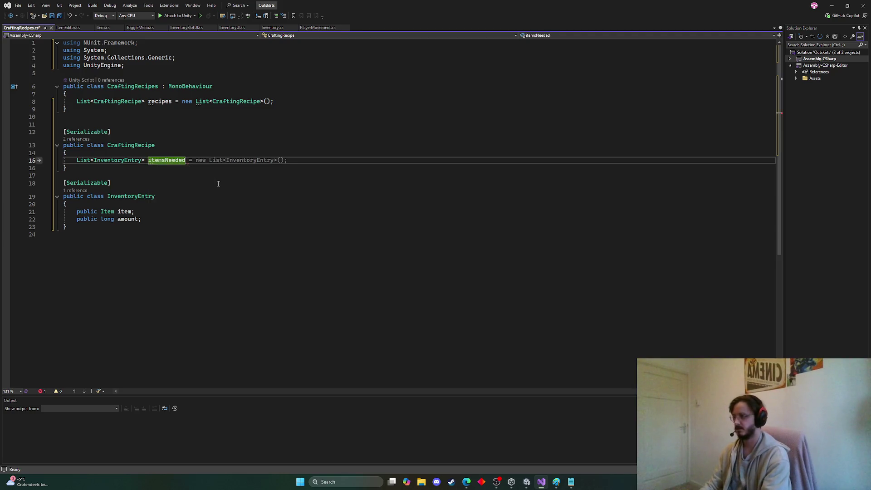
key("Tab")
key("ctrl+s")
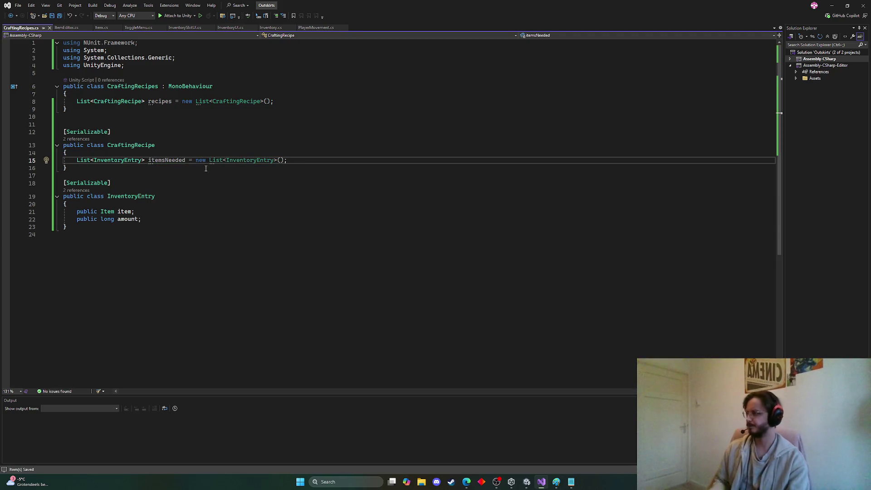
Step: Review the CraftingRecipe class and recipes field, checking a reference in the web browser
mouse_move(206, 169)
left_mouse_down()
mouse_move(90, 159)
mouse_move(64, 145)
left_mouse_up()
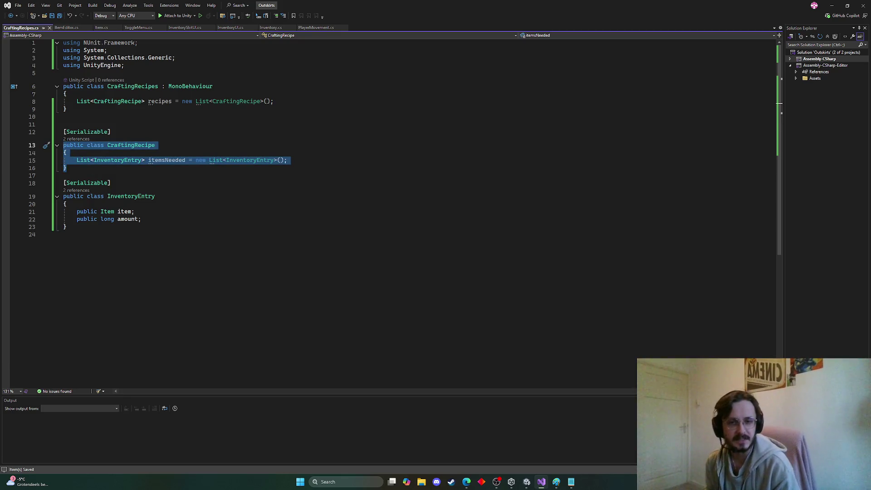
key("alt+Tab")
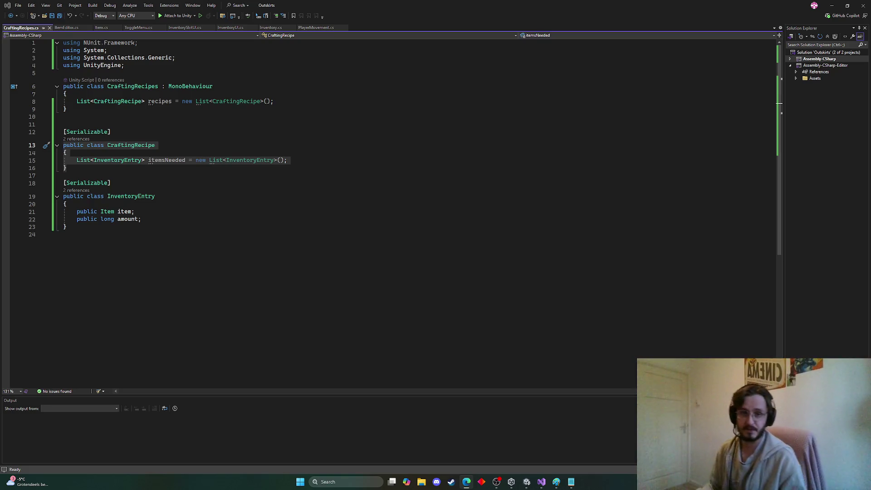
left_click(287, 205)
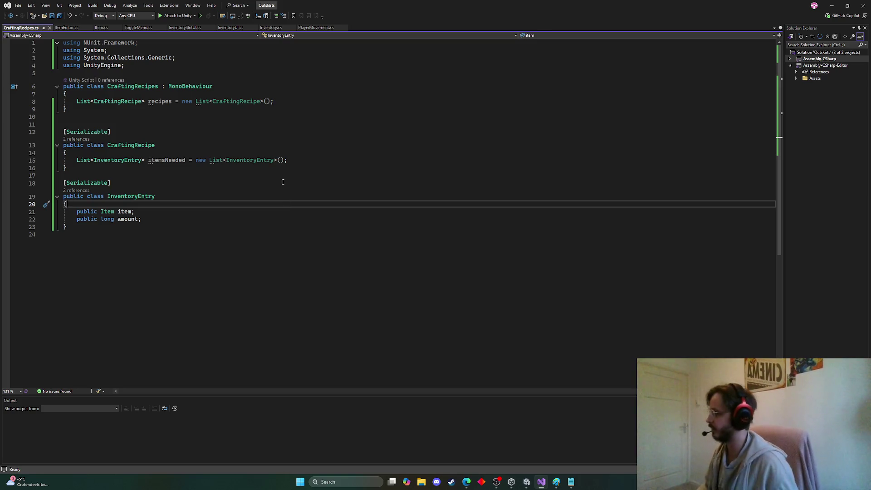
left_click(160, 101)
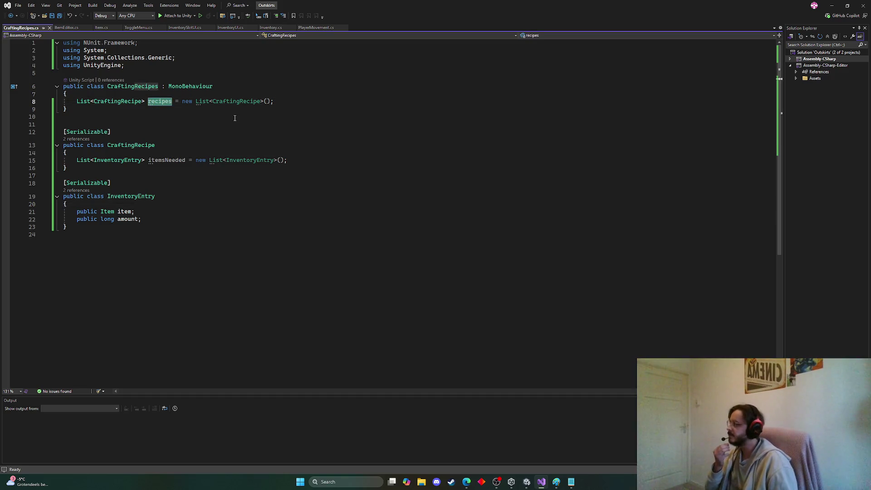
mouse_move(164, 103)
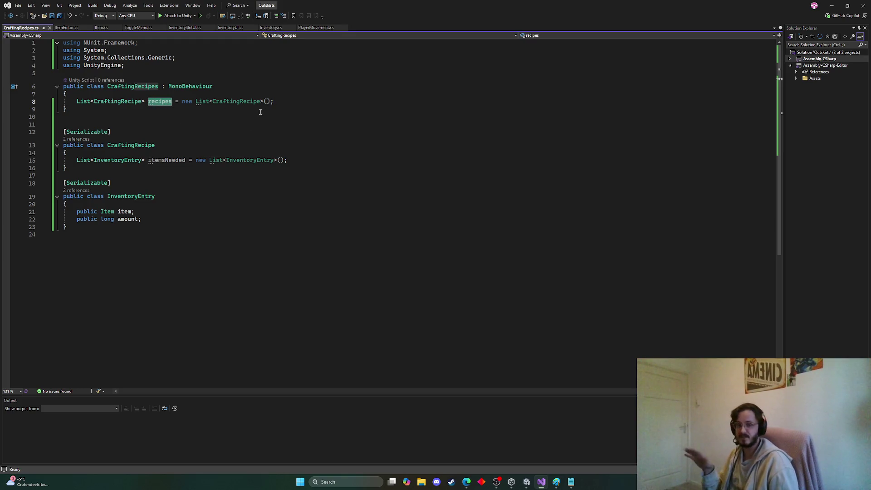
left_click(281, 104)
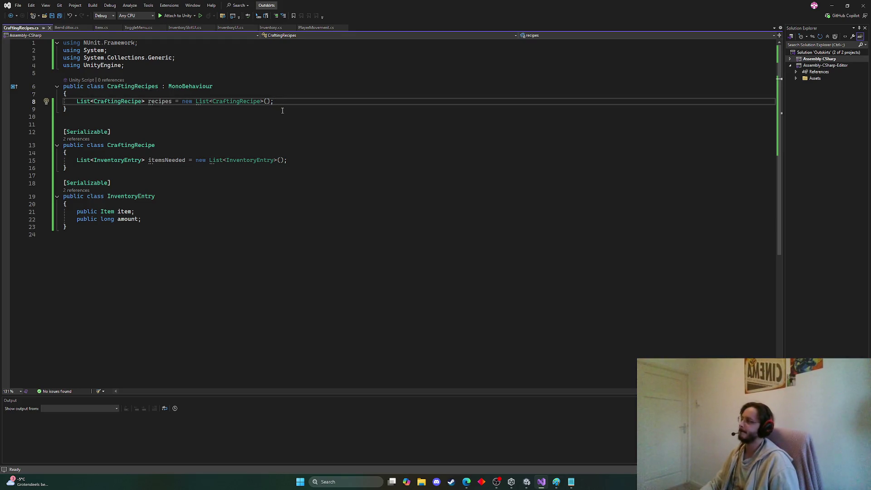
Step: Add a public Item resultItem field at the top of CraftingRecipe and save
left_click(147, 156)
mouse_move(234, 163)
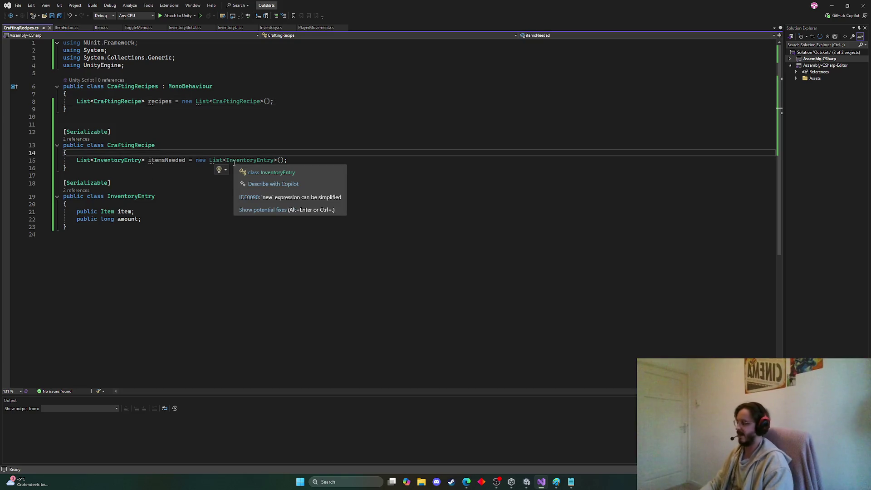
key("Return")
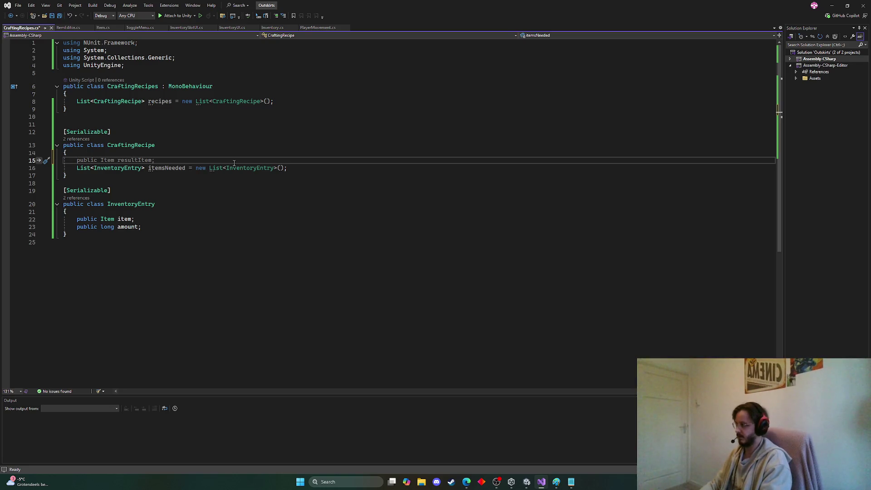
key("Tab")
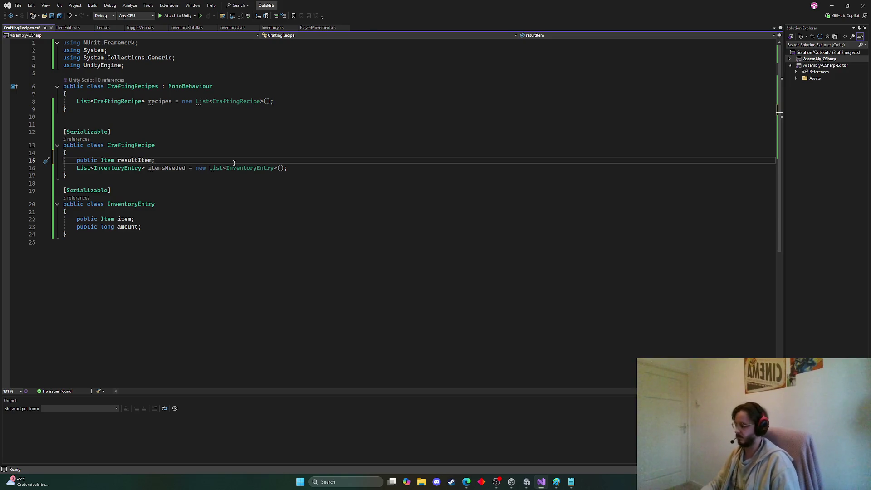
key("ctrl+s")
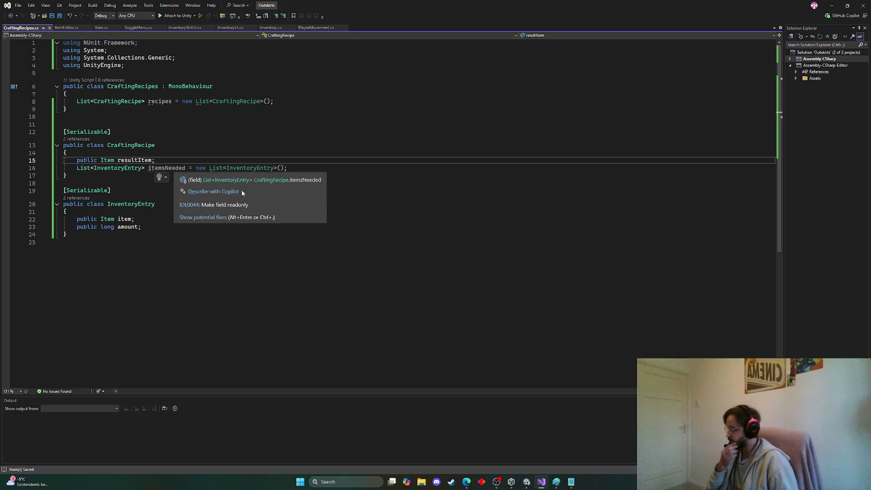
Step: Inspect the itemsNeeded field and InventoryEntry's item and amount fields, trying the rename command
left_click(167, 168)
key("ctrl+r")
key("ctrl+r")
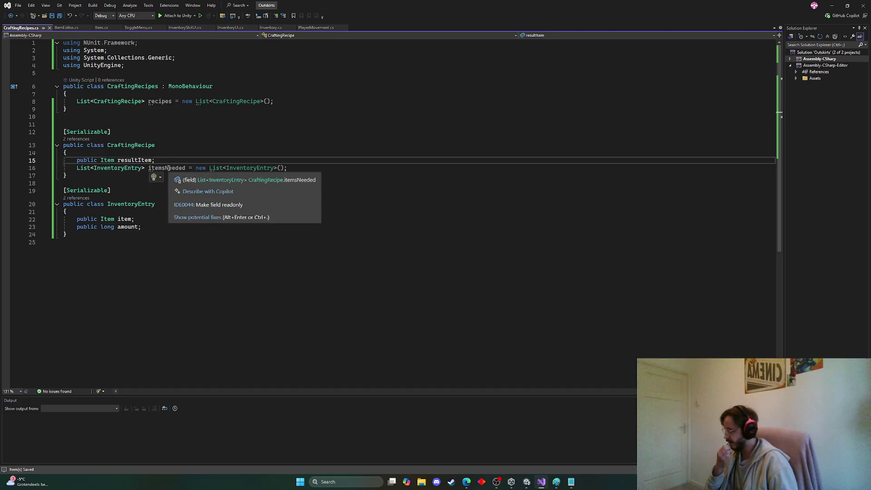
left_click(158, 212)
left_click(150, 204)
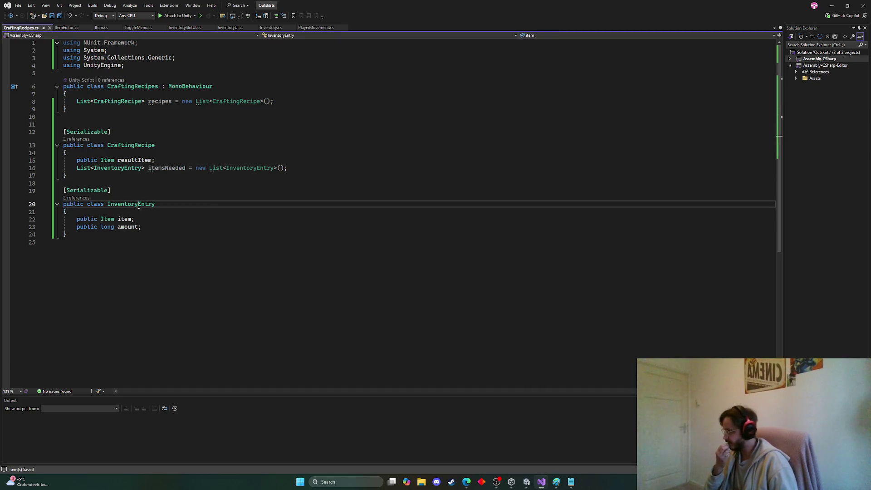
left_click(132, 225)
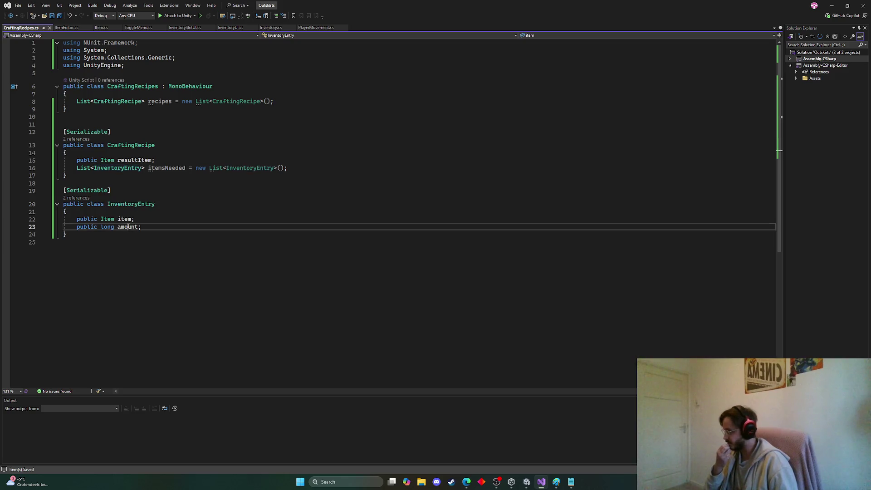
left_click(127, 220)
key("ctrl+r")
key("ctrl+r")
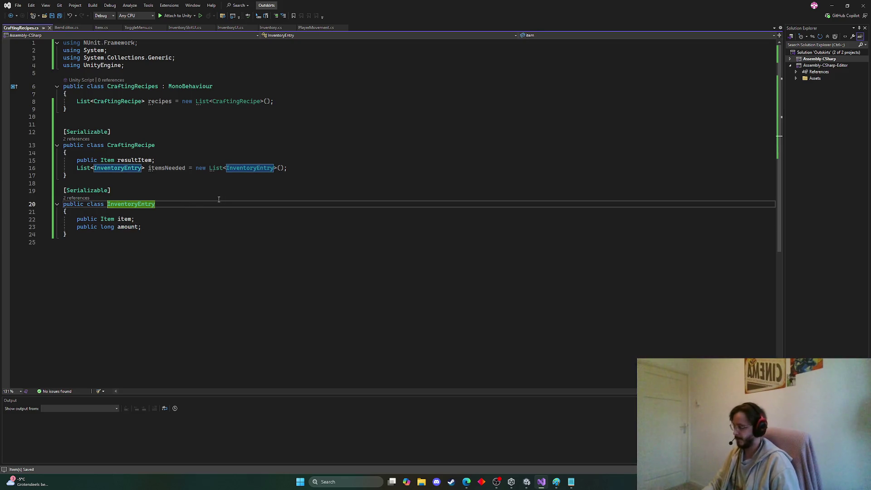
Step: Begin prefixing the itemsNeeded line with 'public [Serializable'
left_click(78, 167)
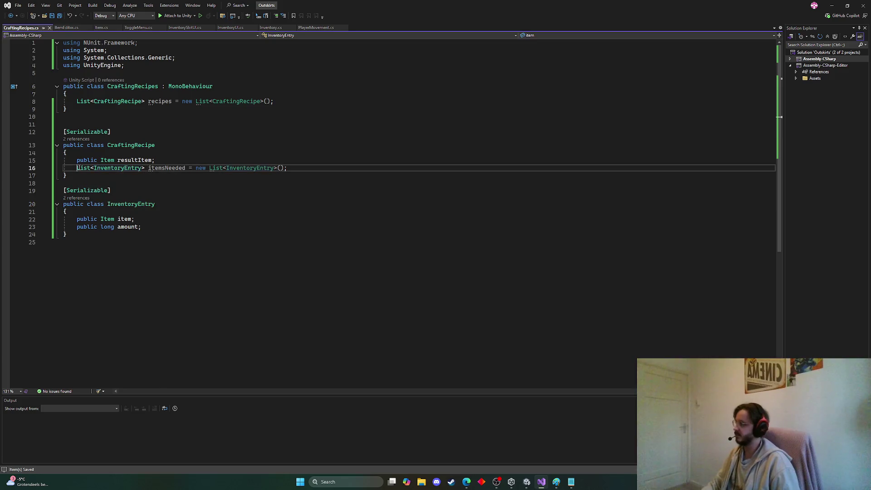
type("p")
key("Escape")
type("ublic ")
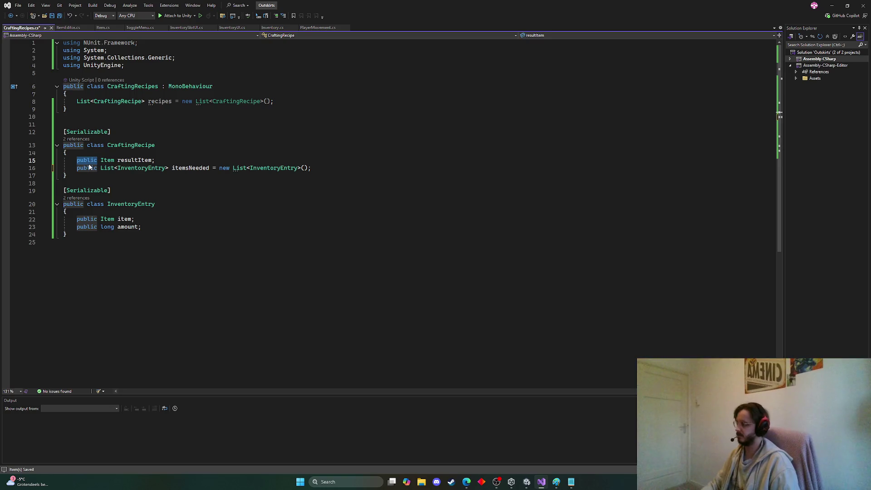
type("[Serializable")
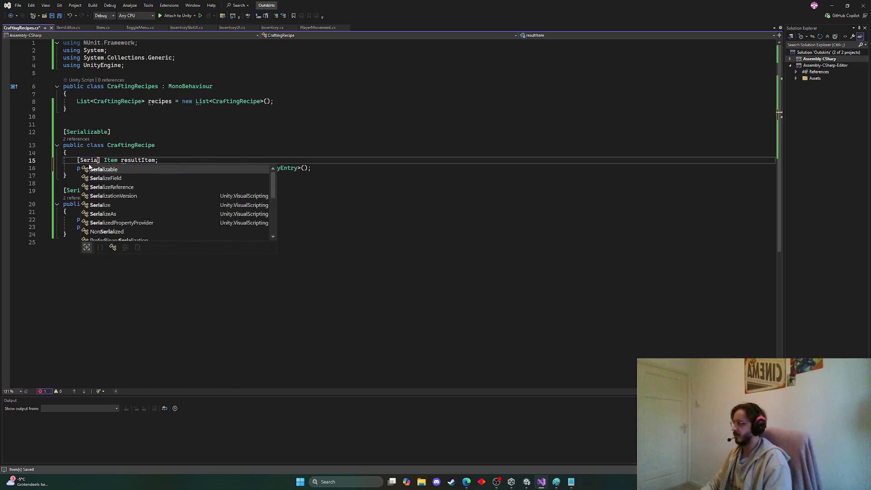
Step: Make resultItem a [SerializeField] private field
key("BackSpace")
key("BackSpace")
key("BackSpace")
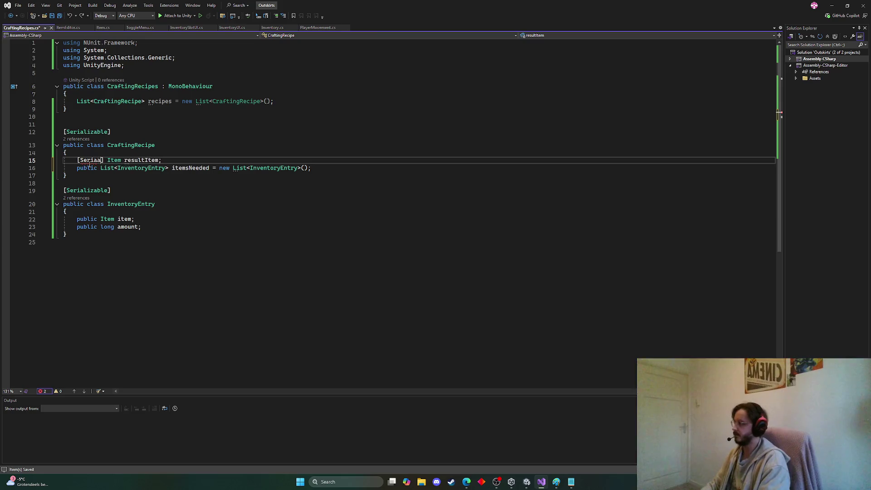
key("BackSpace")
key("BackSpace")
key("BackSpace")
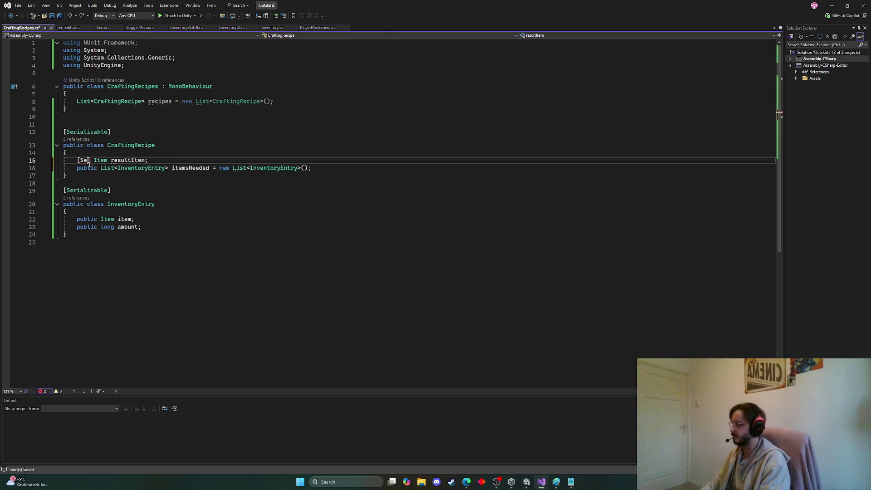
type("r")
key("BackSpace")
key("BackSpace")
type("erial")
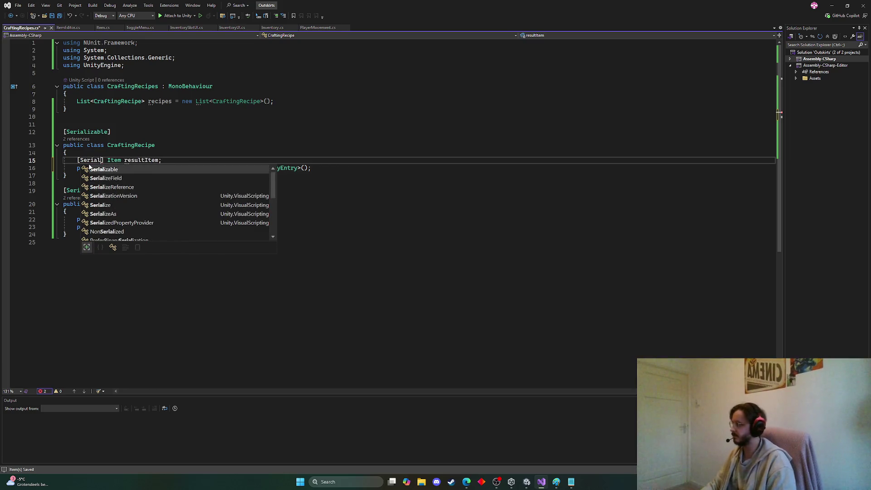
key("Down")
key("Tab")
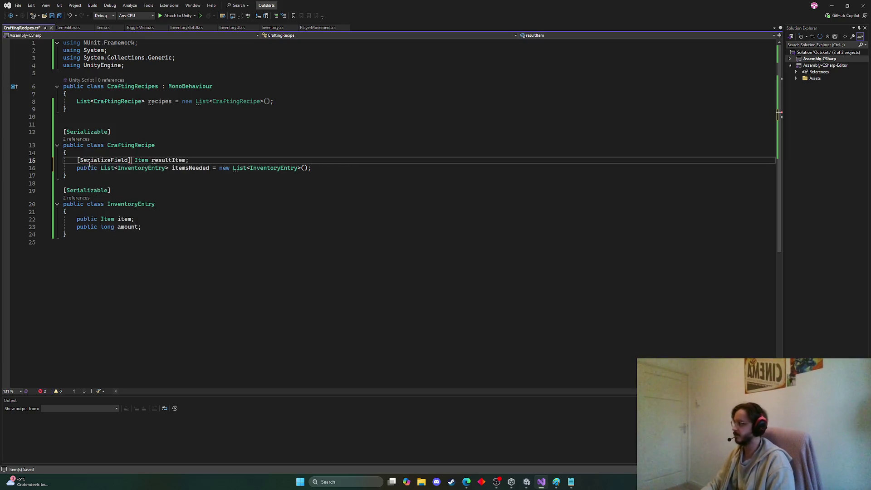
key("Right")
type("private")
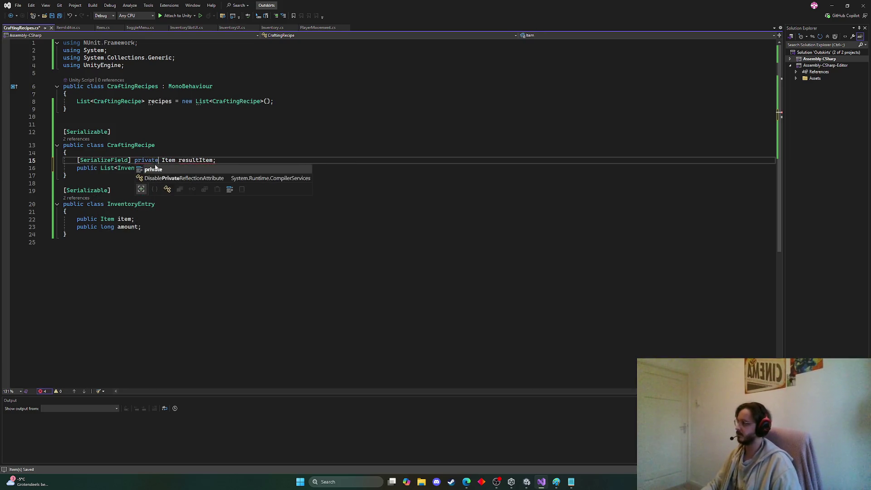
left_click(77, 160)
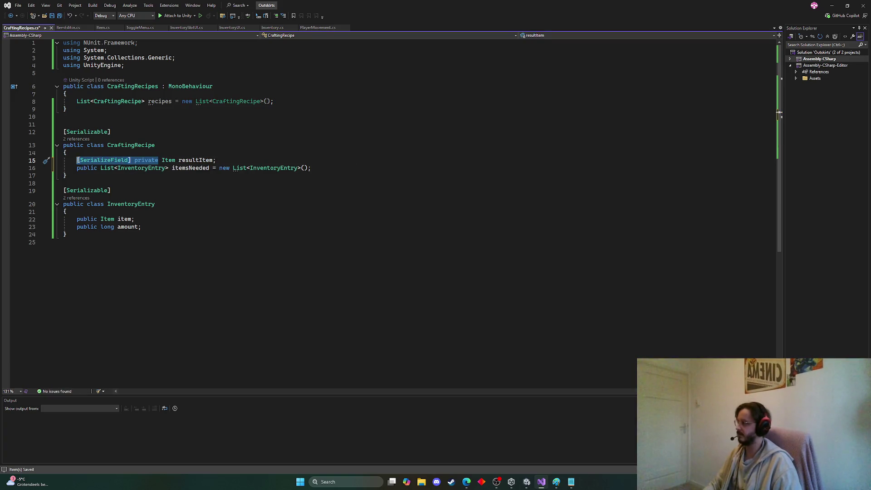
Step: Make itemsNeeded, item, amount and recipes [SerializeField] private fields and save the script
left_click(78, 168)
double_click(79, 168)
type("[SerializeField] private")
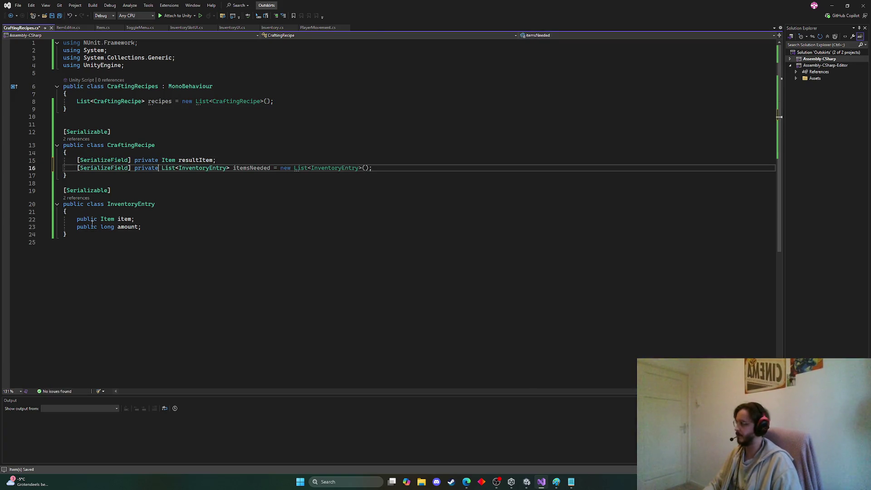
key("Tab")
key("Tab")
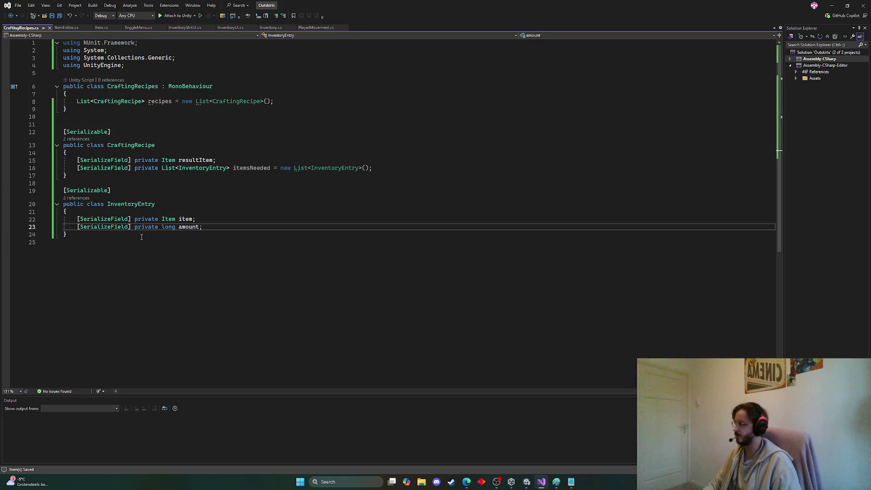
left_click(76, 102)
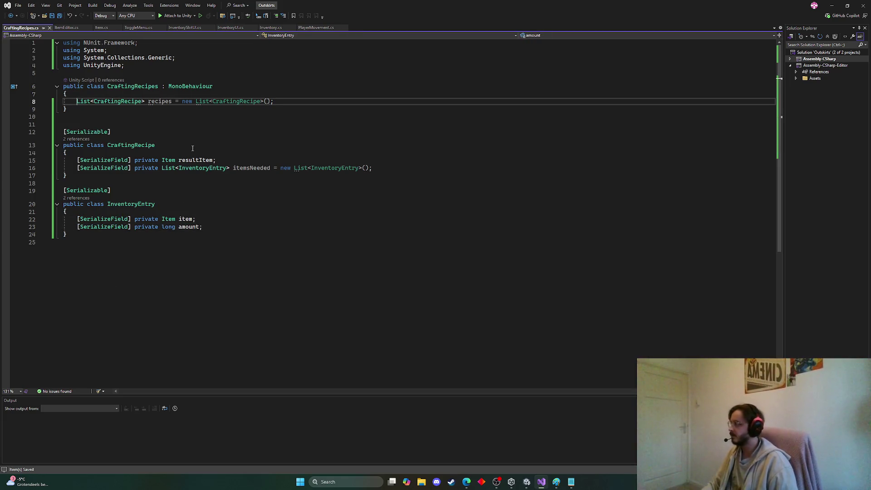
key("Tab")
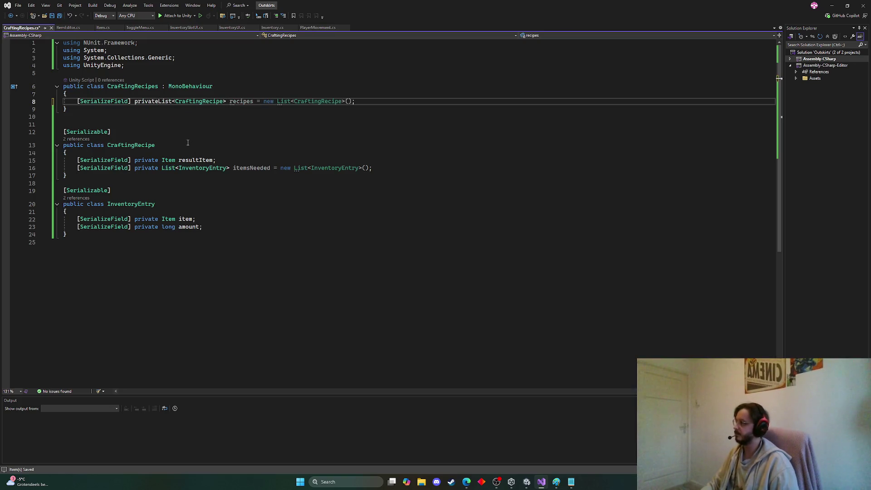
key("ctrl+s")
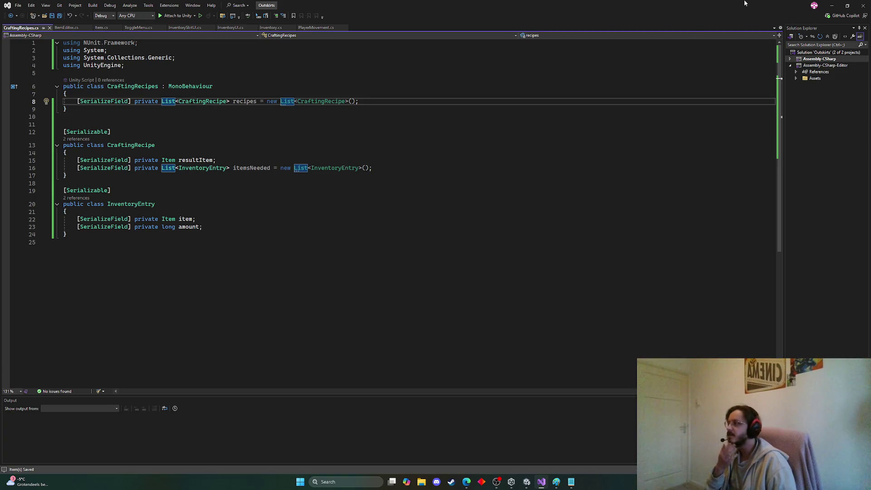
left_click(831, 7)
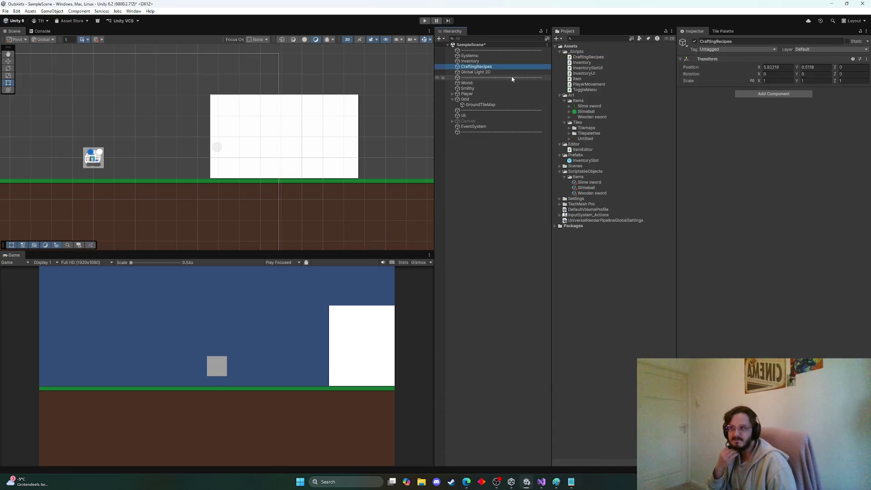
Step: Reset the CraftingRecipes Transform, attach the CraftingRecipes script, and add a recipe producing Slime sword
left_click(867, 59)
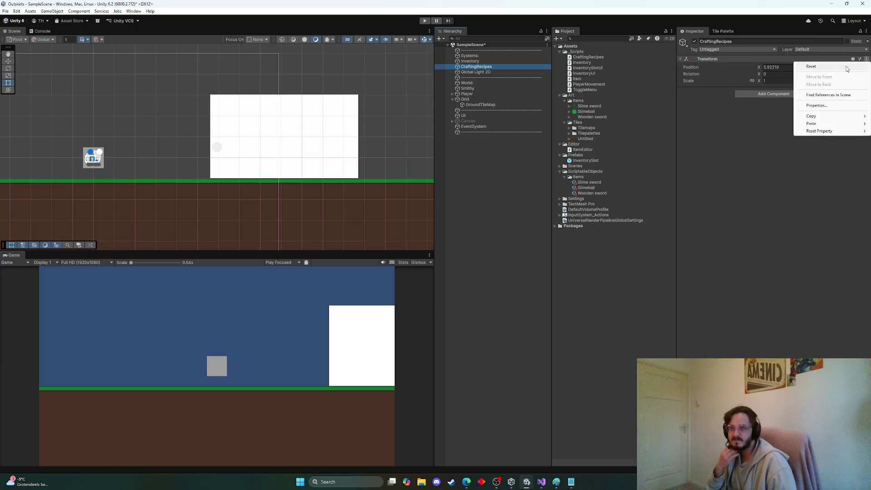
left_click(812, 65)
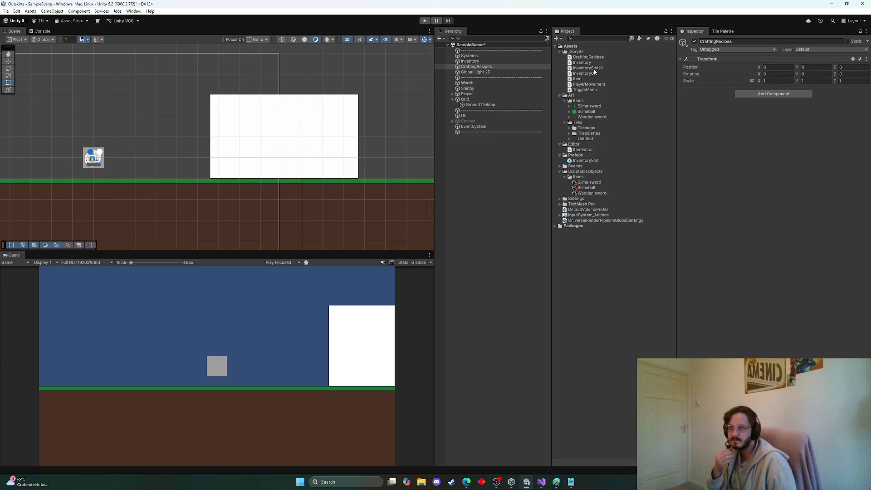
left_click_drag(595, 59, 759, 111)
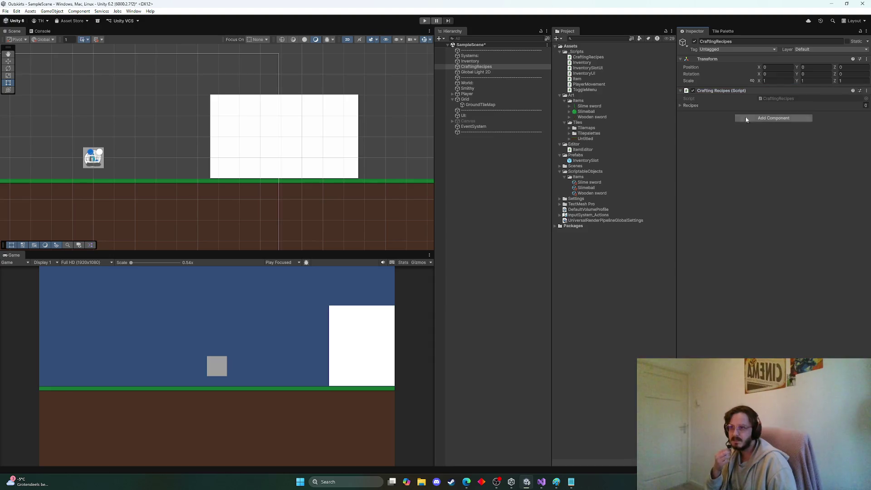
left_click(682, 106)
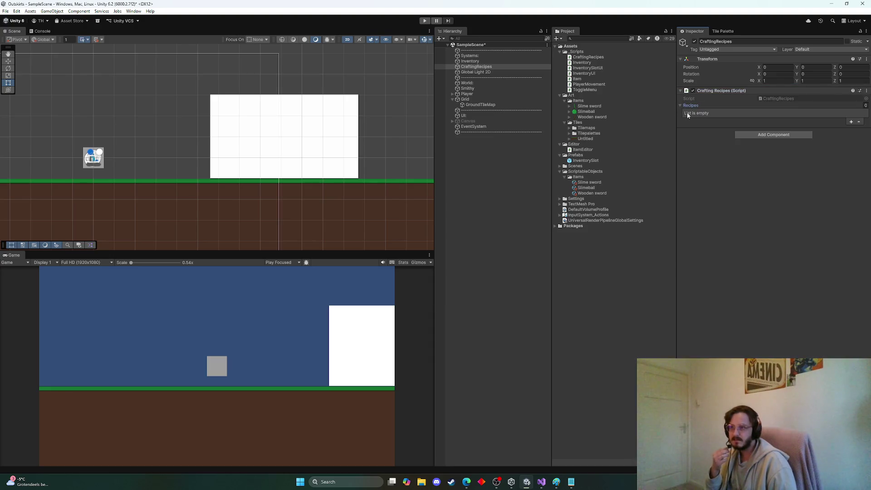
left_click(851, 122)
left_click(689, 113)
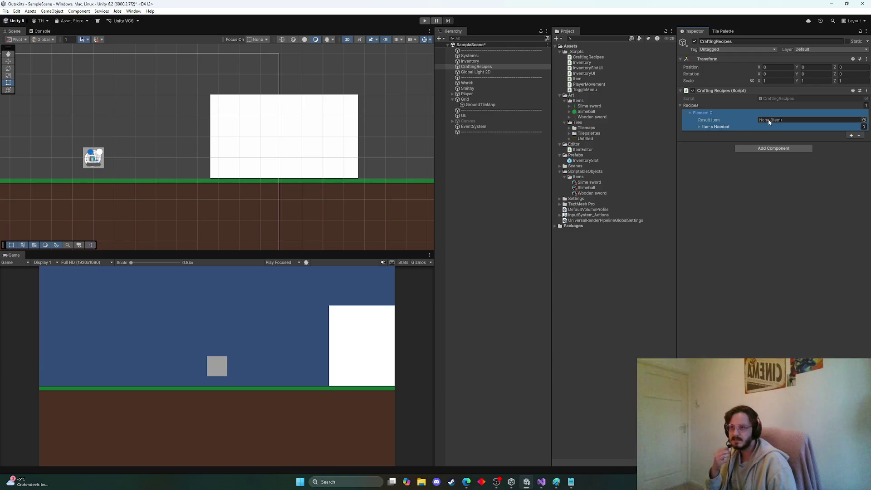
left_click(864, 120)
double_click(849, 150)
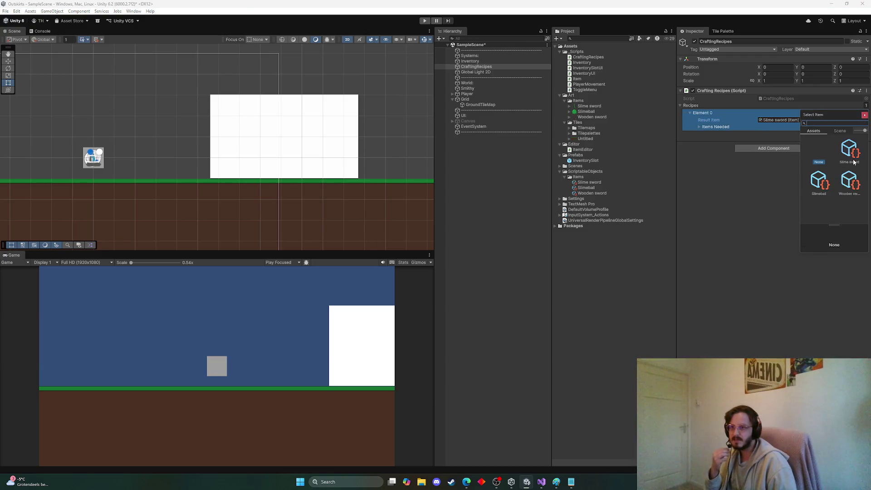
Step: Add Wooden sword with amount 1 as the recipe's first needed item
left_click(699, 127)
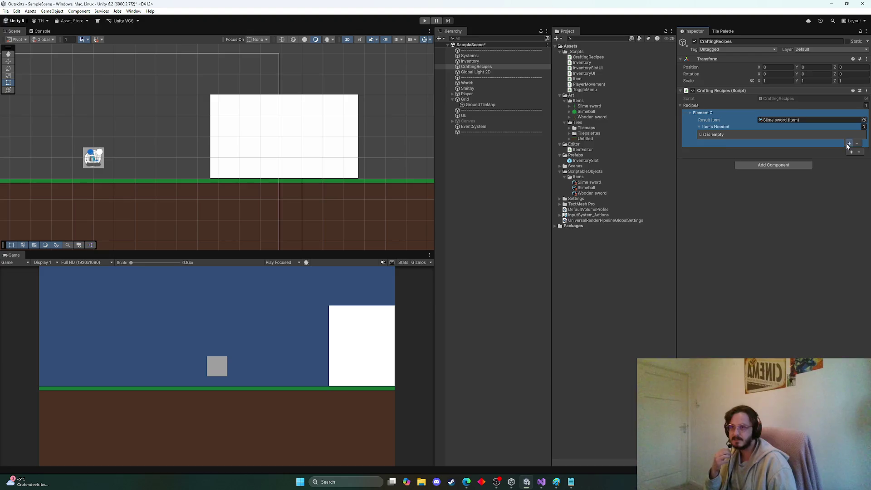
left_click(845, 143)
left_click(706, 135)
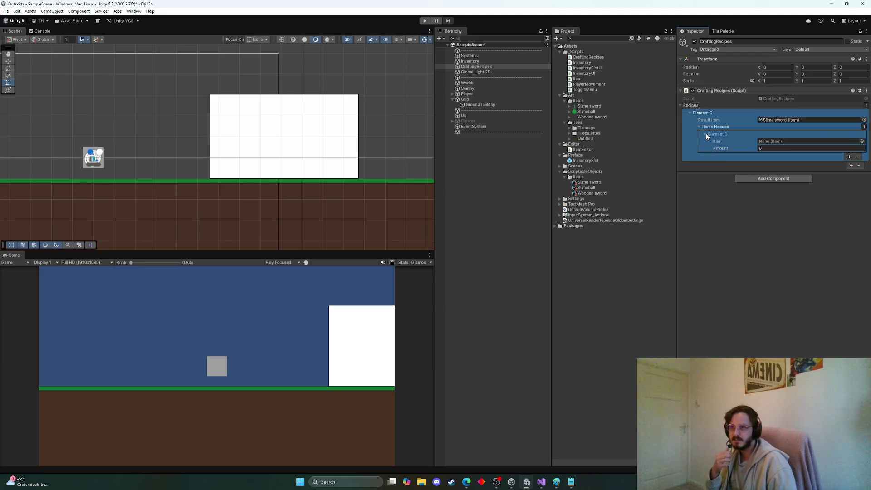
left_click(863, 141)
double_click(850, 202)
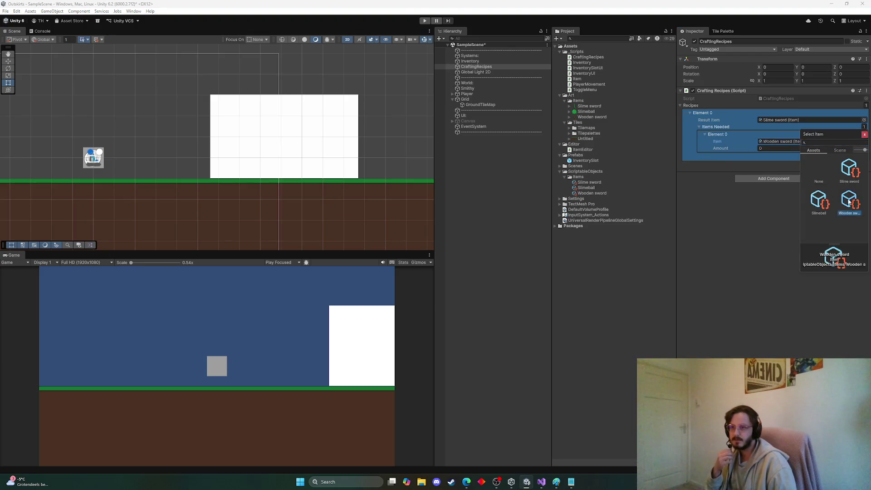
left_click(804, 148)
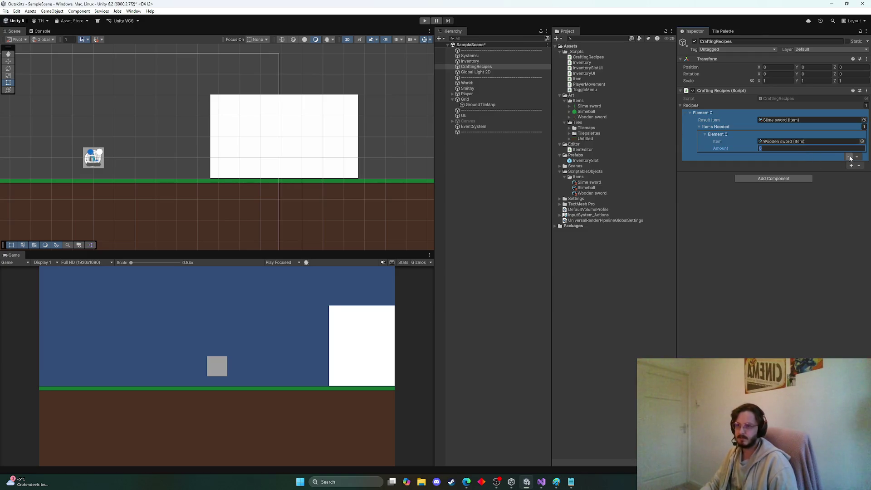
type("1")
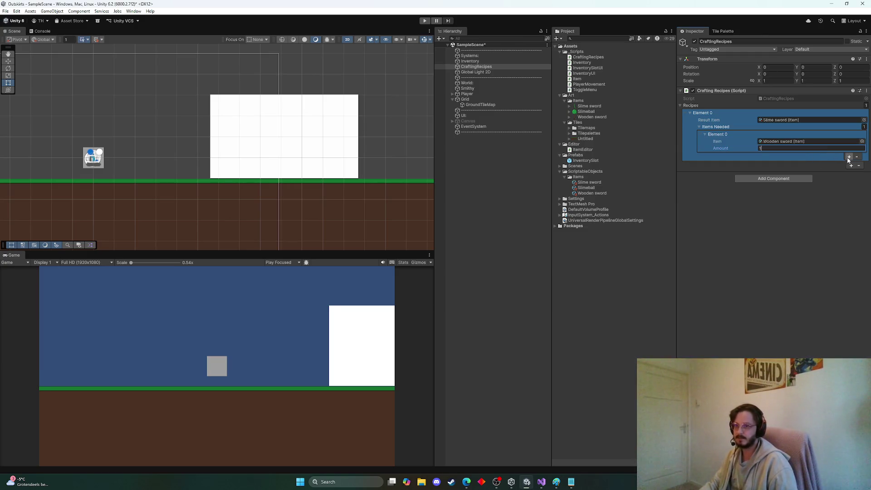
Step: Add Slimeball with amount 20 as the second needed item and save the scene
left_click(849, 157)
left_click(710, 157)
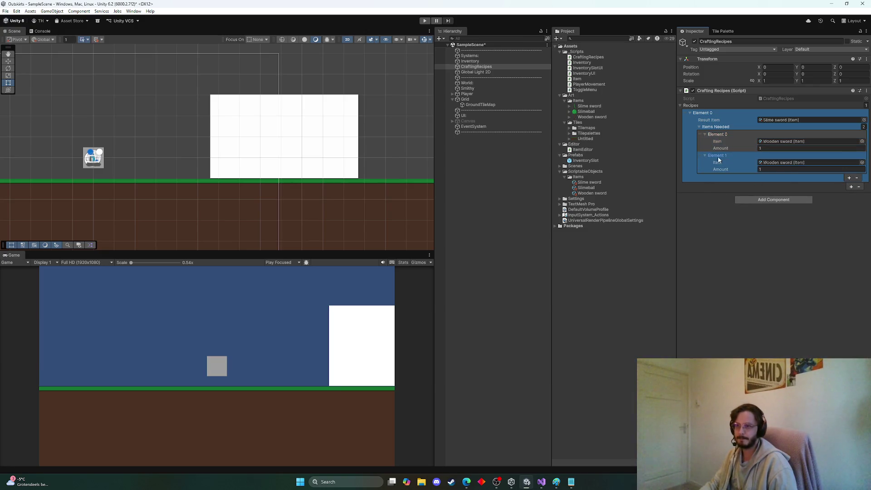
left_click(794, 162)
left_click(861, 163)
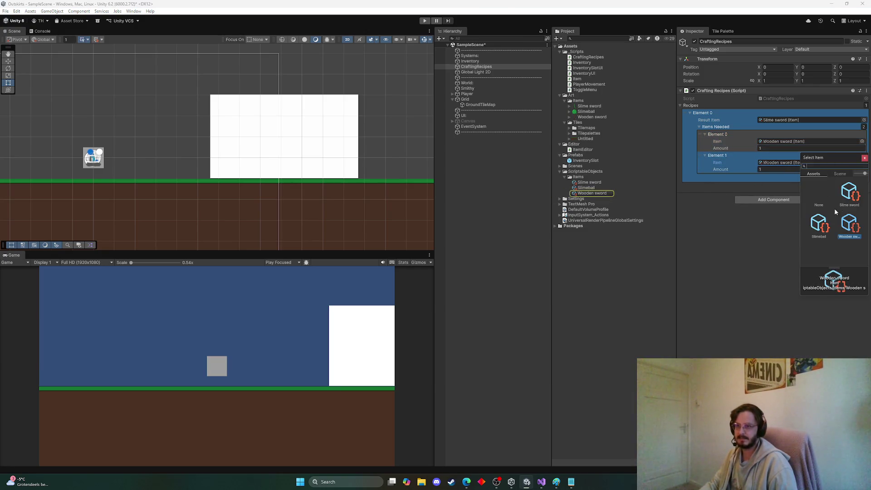
double_click(819, 223)
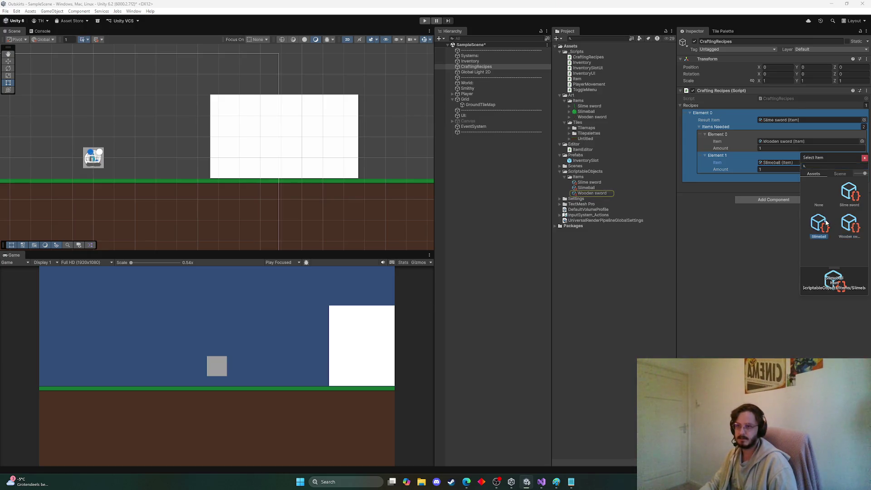
left_click(779, 169)
type("20")
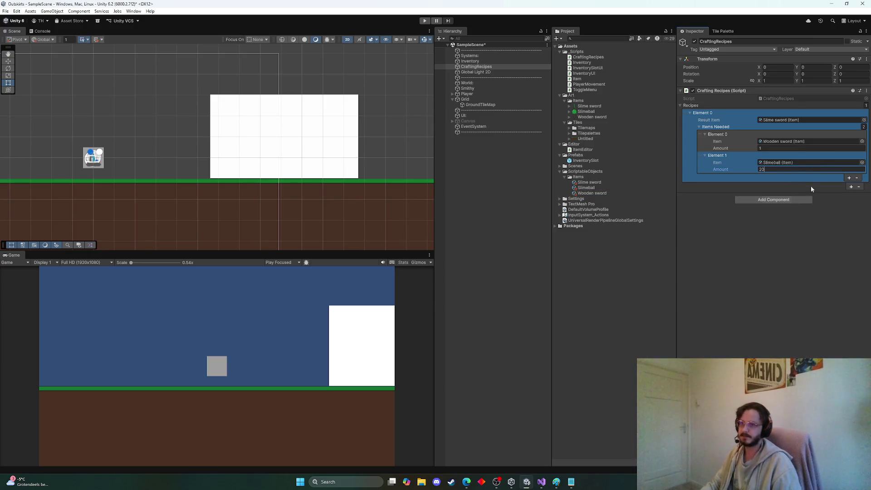
key("Return")
key("ctrl+s")
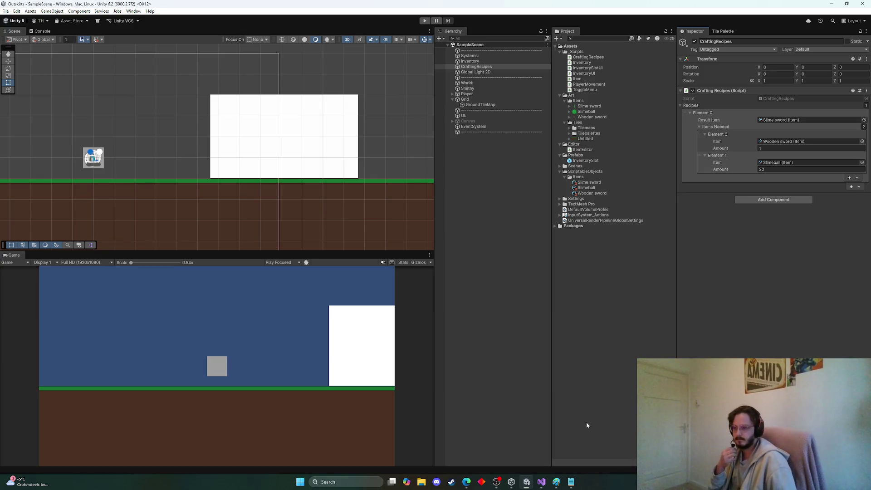
left_click(541, 482)
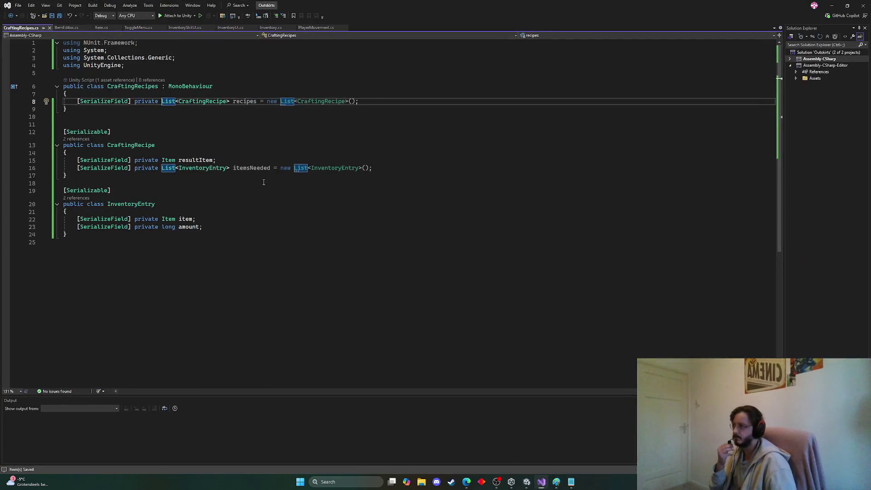
Step: Add an empty void Craft() method below the recipes field in CraftingRecipes.cs, then return to Unity
left_click(399, 102)
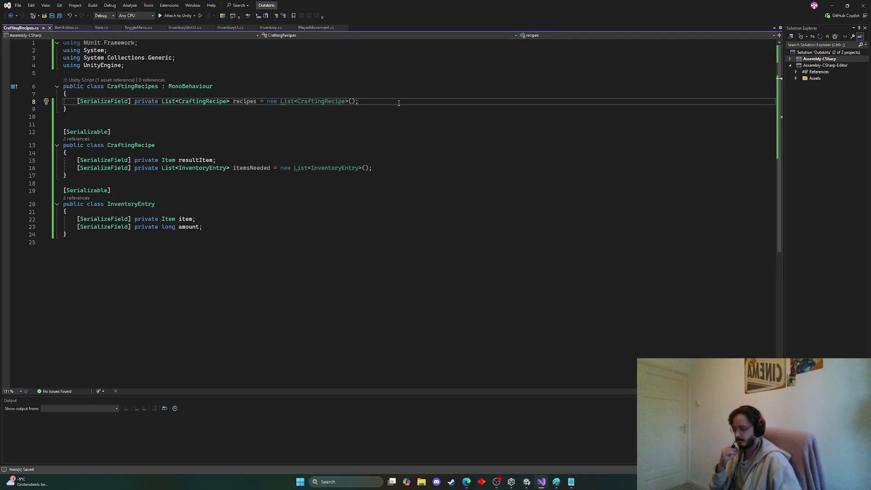
key("Return")
key("Return")
type("v")
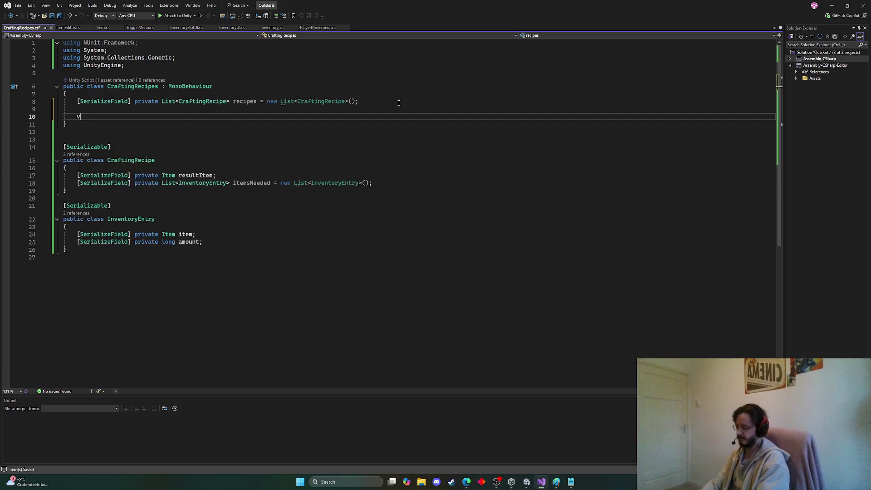
type("oid Craf")
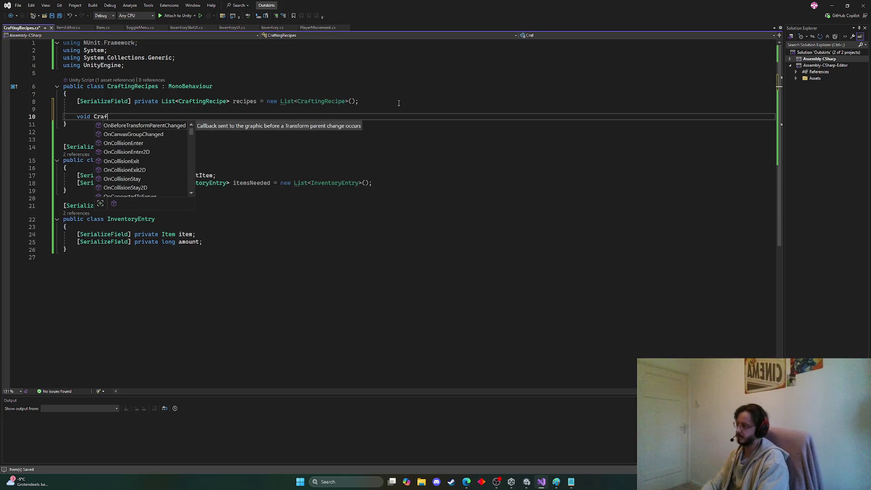
type("t() {")
key("Return")
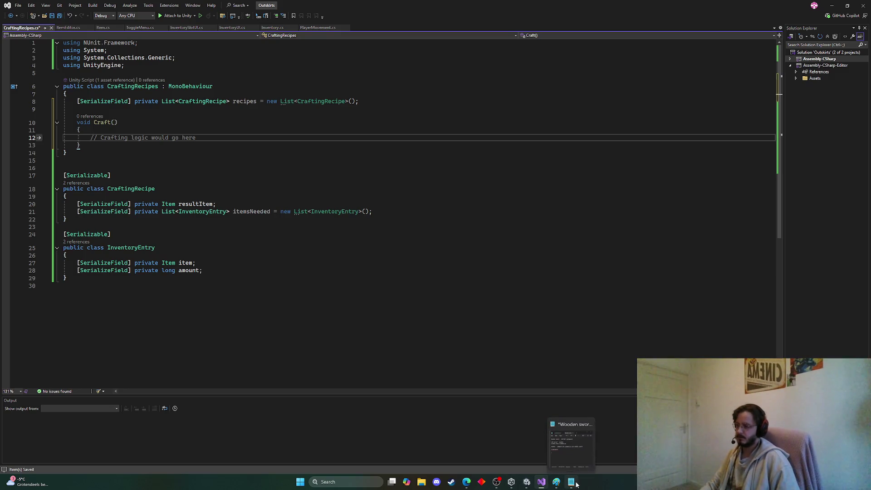
left_click(556, 483)
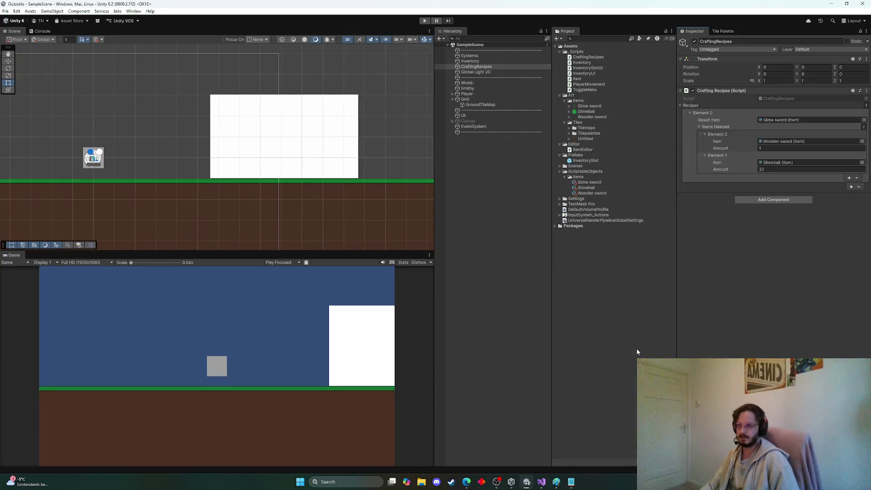
left_click(751, 114)
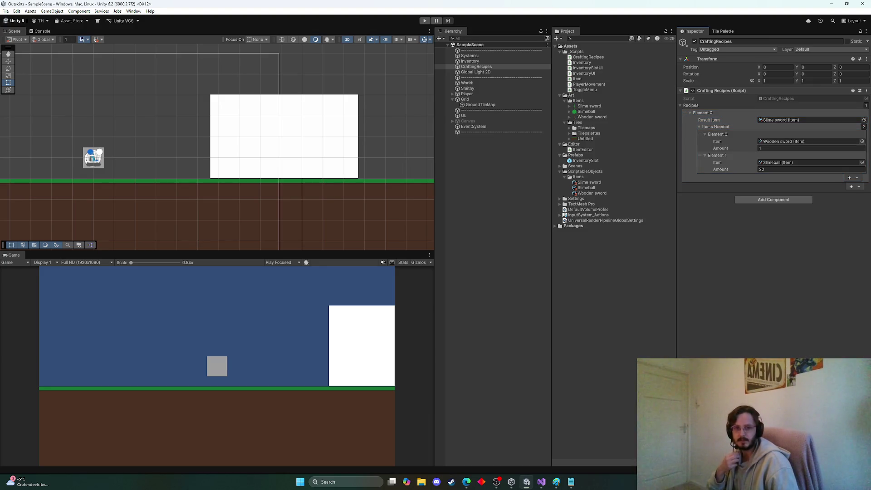
key("alt+Tab")
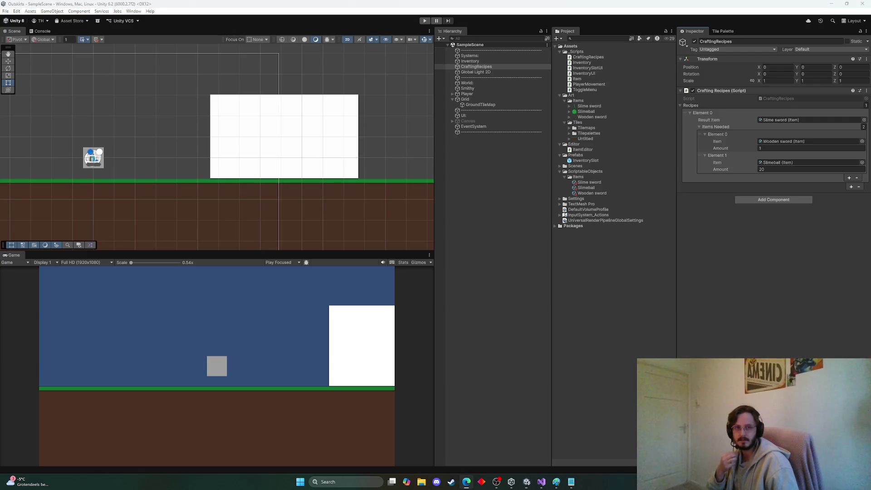
Step: Search Google in a new InPrivate window for 'What is a good way to store crafting recipes unity'
key("ctrl+shift+n")
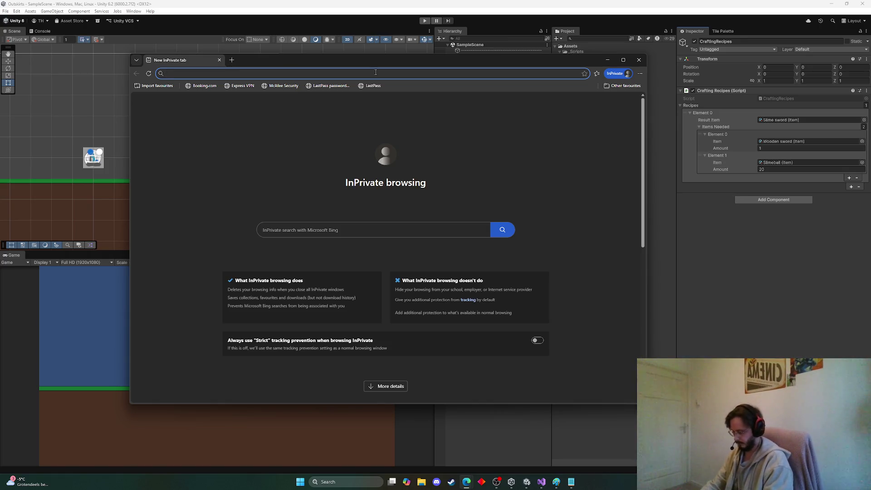
type("U")
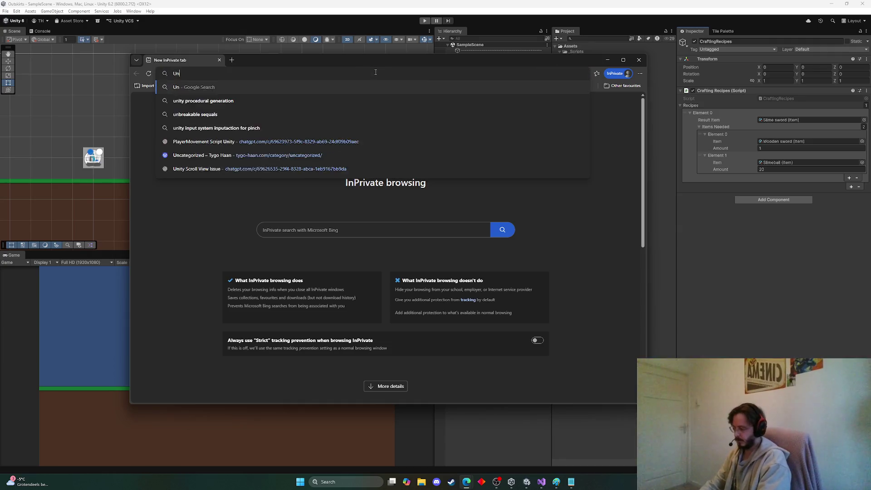
key("BackSpace")
type("Wha")
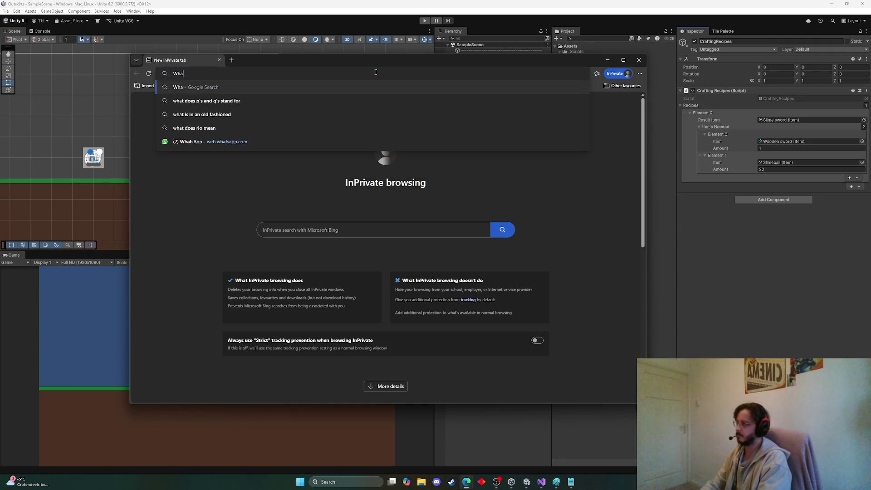
type("t is a good way ")
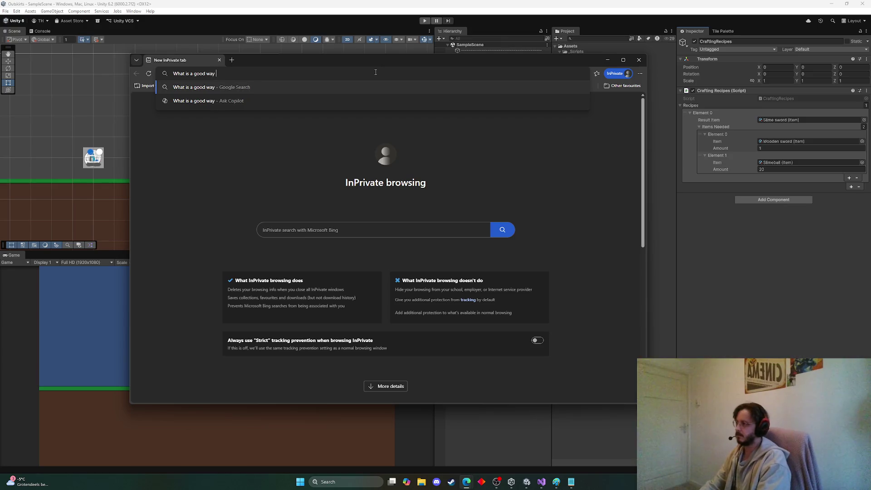
type("to store ")
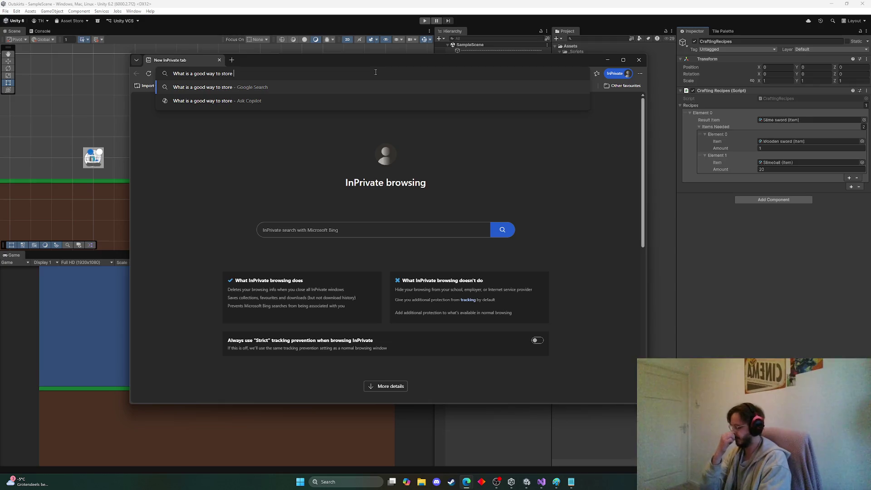
type("crafting re")
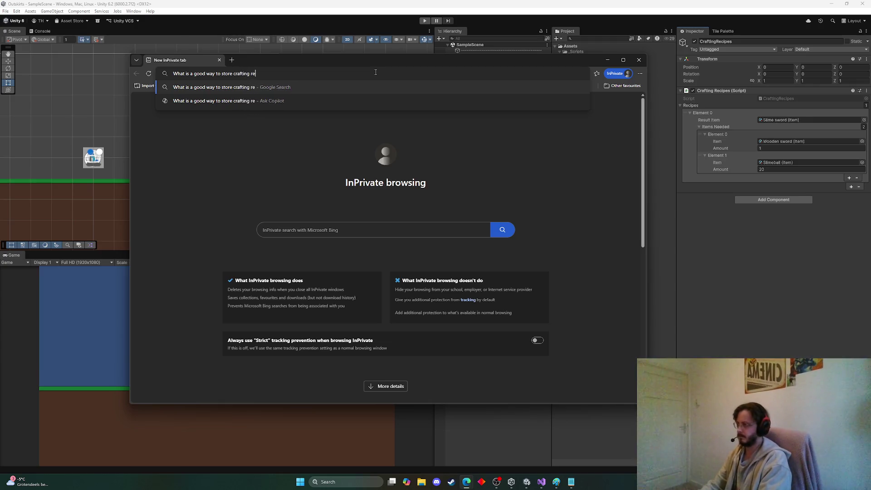
type("cipes unity")
key("Return")
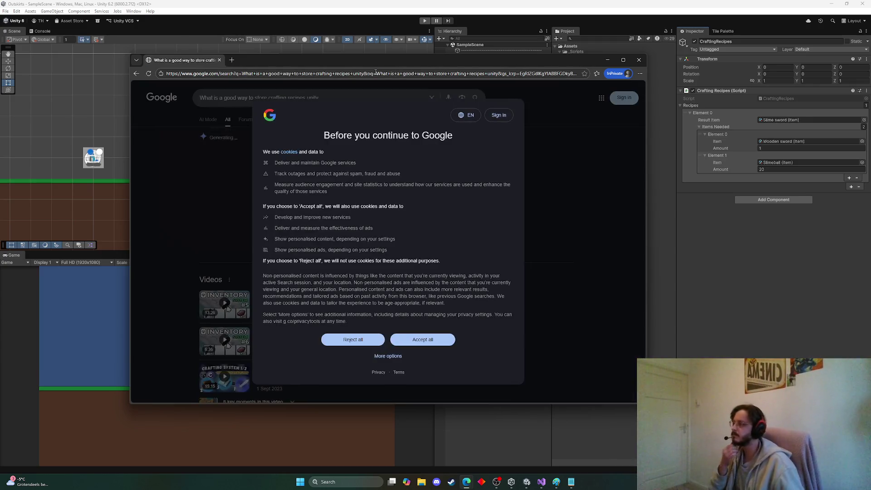
Step: Dismiss the cookie prompt, read the expanded AI Overview's ScriptableObject CraftingRecipe example, then close the browser
left_click(350, 341)
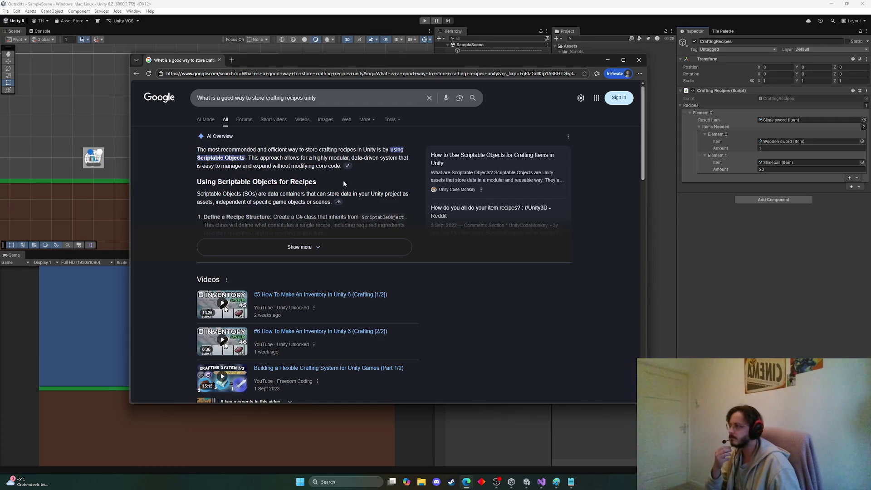
scroll(299, 177, "down", 1)
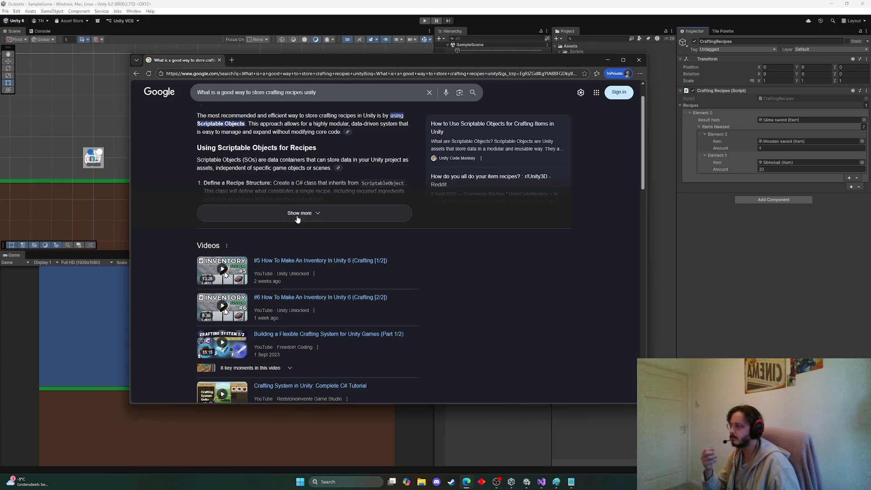
left_click(317, 213)
scroll(371, 195, "down", 2)
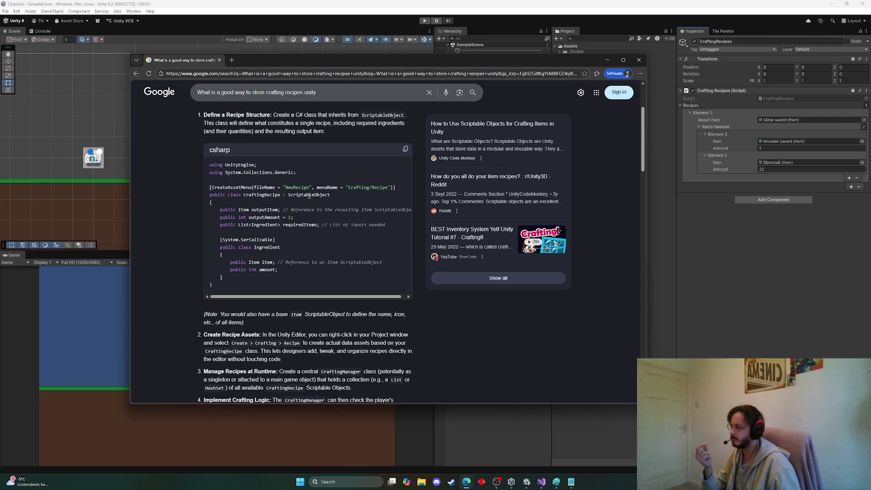
scroll(283, 207, "down", 1)
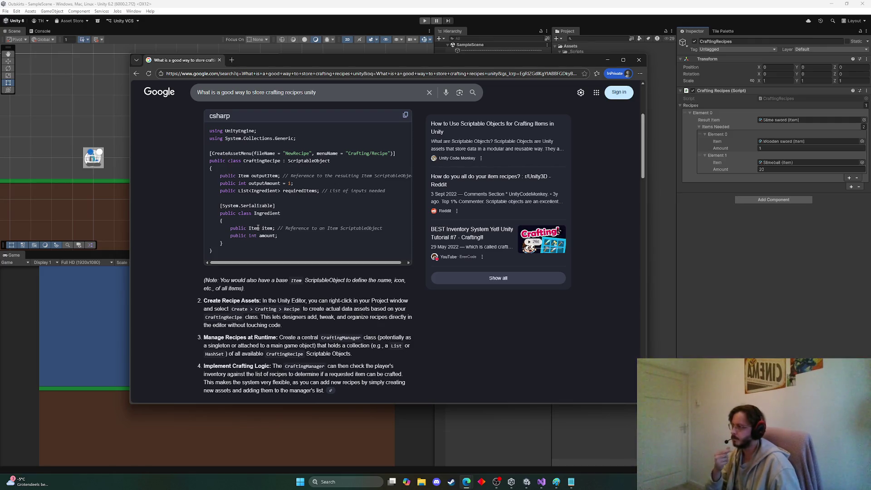
scroll(258, 228, "down", 2)
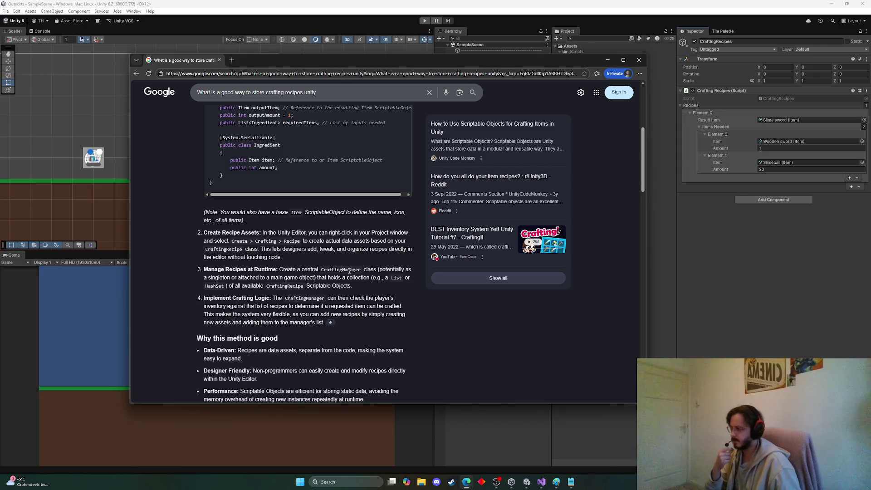
scroll(350, 270, "down", 1)
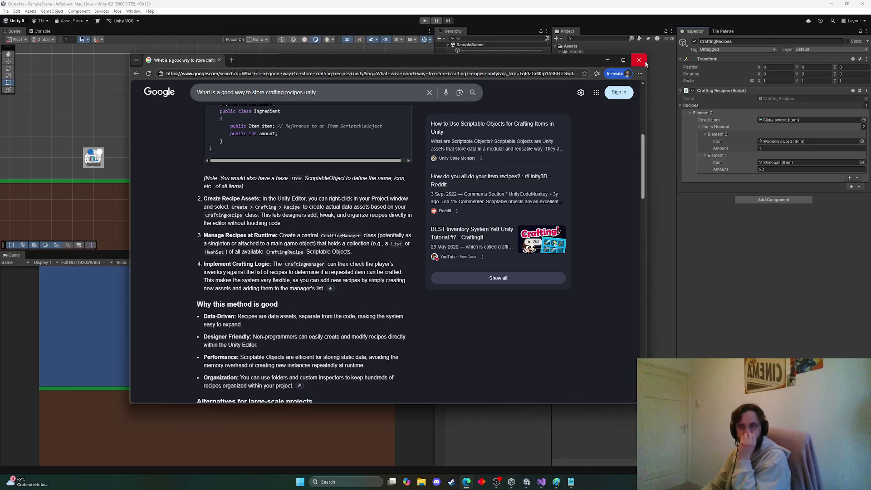
left_click(645, 62)
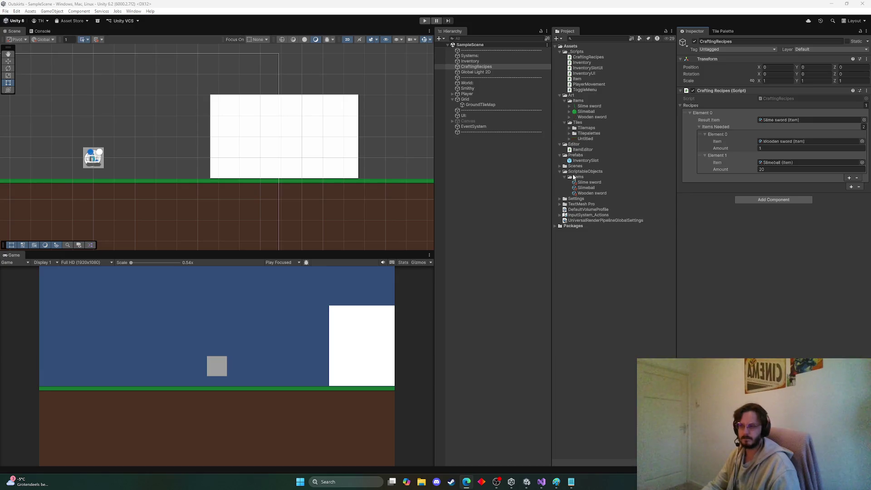
Step: Create a MonoBehaviour script named Recipes in the _Scripts folder and open it in Visual Studio
left_click(564, 178)
right_click(579, 172)
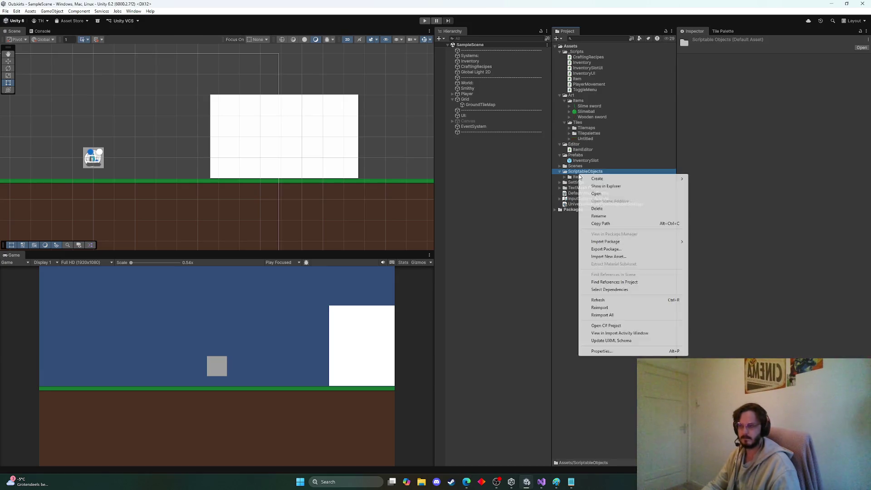
left_click(584, 54)
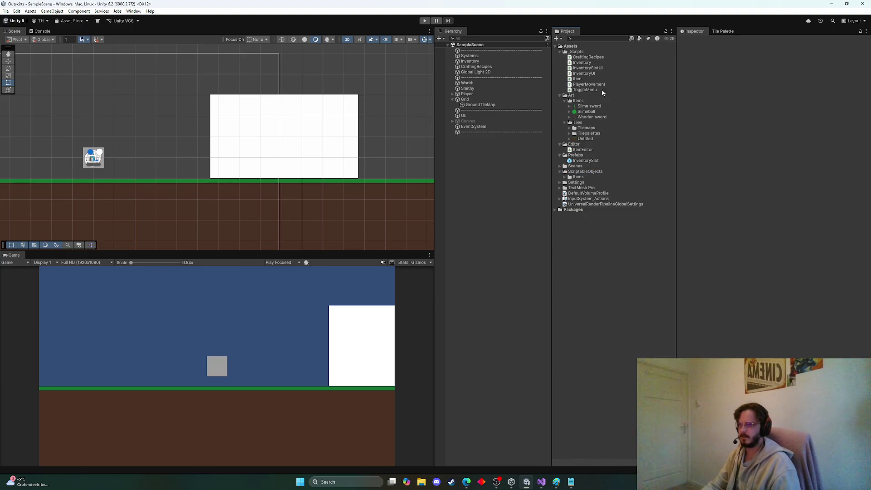
right_click(584, 54)
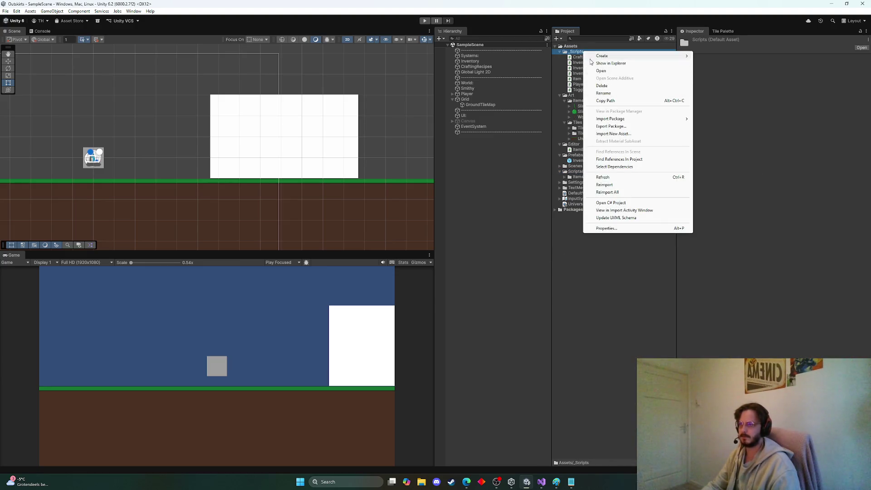
left_click(556, 241)
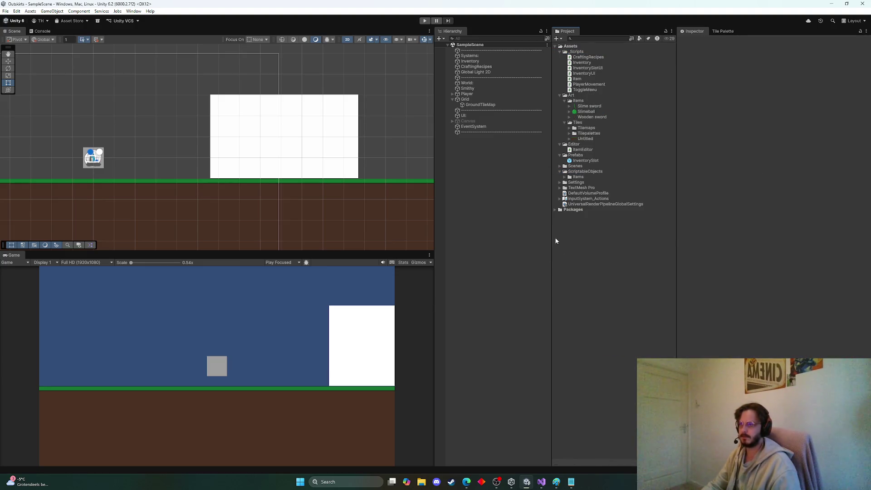
right_click(582, 54)
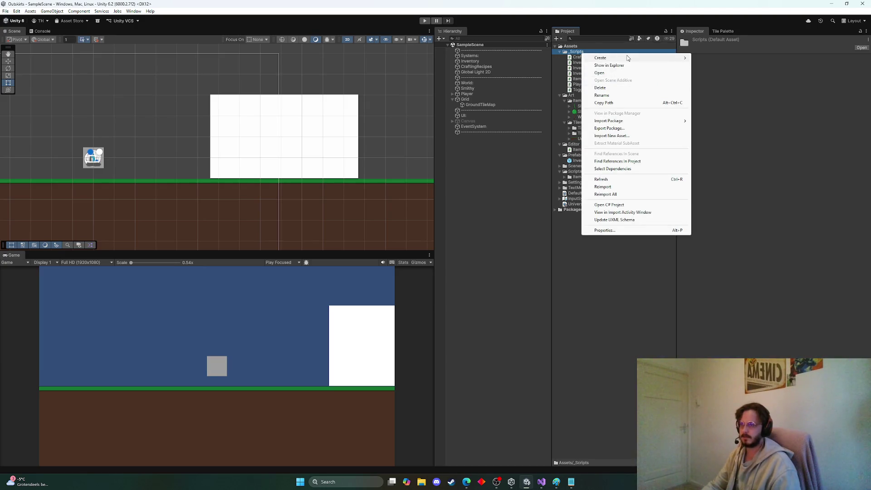
mouse_move(628, 58)
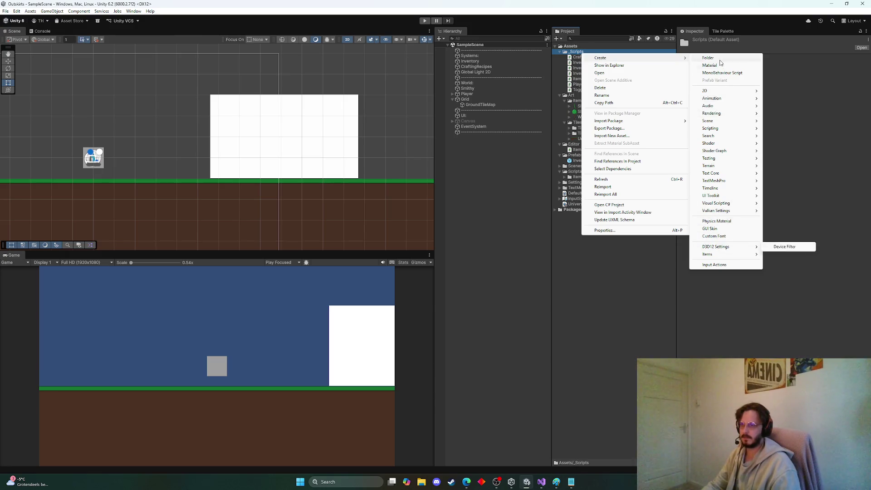
left_click(721, 74)
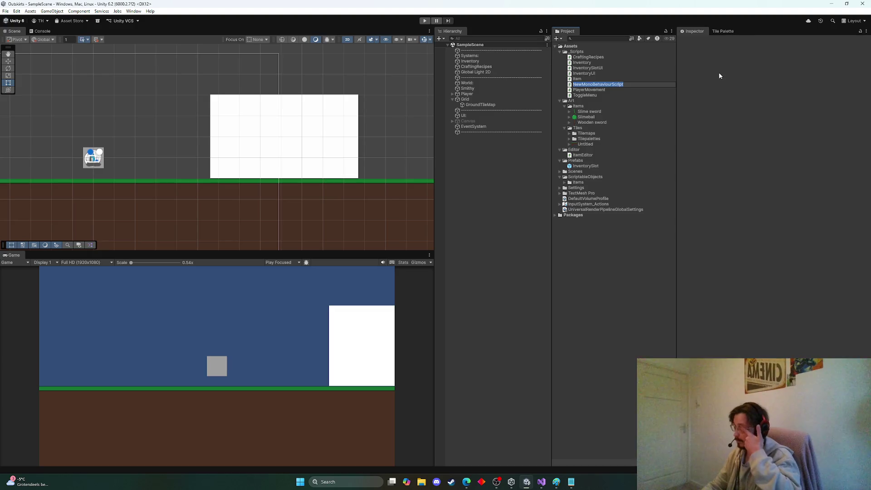
type("R")
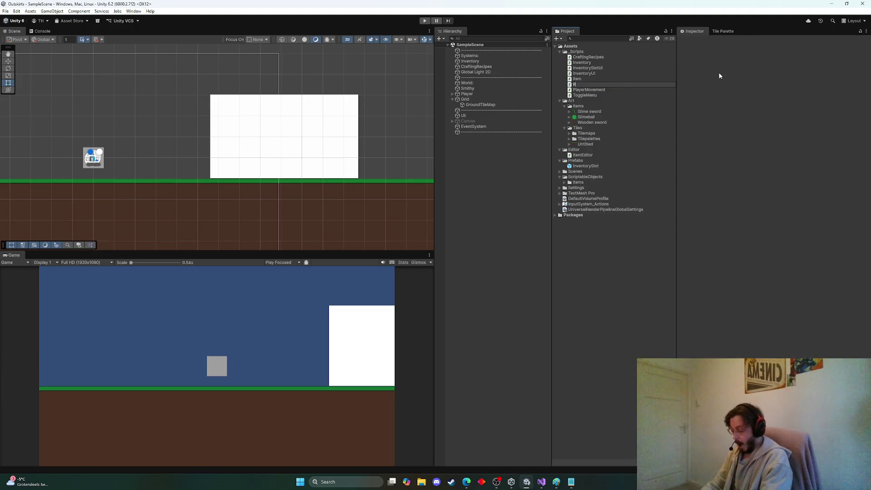
type("ecipes")
key("Return")
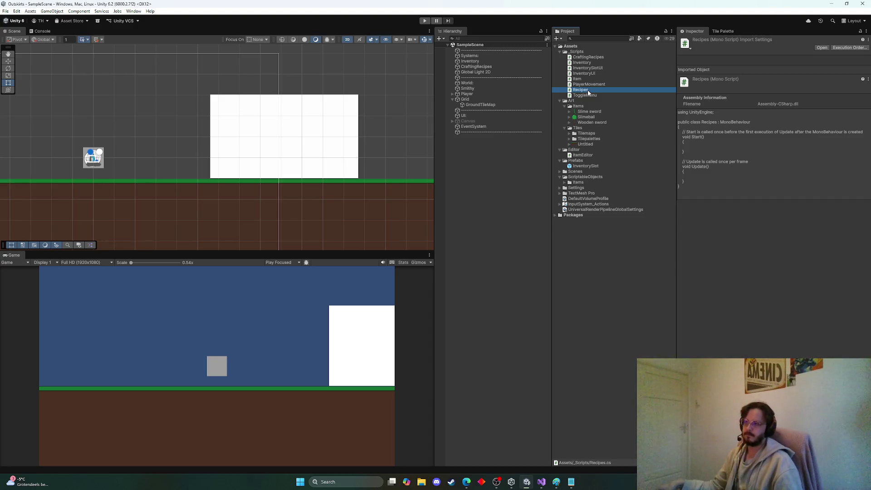
double_click(592, 92)
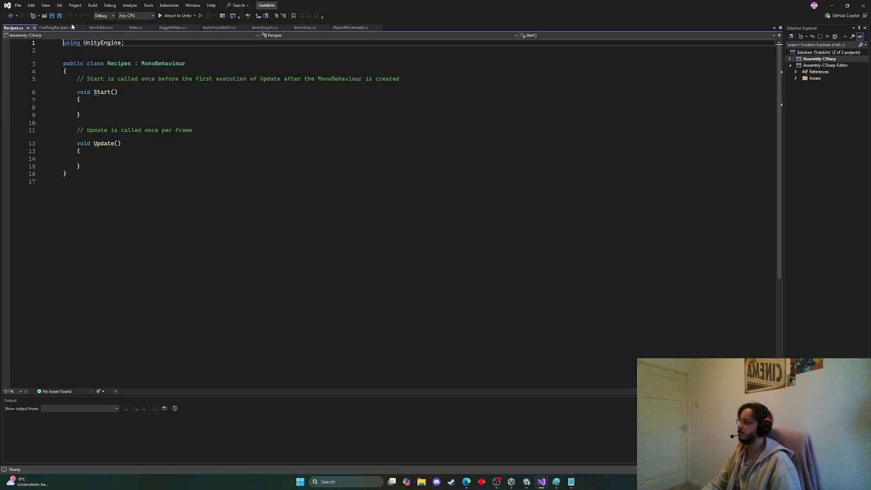
Step: Replace the Recipes.cs template with Item.cs's code, minus the ItemType enum
left_click(101, 28)
left_click(136, 27)
key("ctrl+a")
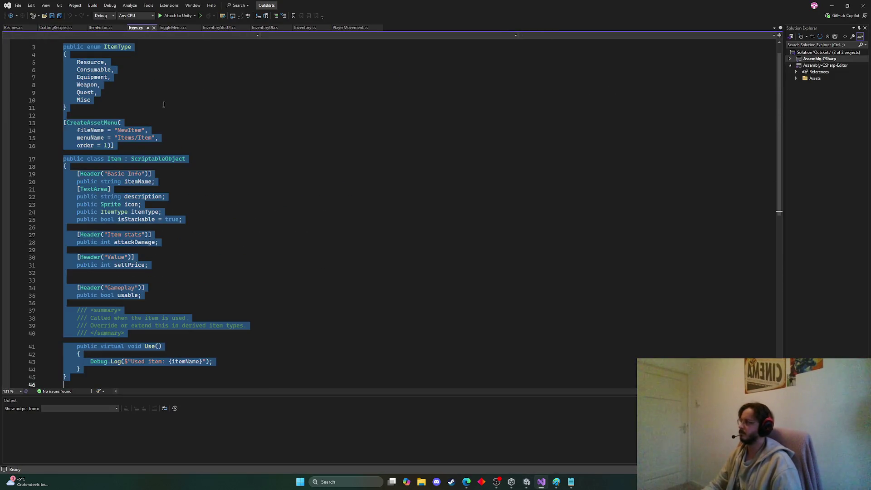
key("ctrl+c")
left_click(13, 28)
key("ctrl+a")
key("ctrl+v")
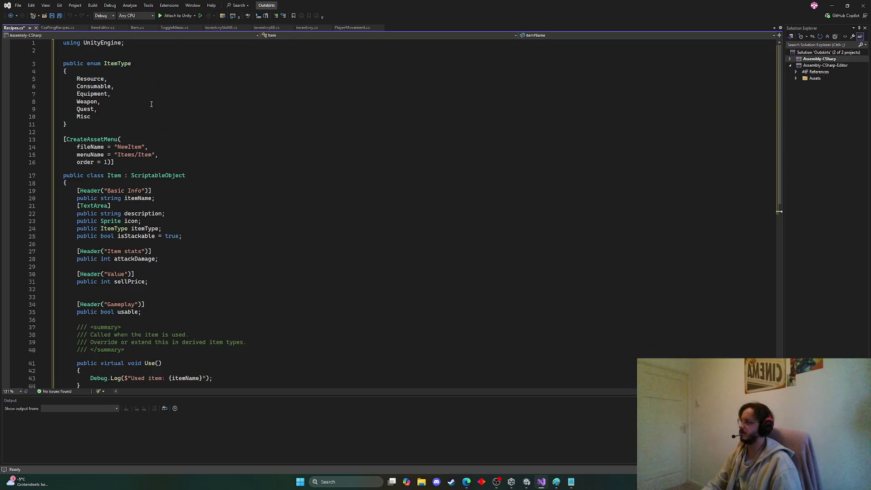
left_click_drag(67, 124, 40, 63)
key("Delete")
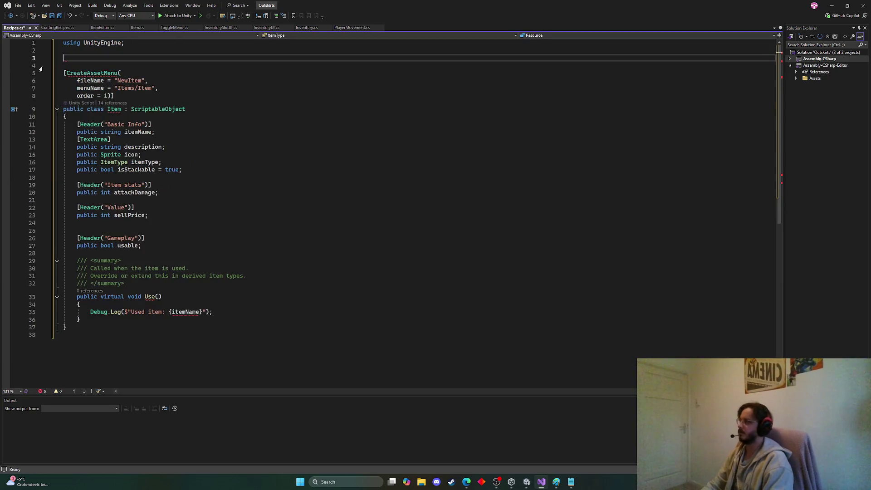
key("BackSpace")
key("BackSpace")
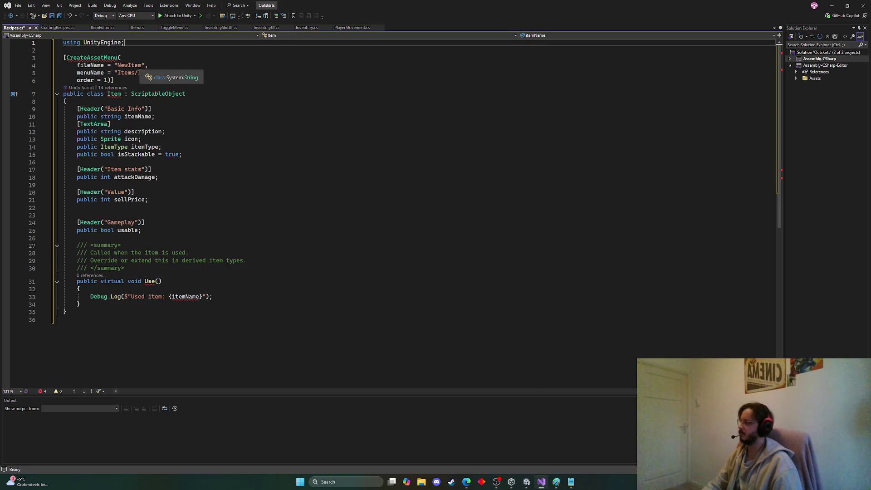
Step: Set the CreateAssetMenu fileName to 'Recipe' and menuName to 'Recipes/Recipe'
double_click(131, 65)
type("Reci")
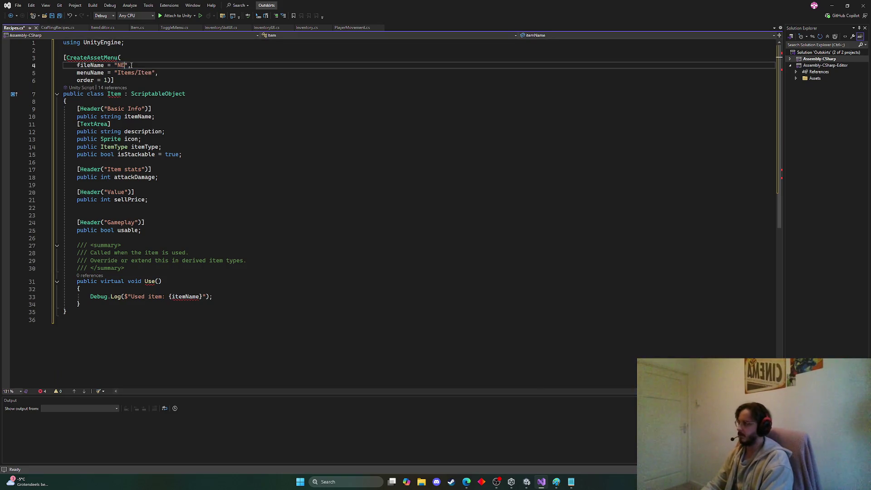
type("pe")
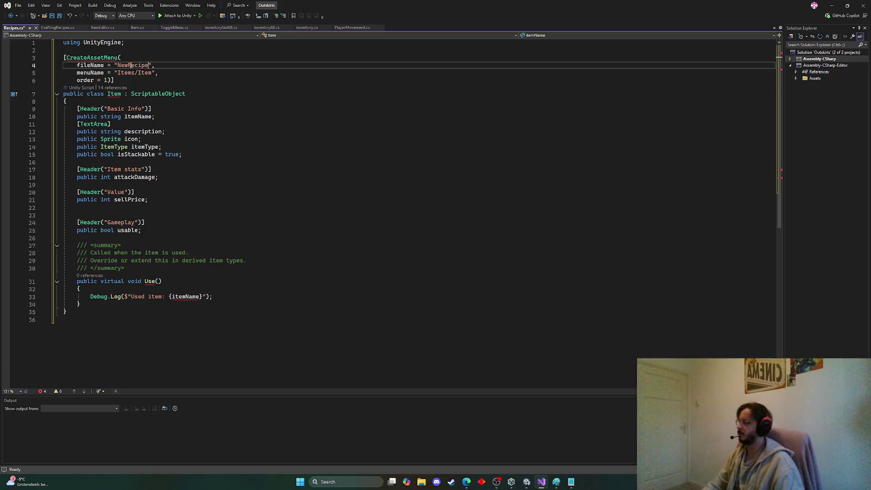
key("ctrl+s")
double_click(145, 73)
double_click(125, 74)
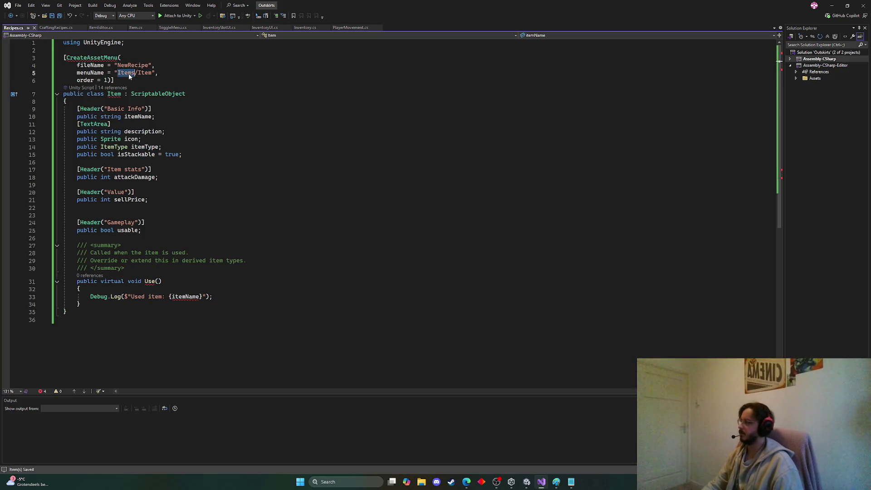
type("Recipes")
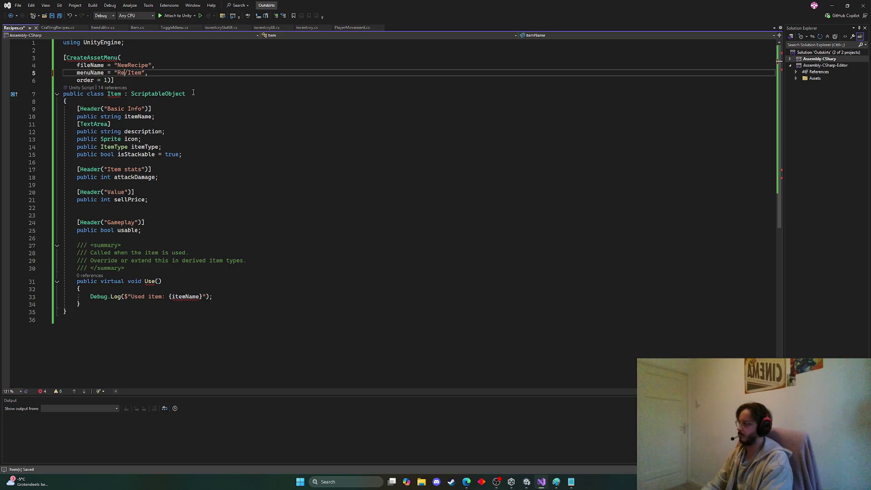
left_click(155, 80)
double_click(154, 73)
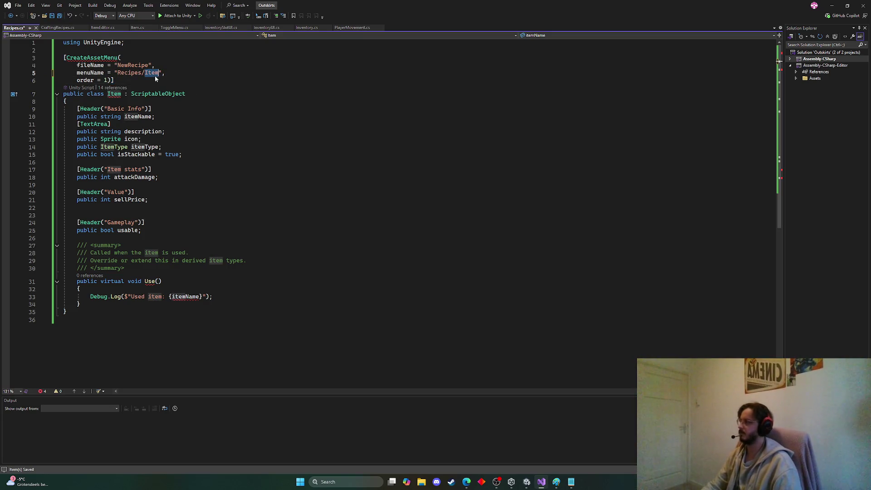
type("Recipe")
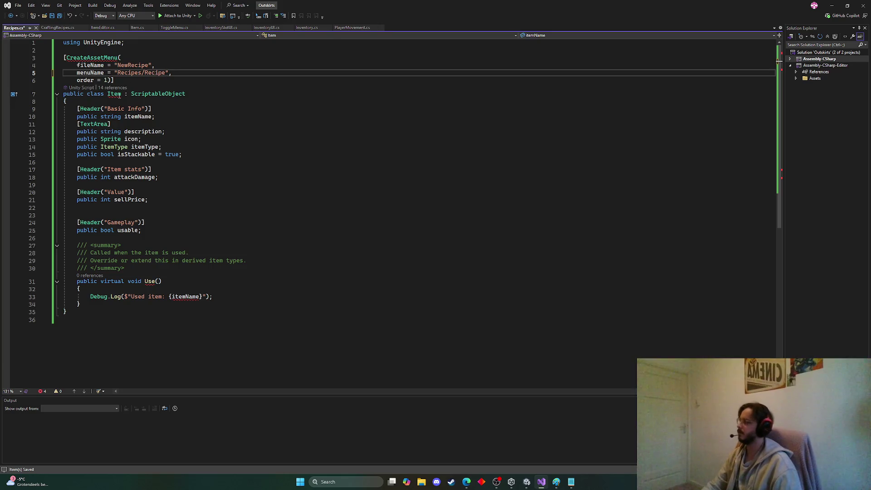
Step: Rename the class from Item to Recipe and save Recipes.cs
double_click(114, 94)
type("Recip")
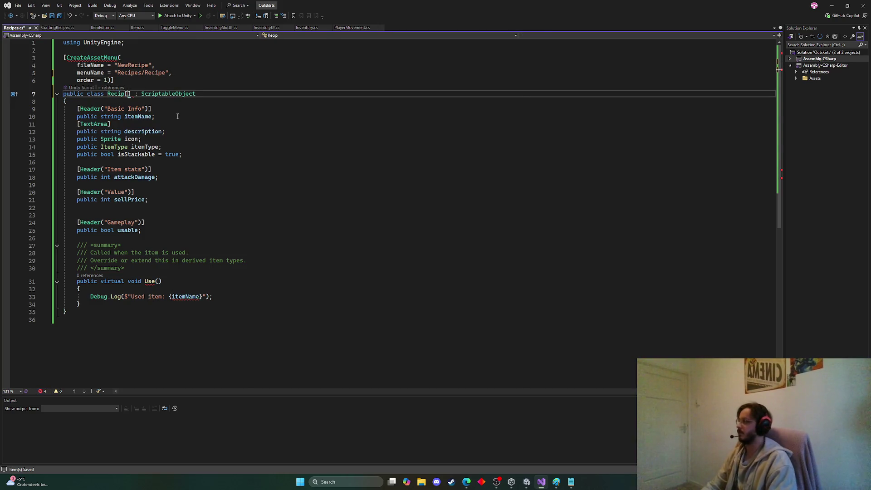
type("e")
left_click(187, 106)
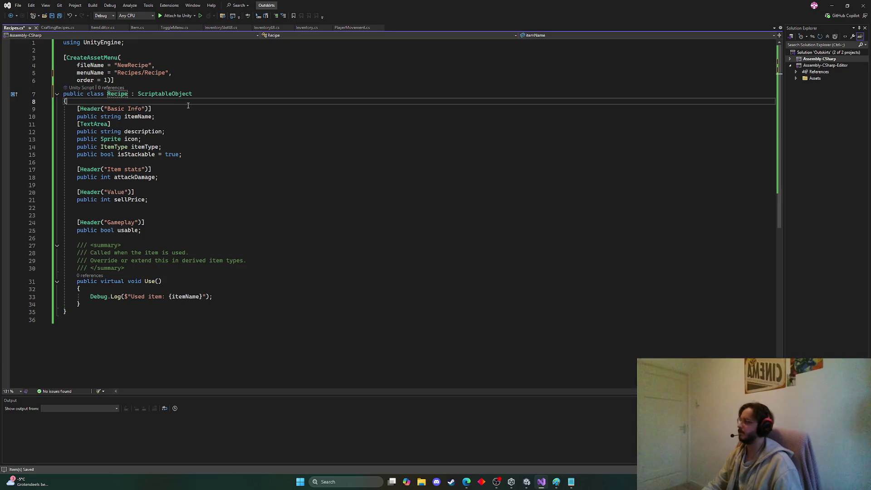
key("ctrl+s")
key("alt+Tab")
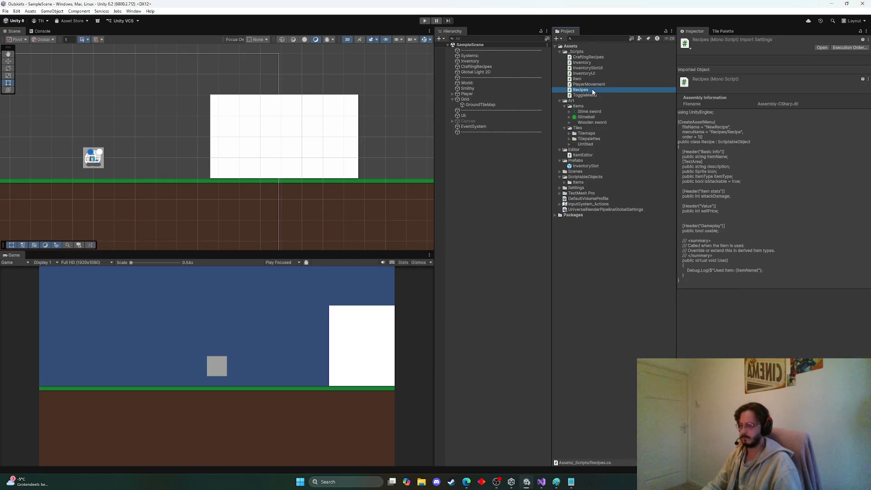
Step: Rename the Recipes script asset in _Scripts to Recipe and reopen it in Visual Studio
left_click(592, 89)
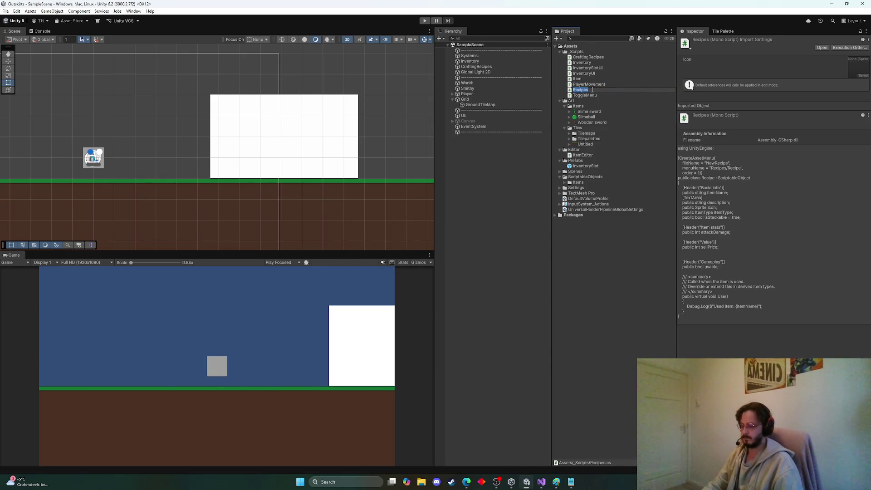
left_click(592, 90)
key("Return")
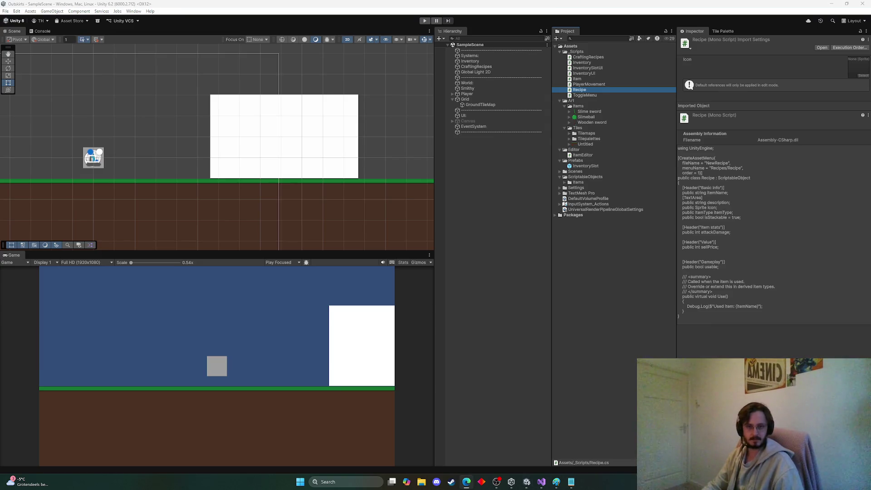
left_click(588, 91)
double_click(588, 91)
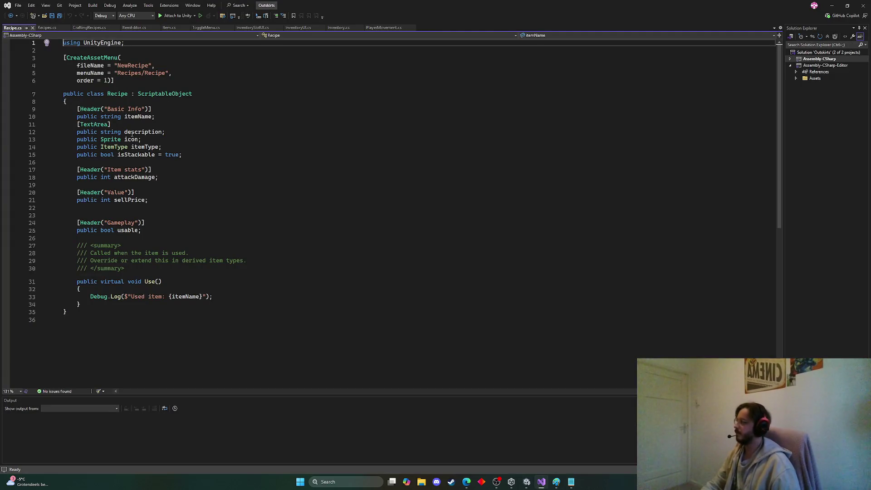
Step: Strip the old item fields and Use method from Recipe, set the menu order to 2, and save
left_click_drag(81, 305, 77, 109)
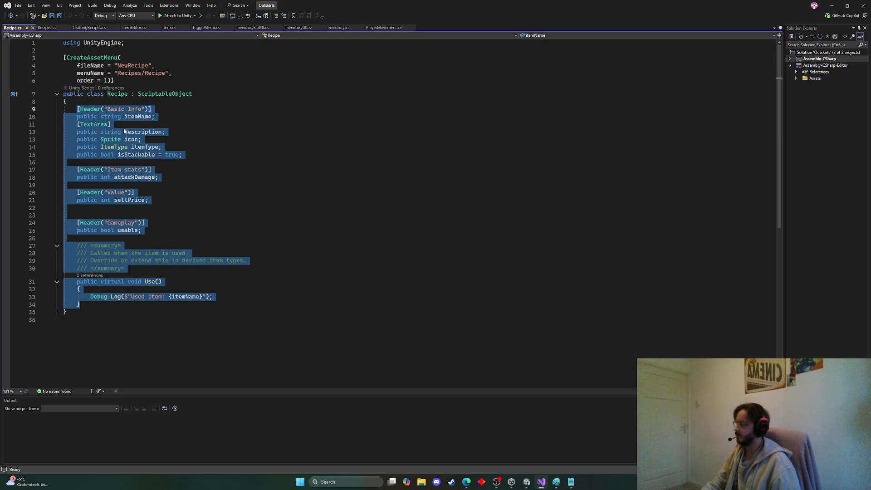
key("Delete")
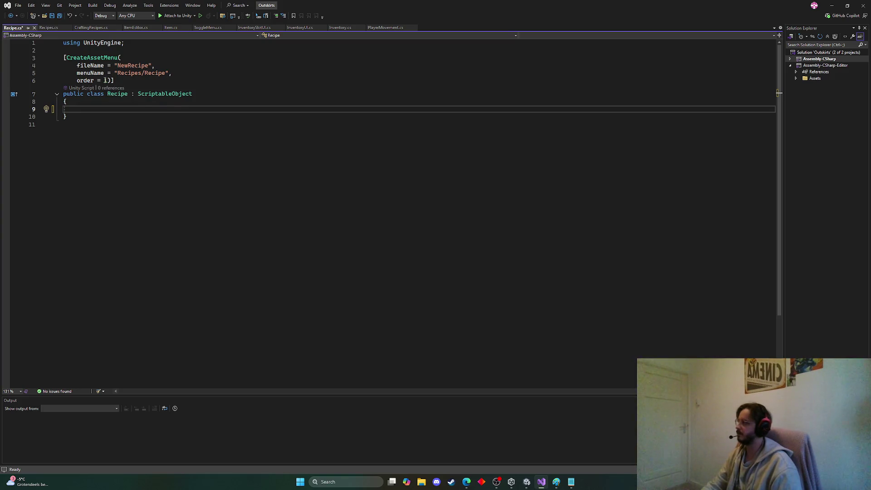
double_click(105, 80)
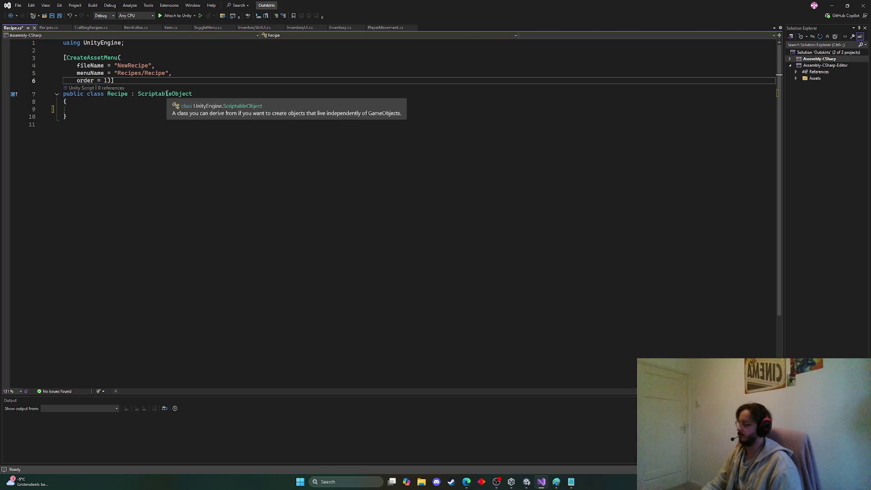
type("2")
key("ctrl+s")
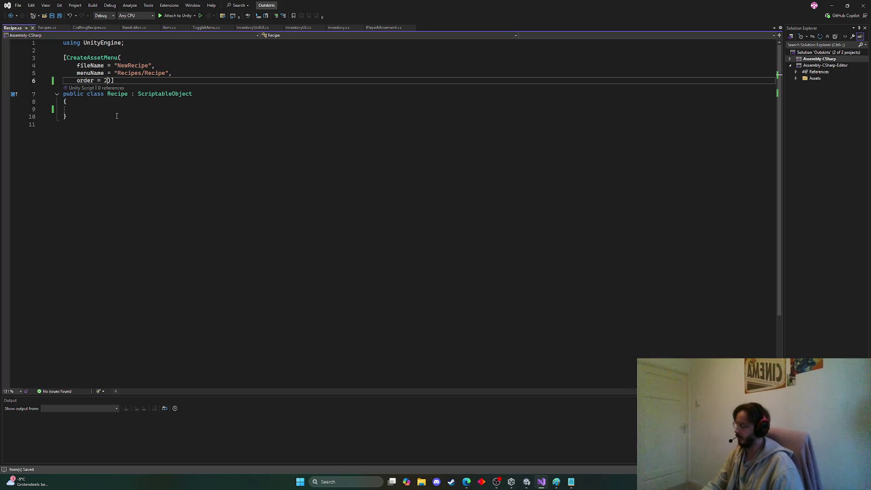
left_click(99, 108)
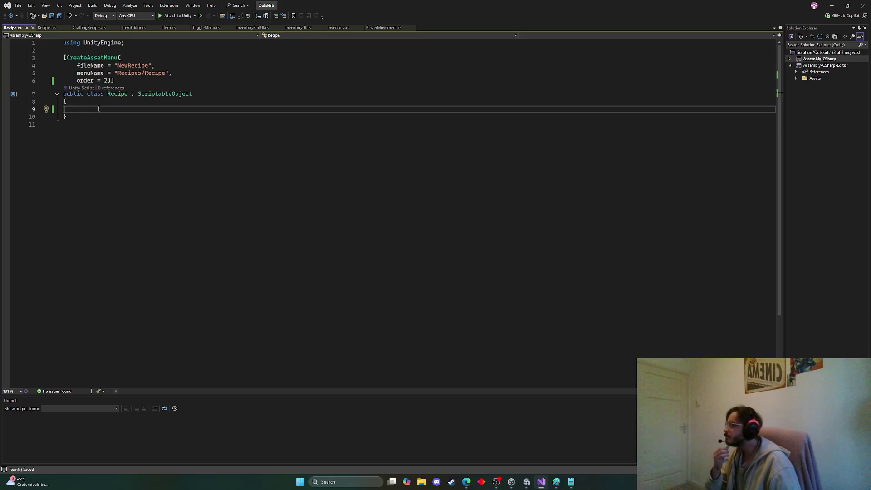
left_click(90, 28)
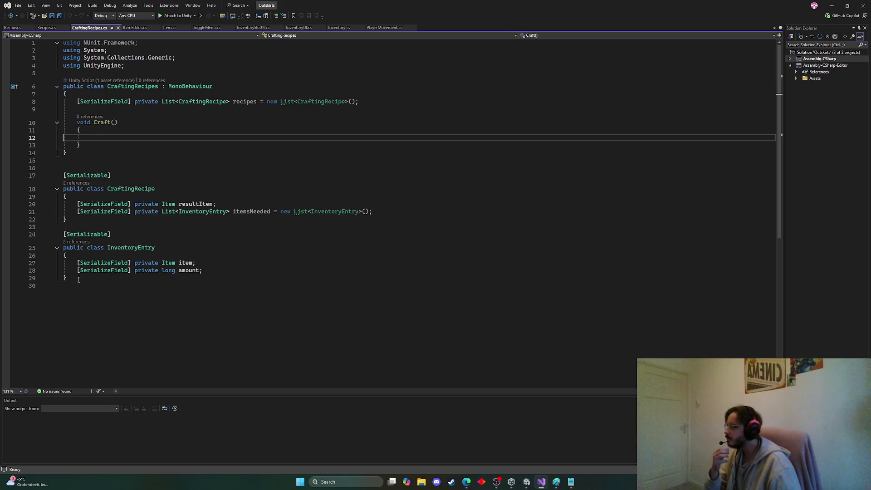
Step: Close the stale Recipes.cs tab and select the whole InventoryEntry class in CraftingRecipes.cs
mouse_move(100, 276)
left_mouse_down()
mouse_move(77, 263)
mouse_move(65, 236)
left_mouse_up()
key("ctrl+c")
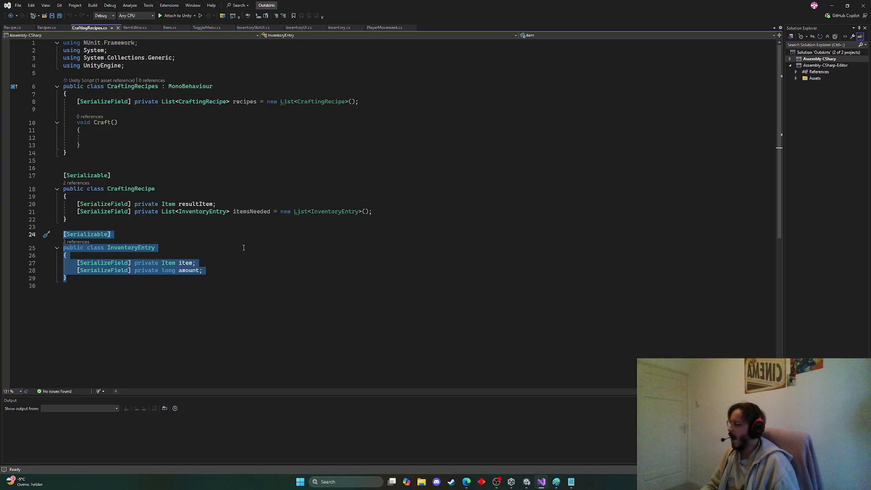
left_click(153, 163)
left_click_drag(77, 109, 45, 105)
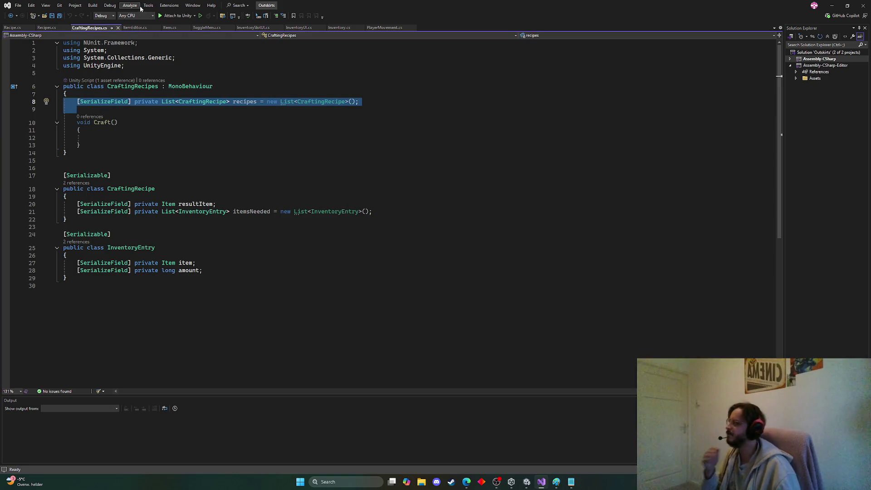
left_click(44, 28)
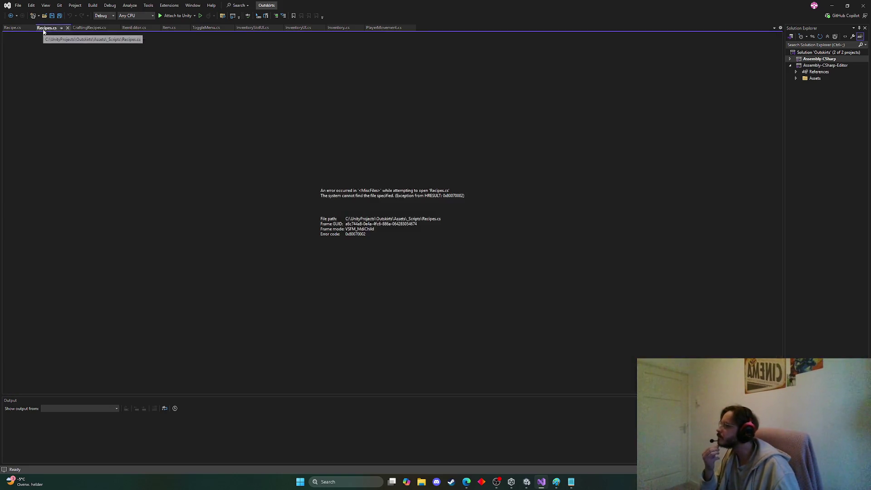
left_click(64, 28)
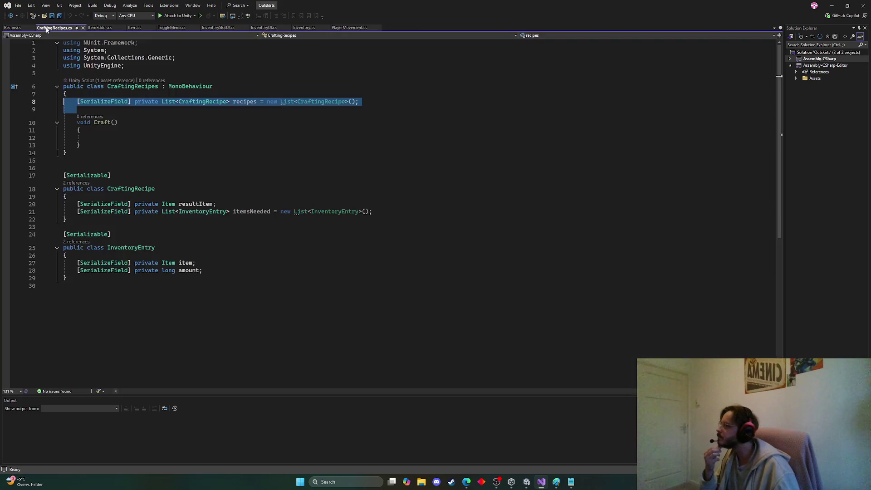
left_click(4, 28)
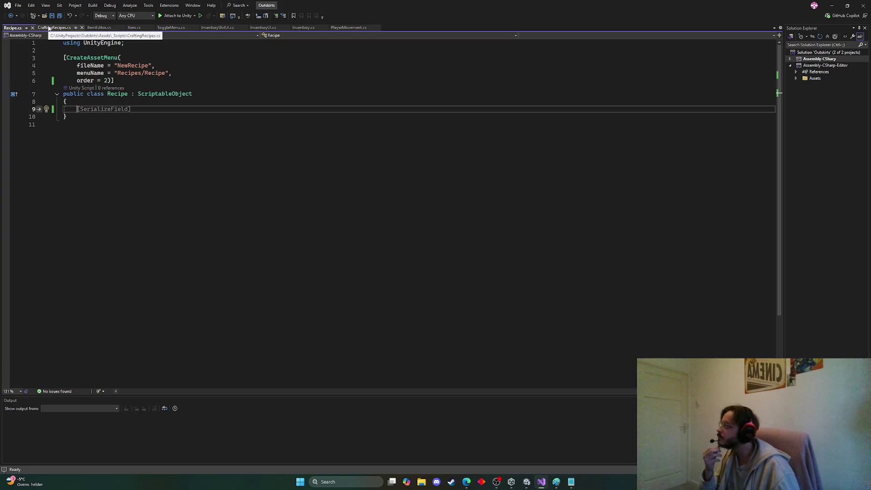
left_click(50, 28)
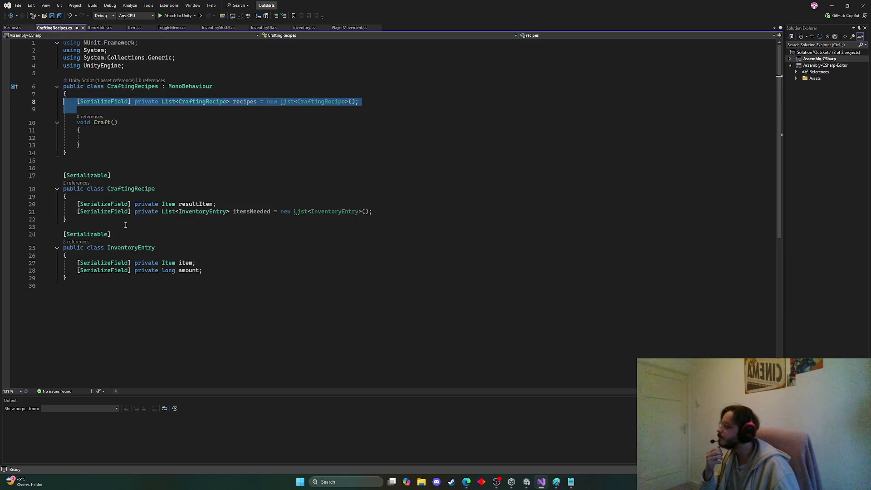
mouse_move(103, 280)
left_mouse_down()
mouse_move(86, 278)
mouse_move(63, 235)
left_mouse_up()
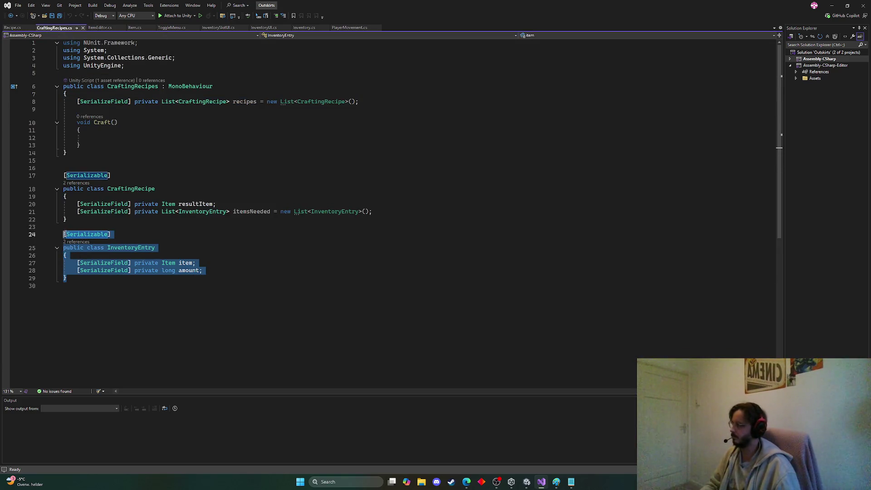
Step: Paste the InventoryEntry class into Recipe.cs below the Recipe class
left_click(13, 28)
key("ctrl+v")
key("ctrl+z")
key("ctrl+z")
key("ctrl+z")
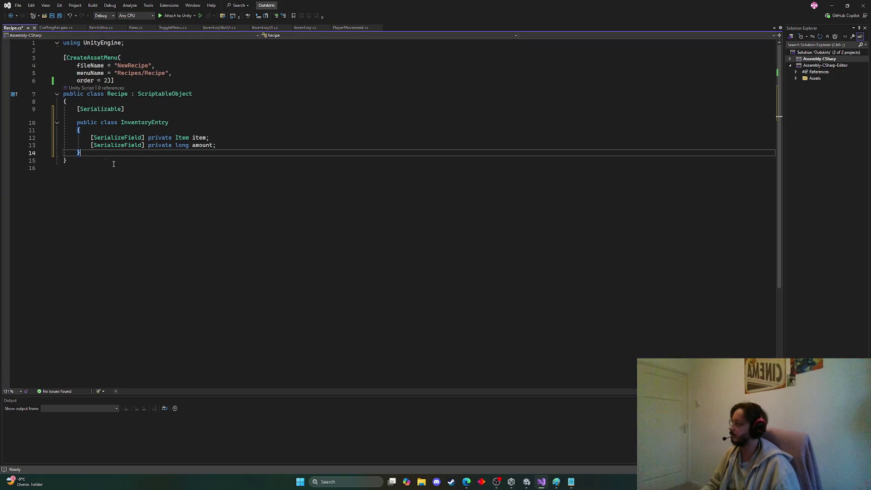
key("ctrl+y")
key("ctrl+y")
key("ctrl+y")
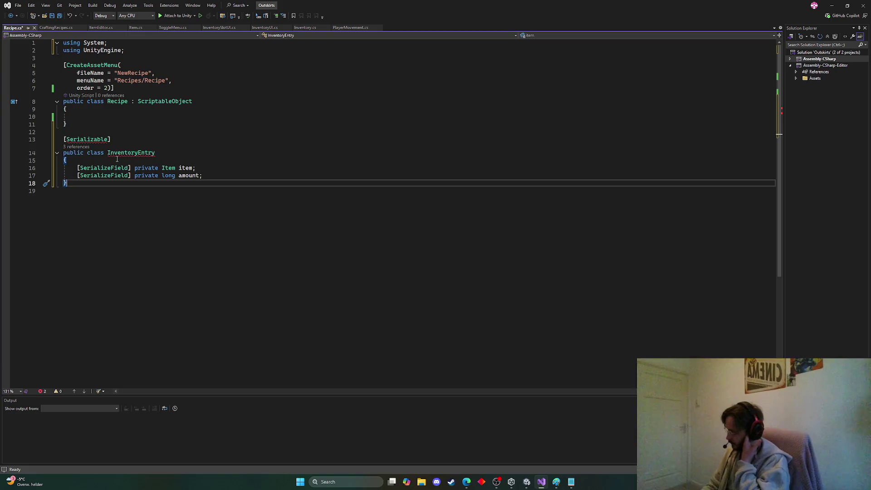
mouse_move(127, 152)
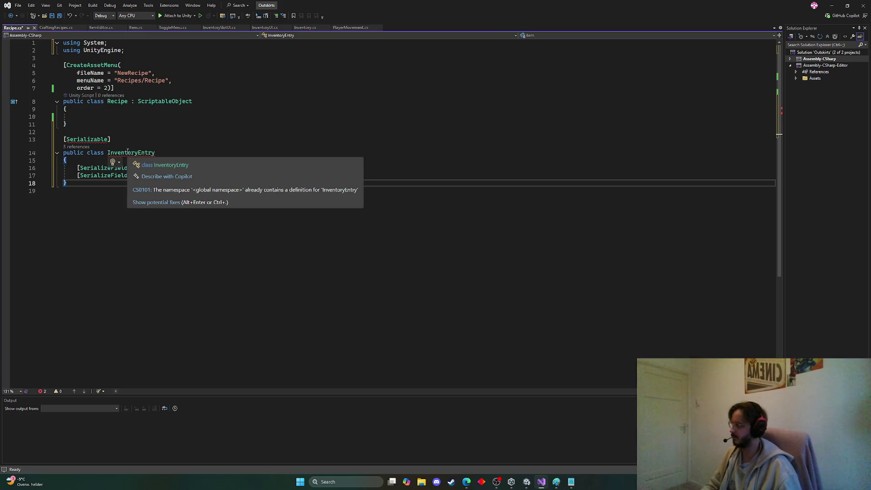
Step: Delete InventoryEntry from CraftingRecipes.cs and save both CraftingRecipes.cs and Recipe.cs
left_click(56, 28)
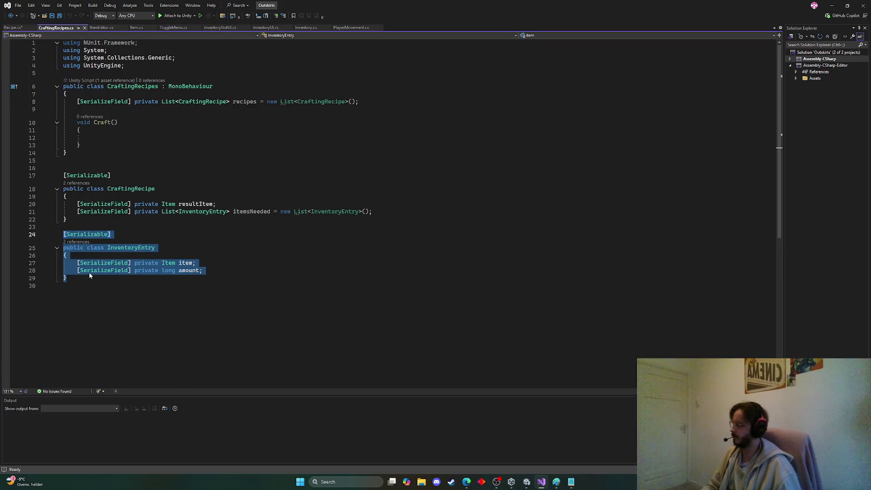
key("BackSpace")
key("BackSpace")
key("BackSpace")
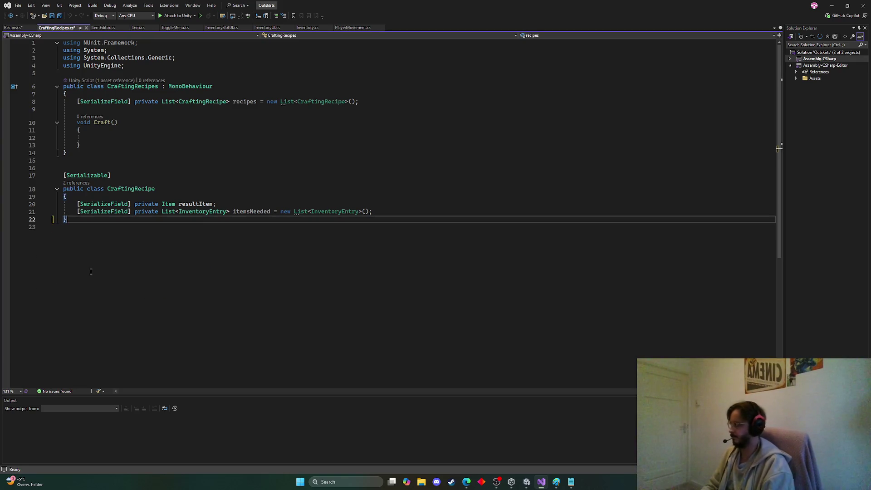
key("ctrl+s")
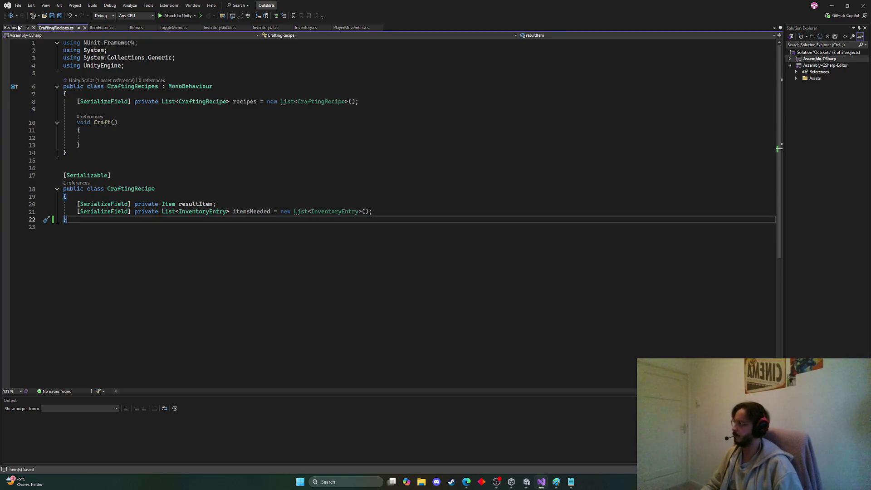
left_click(18, 27)
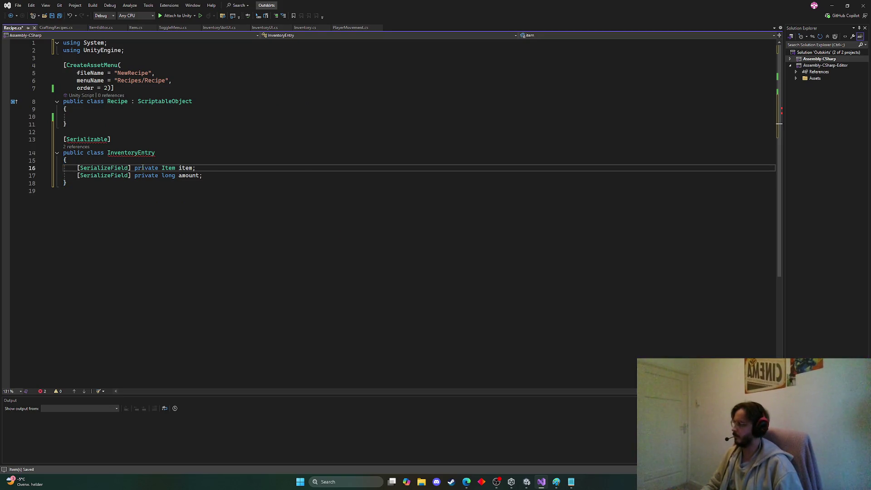
key("ctrl+s")
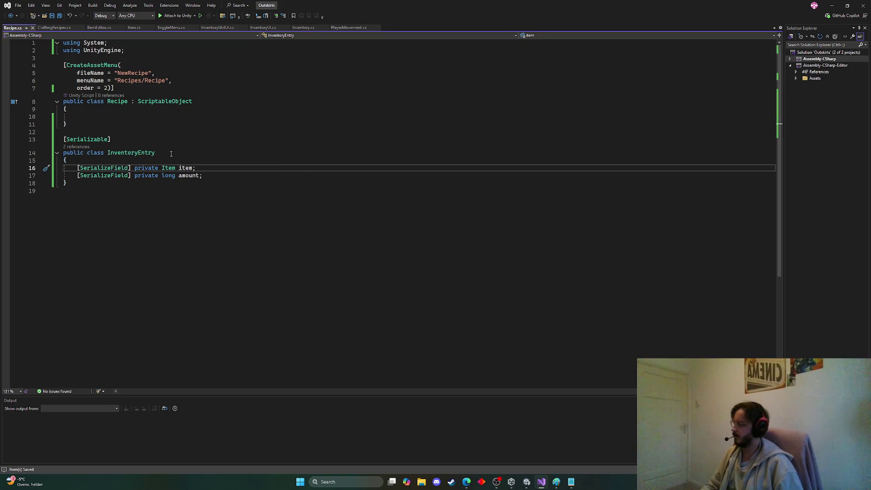
left_click(119, 117)
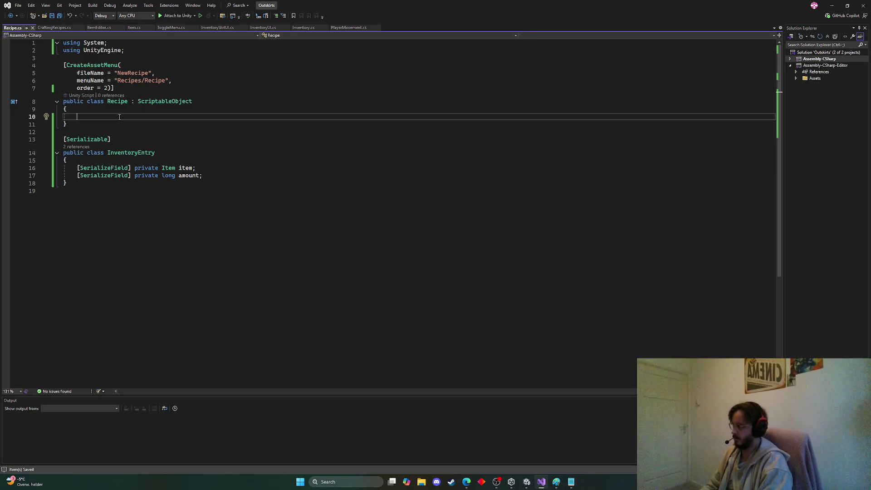
Step: Add a List<InventoryEntry> itemsNeeded field with the System.Collections.Generic import, save, and minimize Visual Studio
type("List")
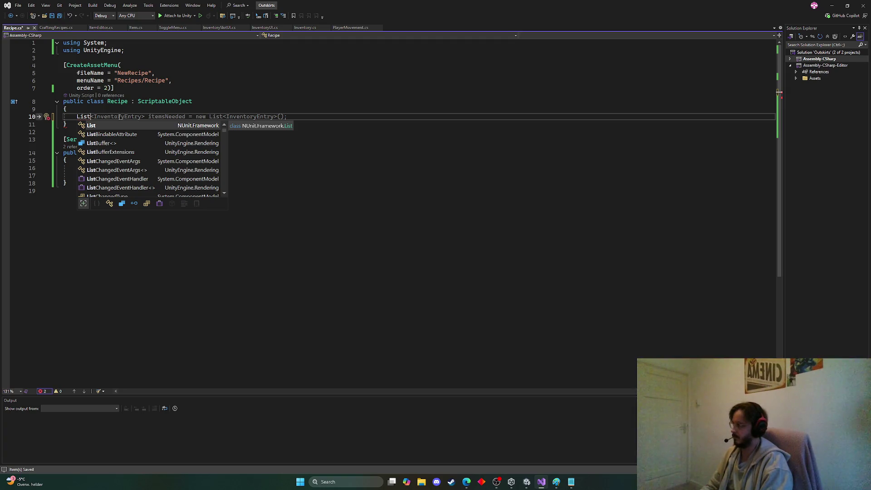
key("Tab")
key("Tab")
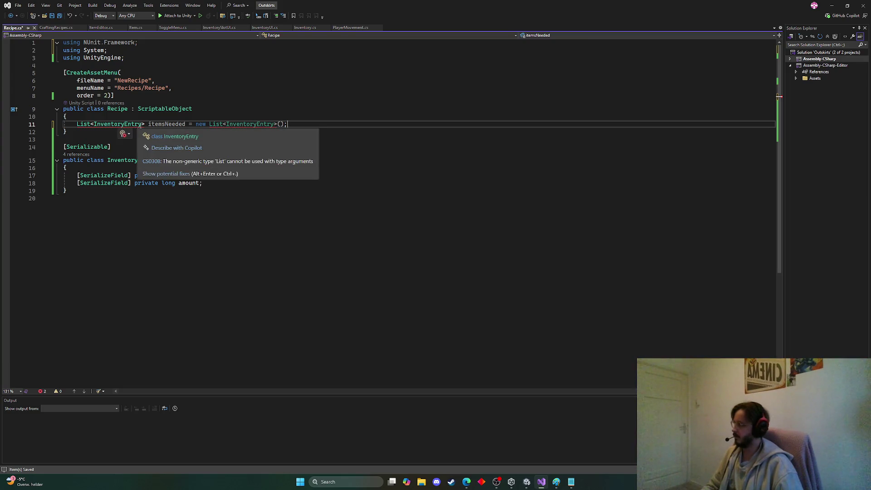
mouse_move(126, 129)
key("ctrl+period")
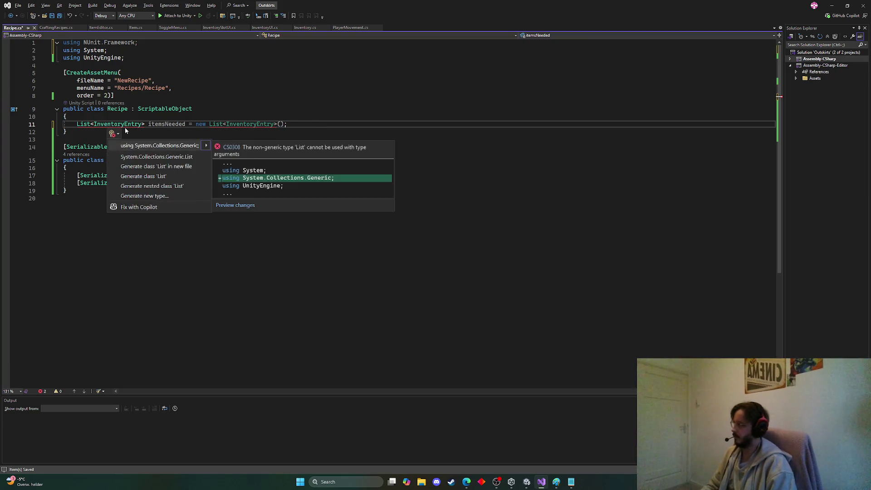
key("Return")
key("ctrl+s")
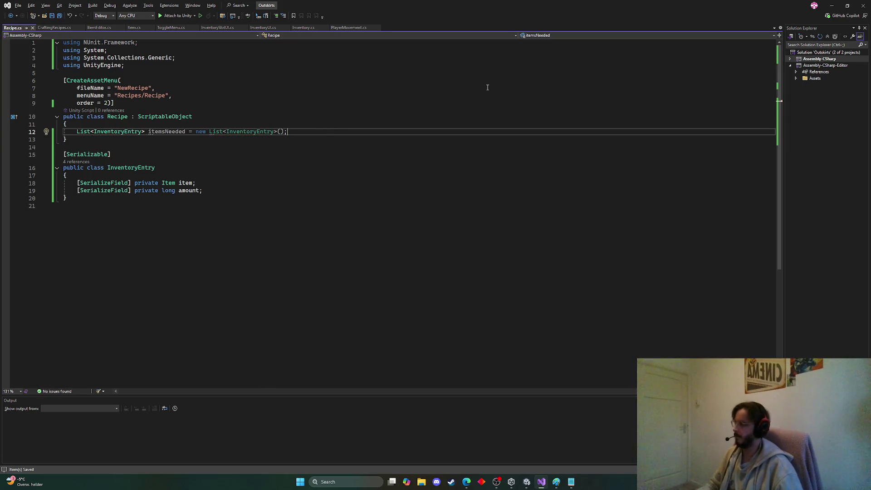
left_click(831, 6)
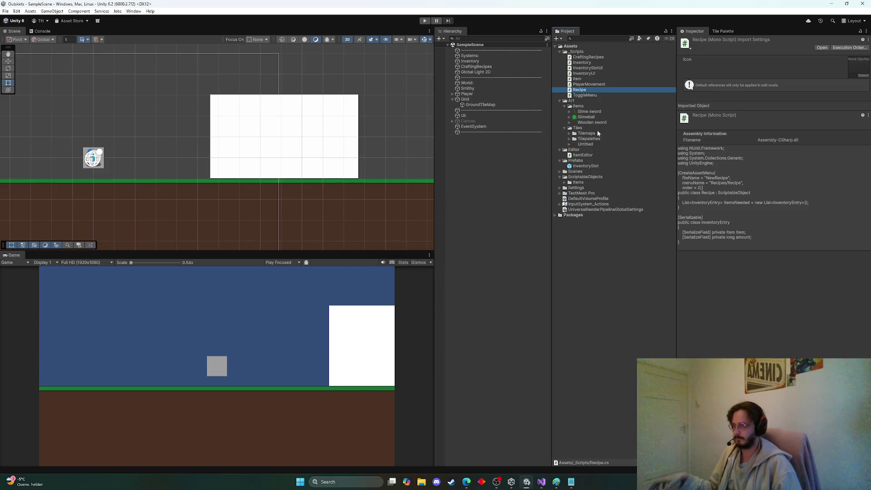
Step: Create a folder named Recipes inside the ScriptableObjects folder
left_click(580, 178)
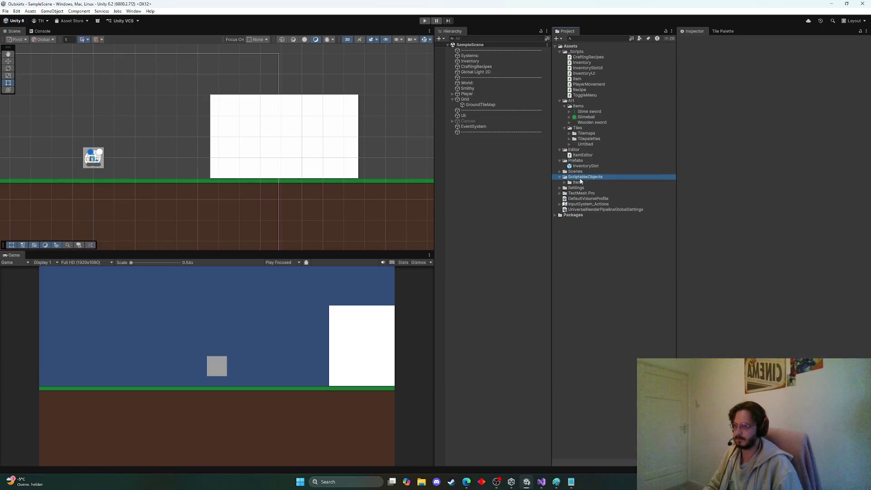
right_click(582, 176)
mouse_move(620, 181)
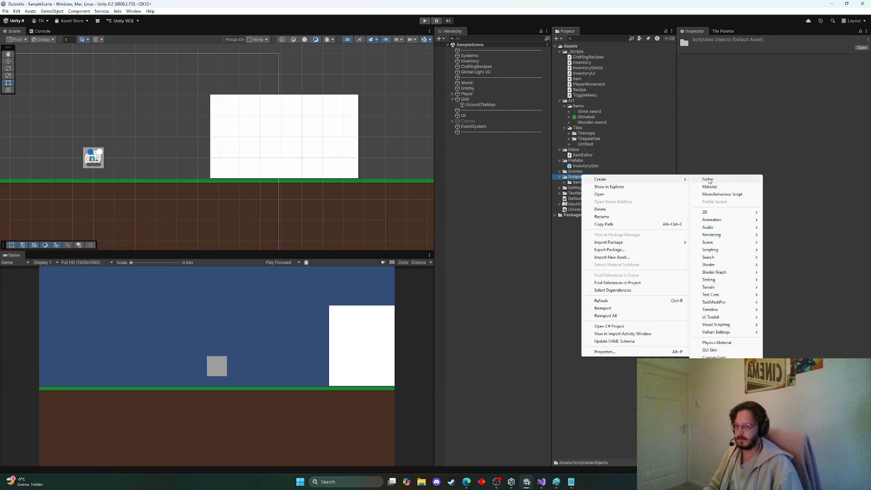
left_click(710, 181)
type("Recipes")
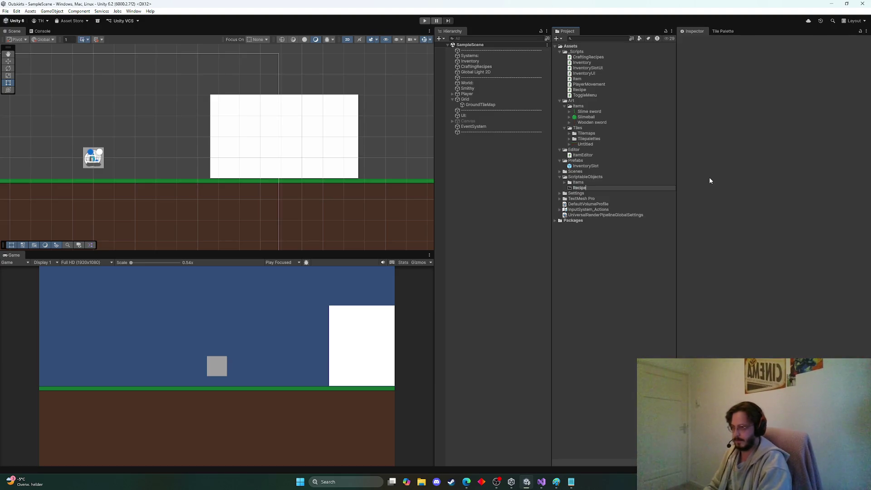
key("Return")
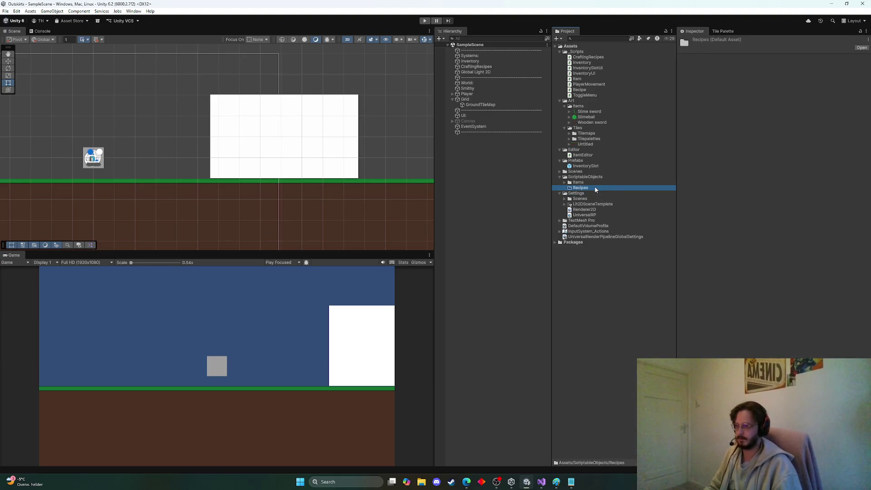
Step: Create a new Recipe asset inside the Recipes folder
double_click(570, 194)
left_click(559, 194)
left_click(582, 188)
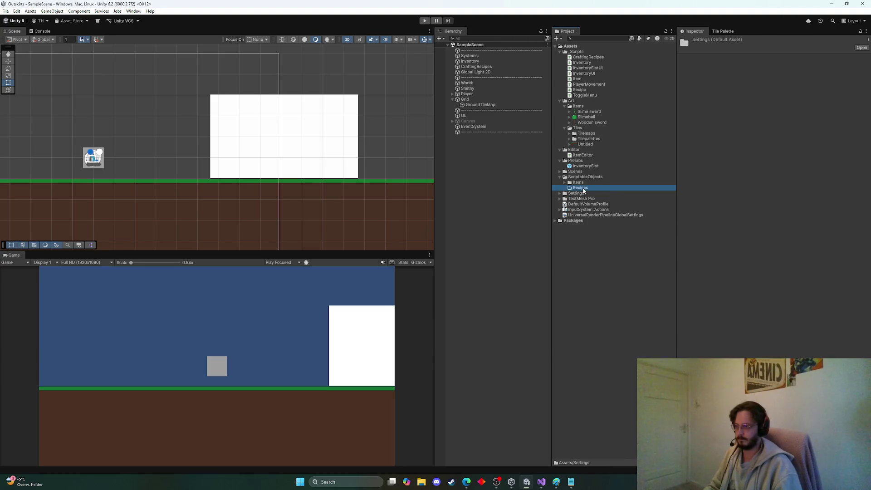
right_click(584, 185)
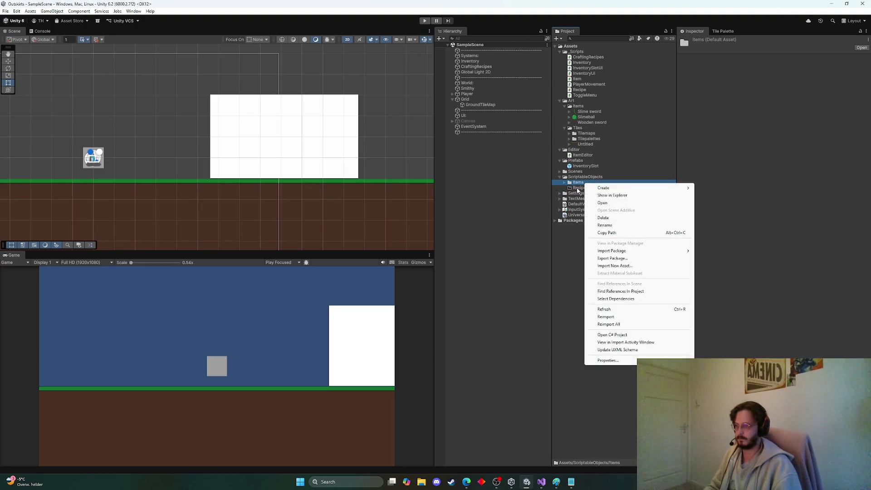
right_click(576, 189)
mouse_move(595, 193)
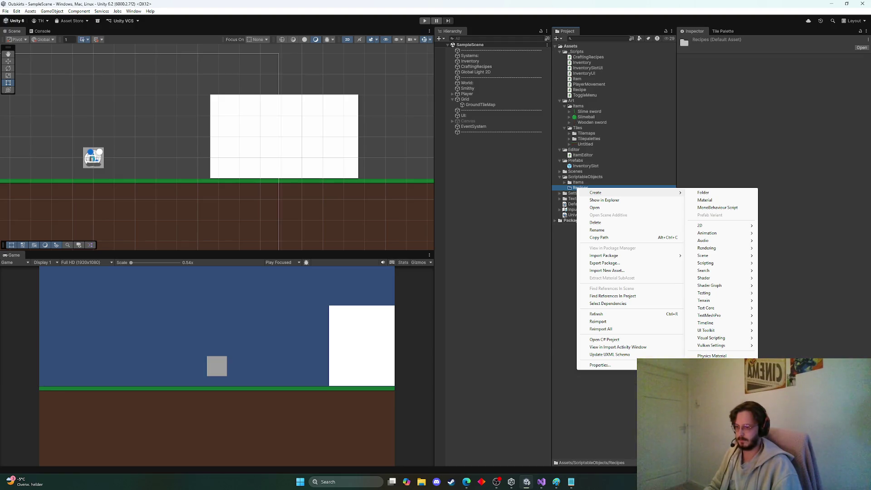
left_click(713, 377)
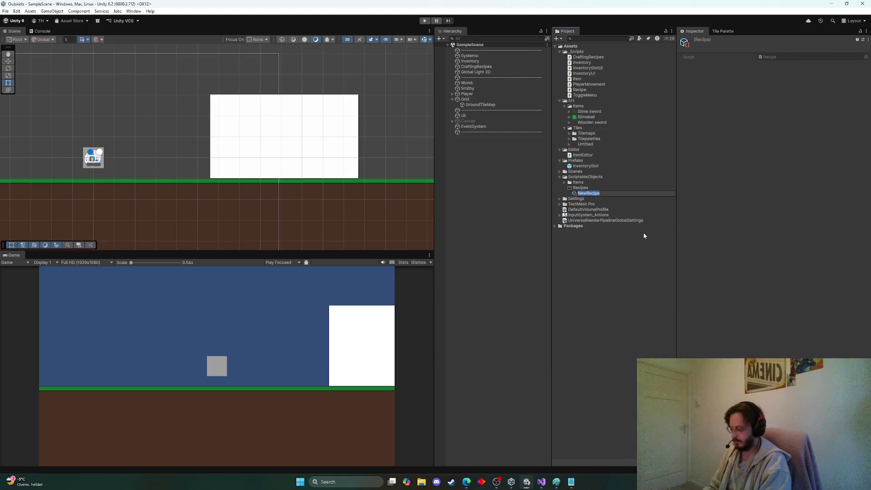
Step: Name the new recipe asset, first as Slimesword and then as Slime
type("Slimesword")
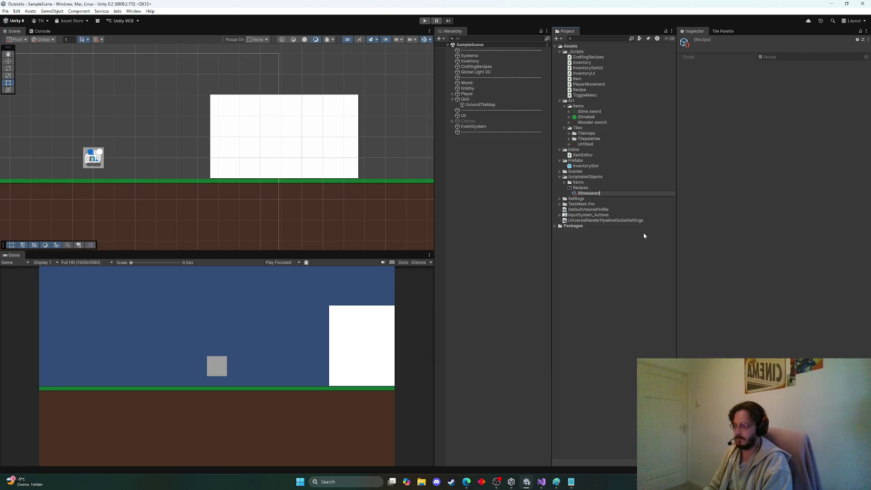
key("Return")
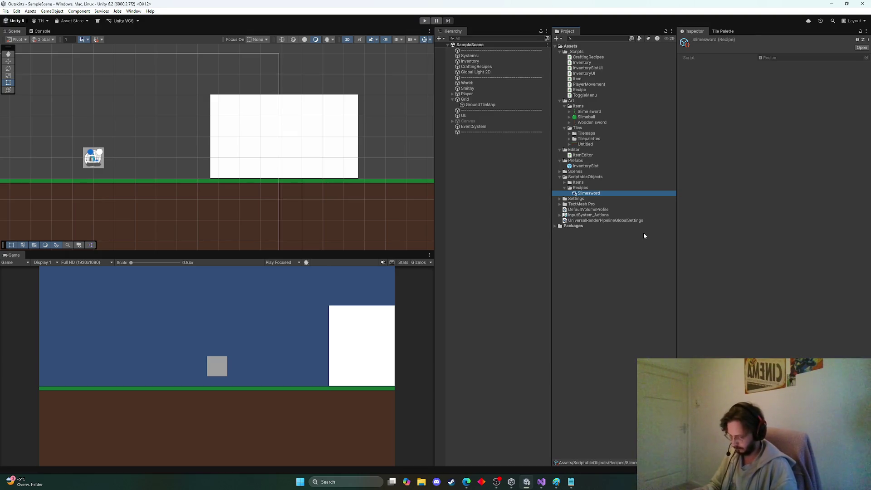
key("F2")
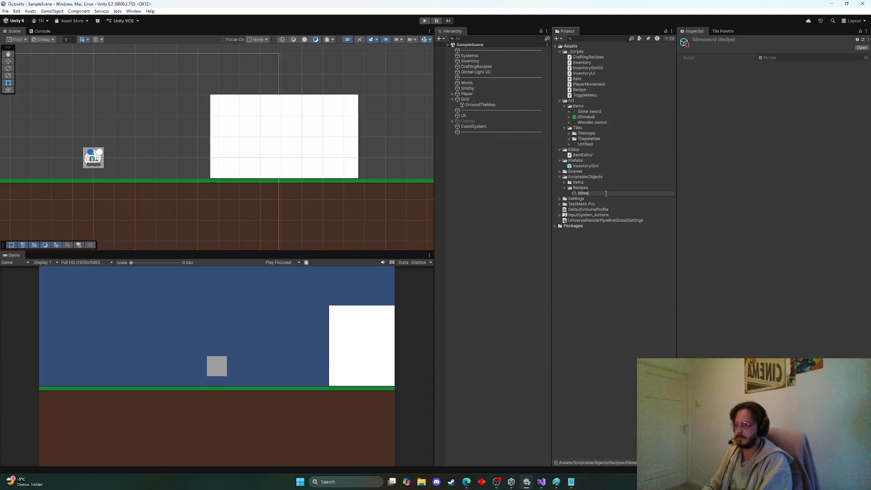
type("Slime")
key("Return")
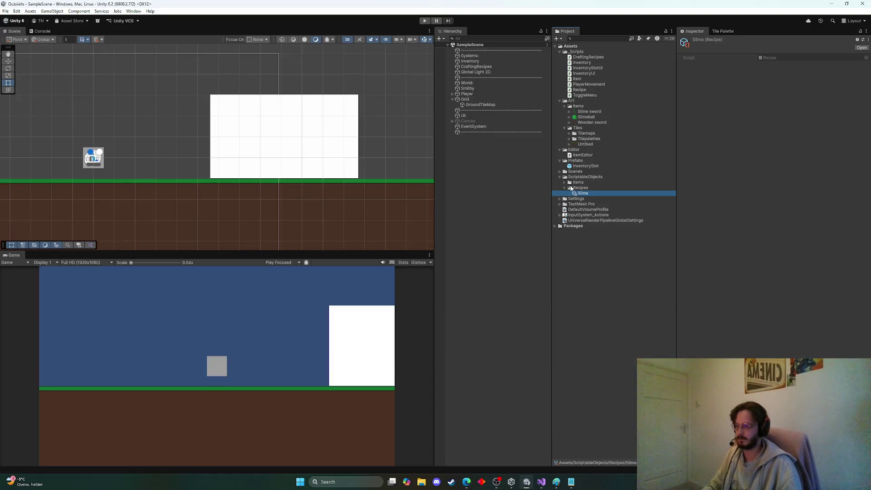
Step: Rename the asset to 'Slime sword Recipe' and open the Recipe script in Visual Studio
left_click(565, 182)
key("F2")
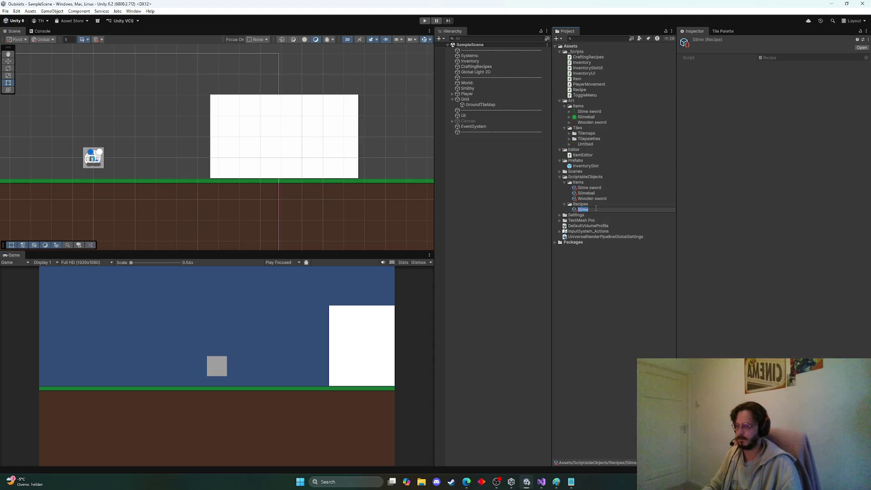
type("Slime")
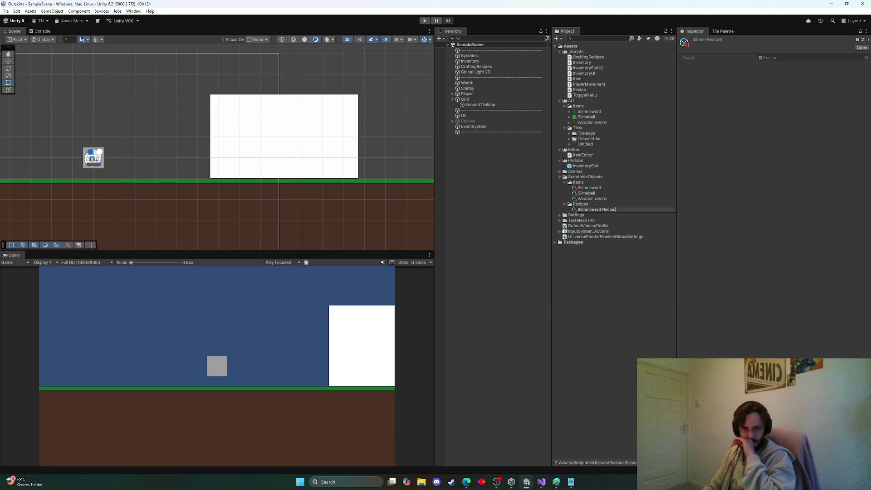
key("Return")
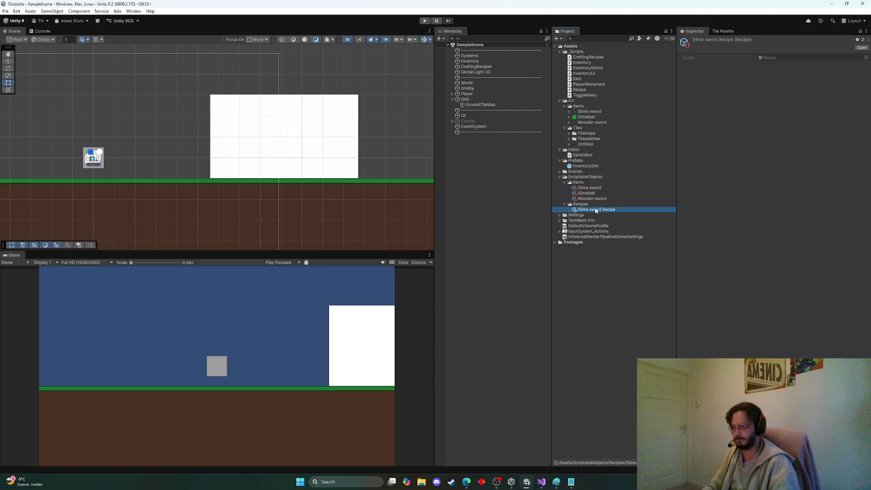
double_click(803, 58)
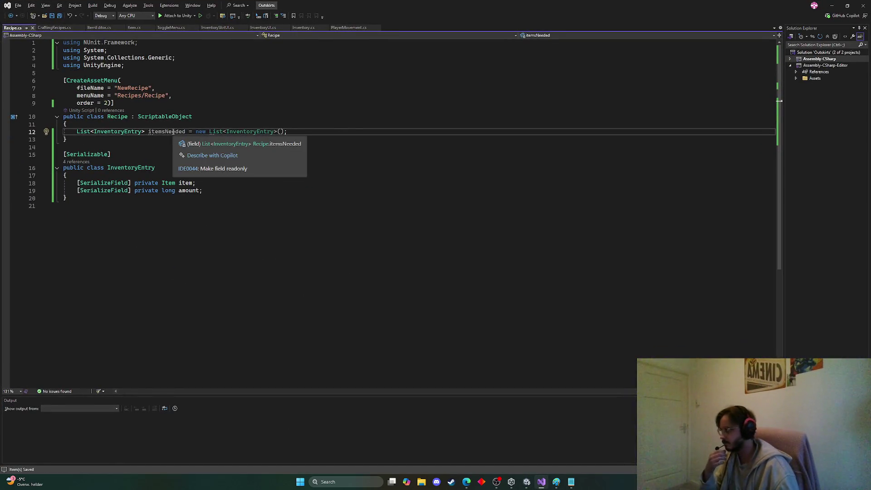
Step: Make the itemsNeeded list public in Recipe.cs, save, and return to Unity
left_click(74, 131)
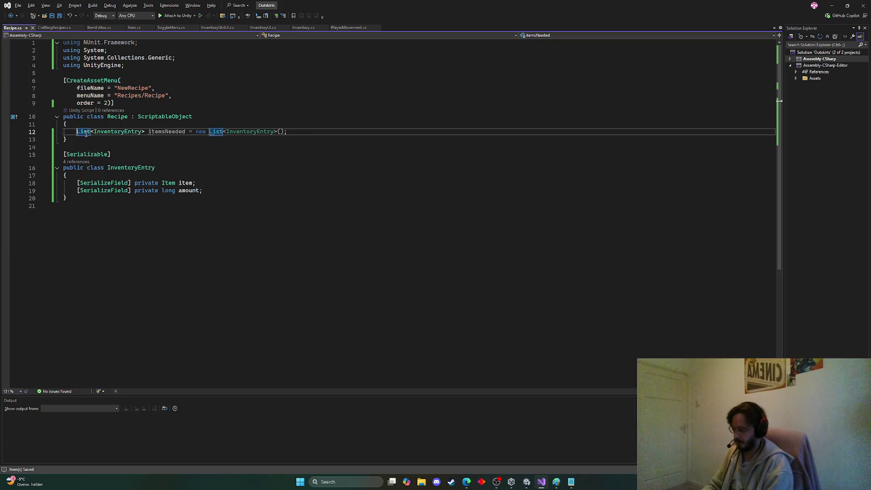
type("public")
key("ctrl+s")
key("alt+Tab")
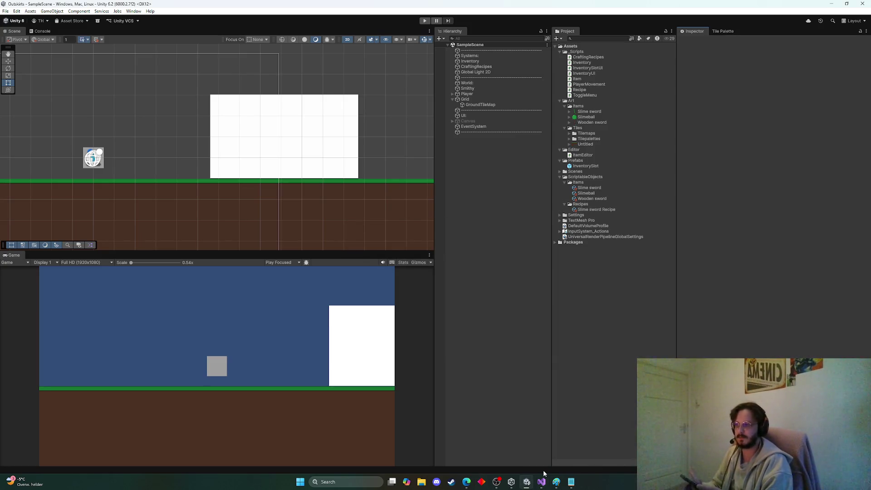
Step: Give Items Needed a size of 2, with Wooden sword amount 1 as the first entry
left_click(605, 210)
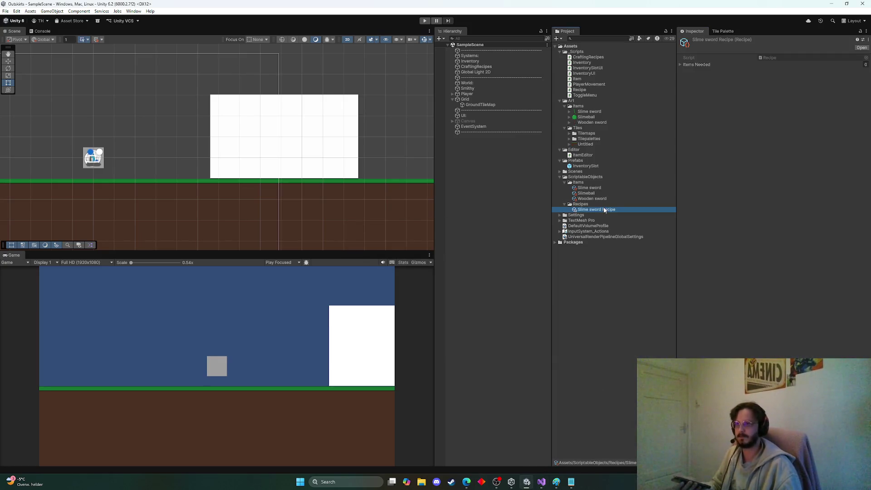
left_click(694, 65)
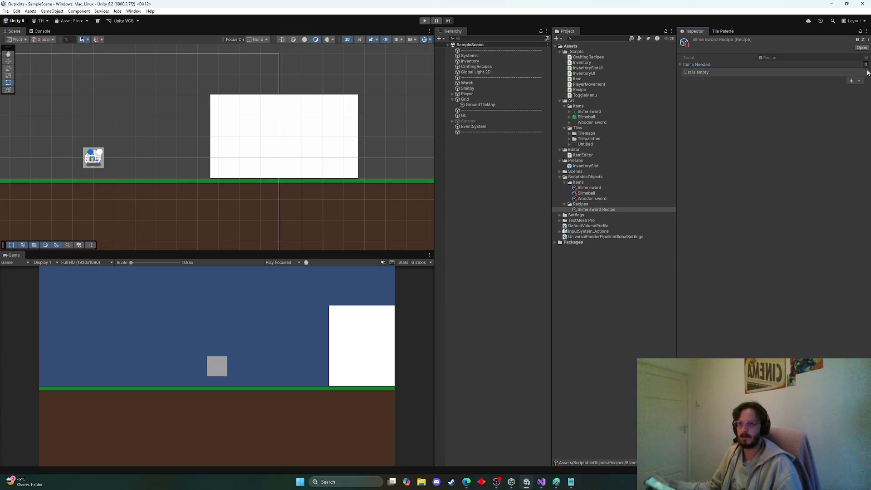
type("2")
key("Return")
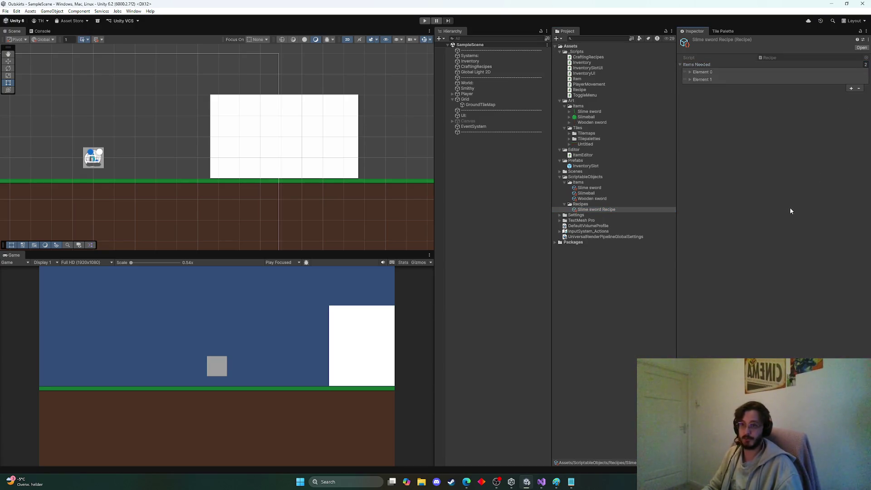
left_click(691, 71)
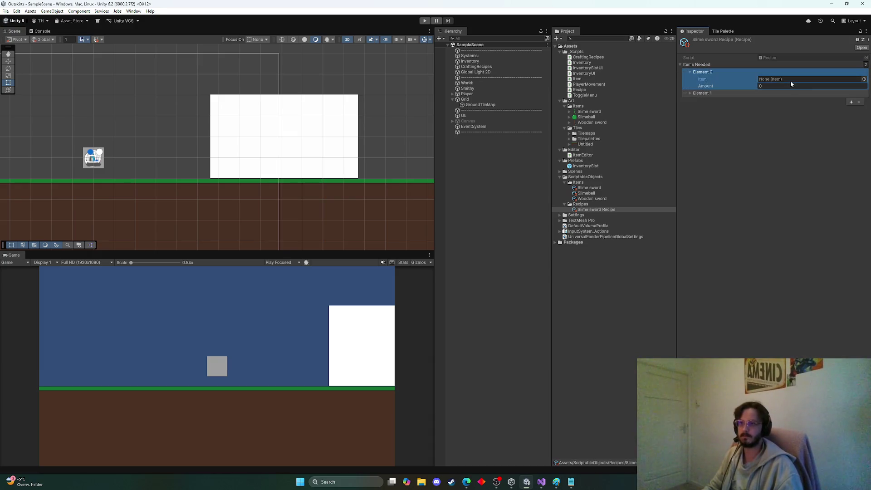
left_click(865, 80)
type("wood")
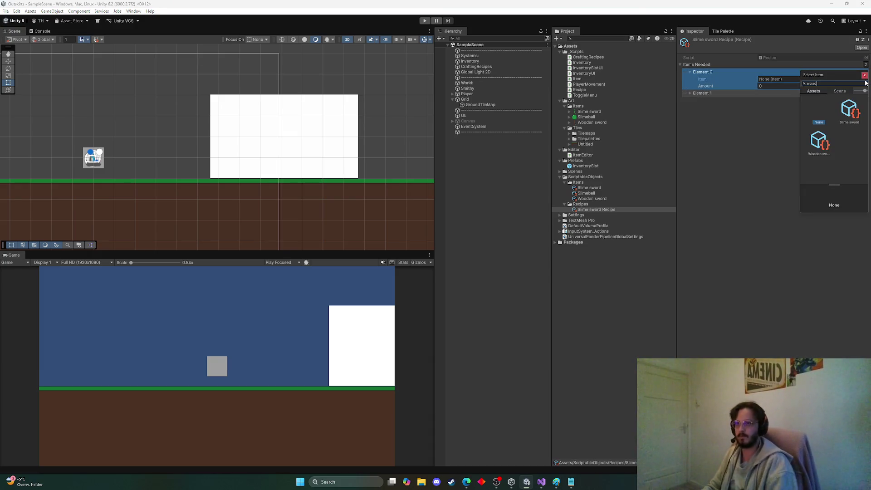
double_click(849, 110)
key("Tab")
type("1")
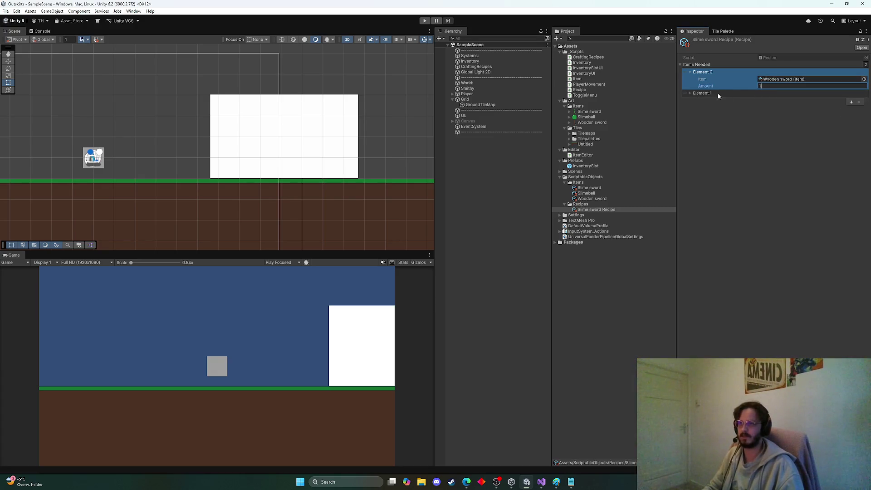
left_click(718, 96)
Step: Set the second Items Needed entry to Slimeball with amount 20
left_click(774, 103)
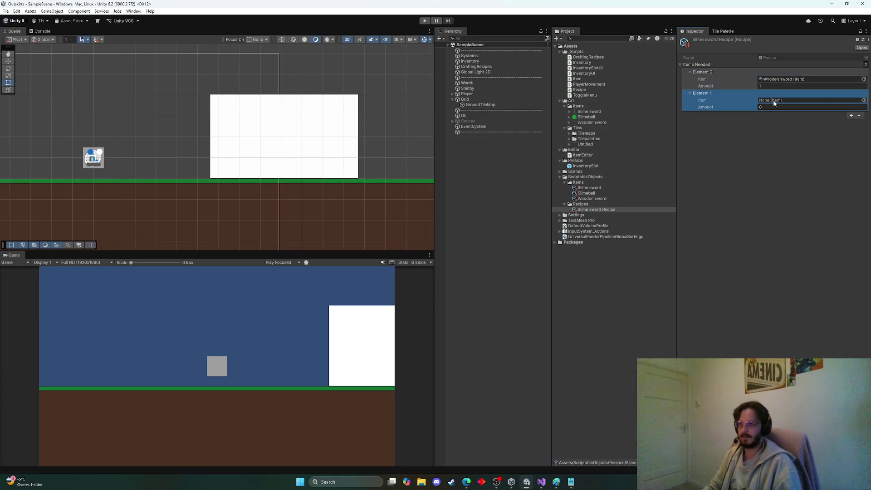
left_click(864, 99)
type("Slime")
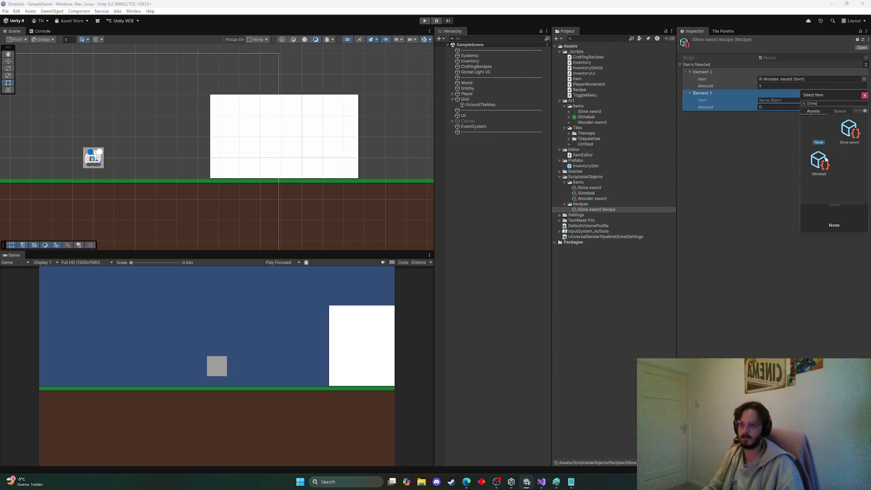
left_click(819, 161)
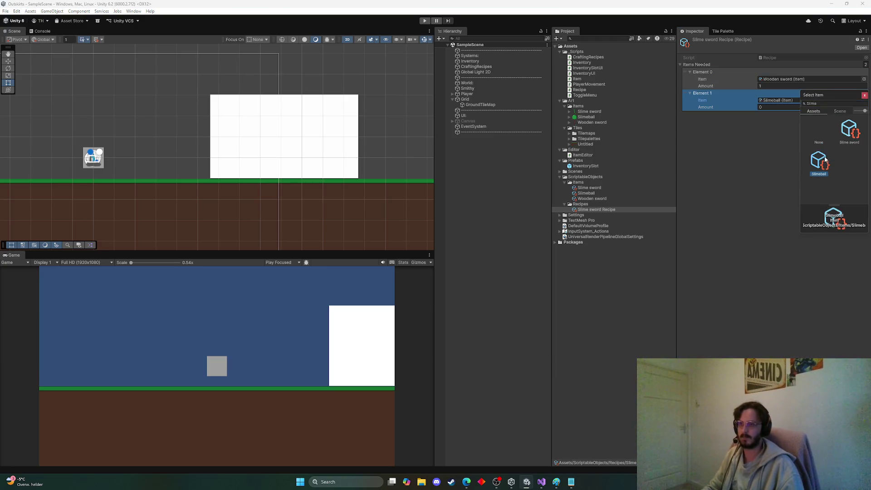
left_click(768, 108)
left_click(768, 107)
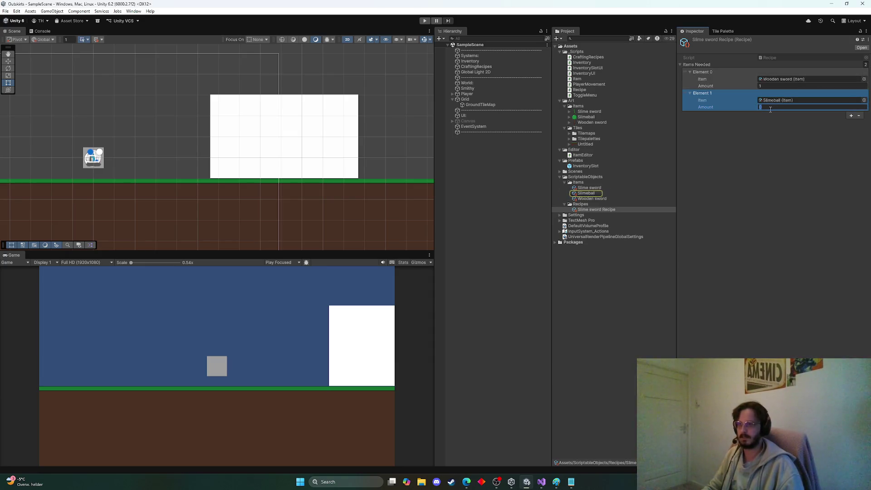
type("20")
key("Return")
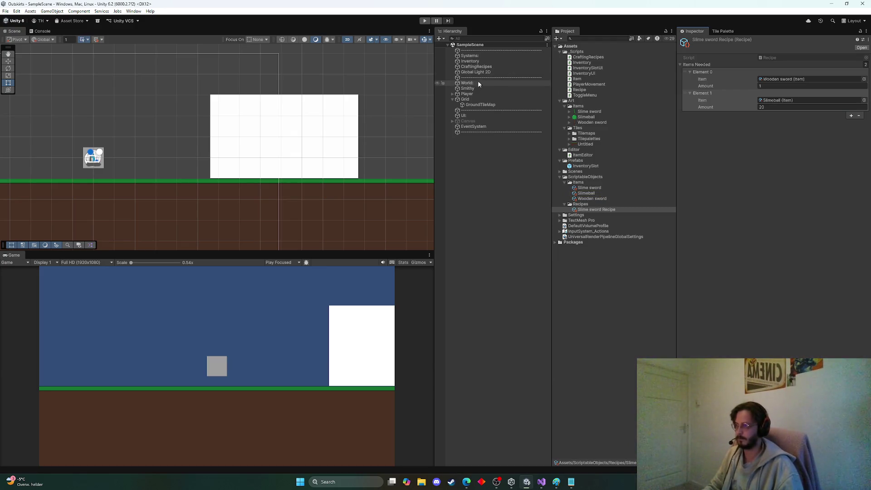
Step: Rename the CraftingRecipes object to Crafting and open its script in Visual Studio
left_click(482, 68)
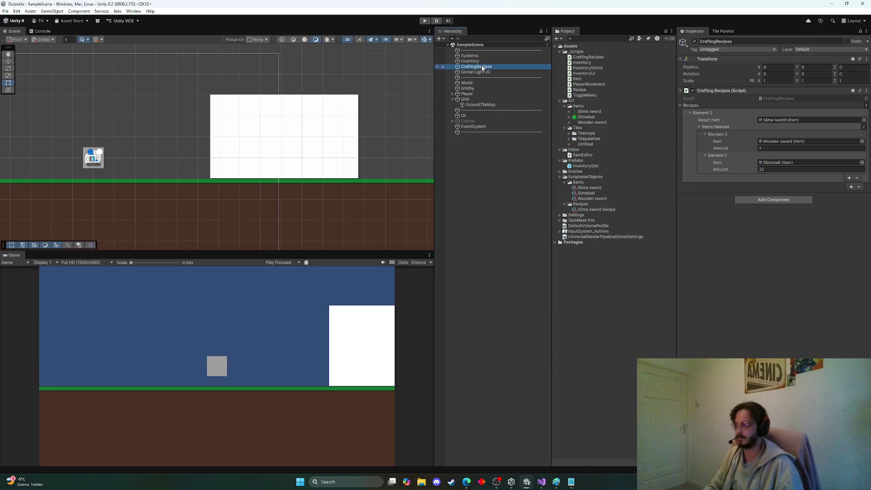
key("F2")
type("C")
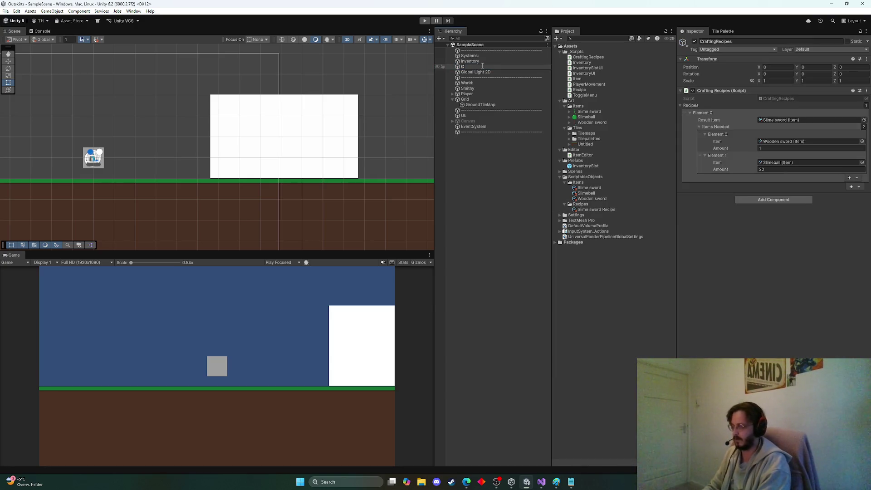
type("rafting")
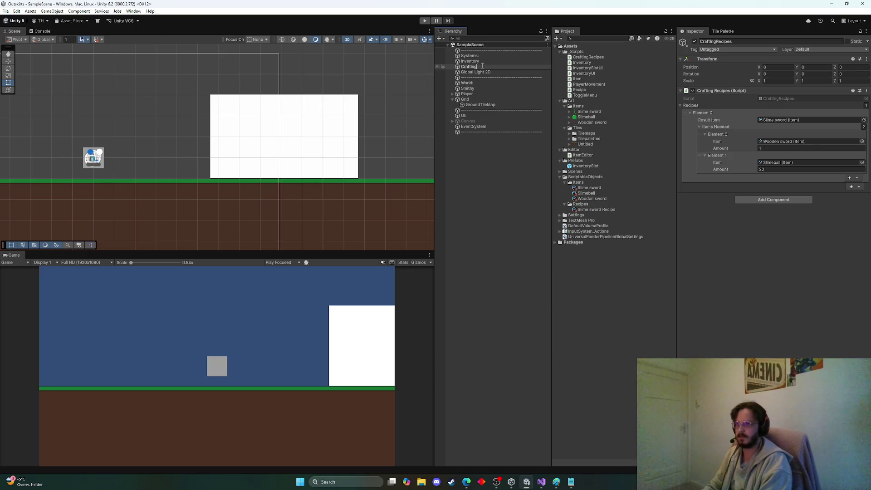
key("Return")
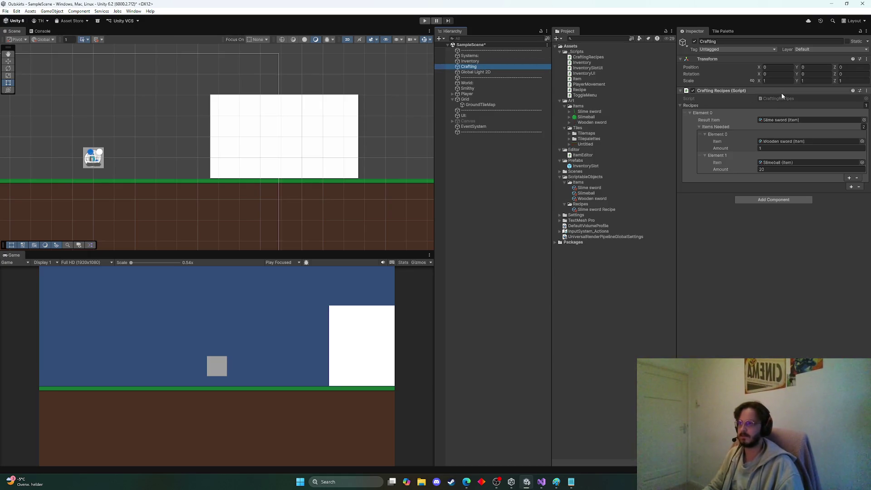
double_click(781, 99)
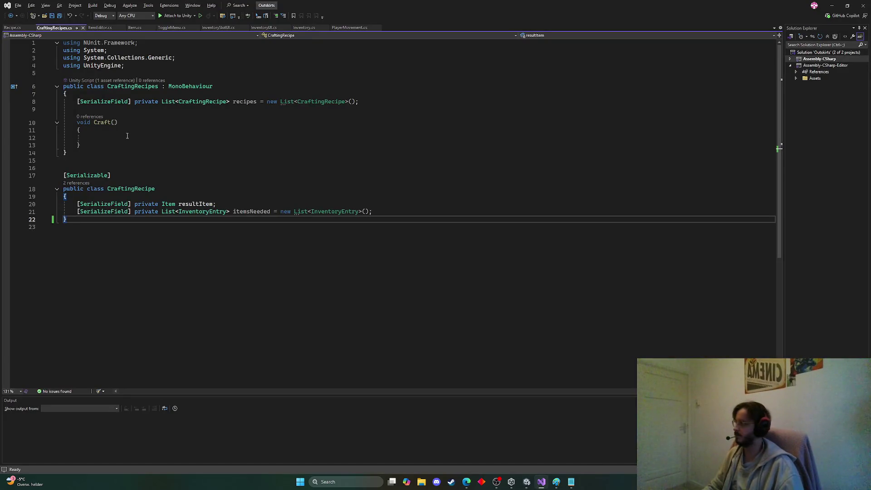
Step: Rename the class to Crafting and delete the CraftingRecipe class
left_click(119, 89)
double_click(119, 88)
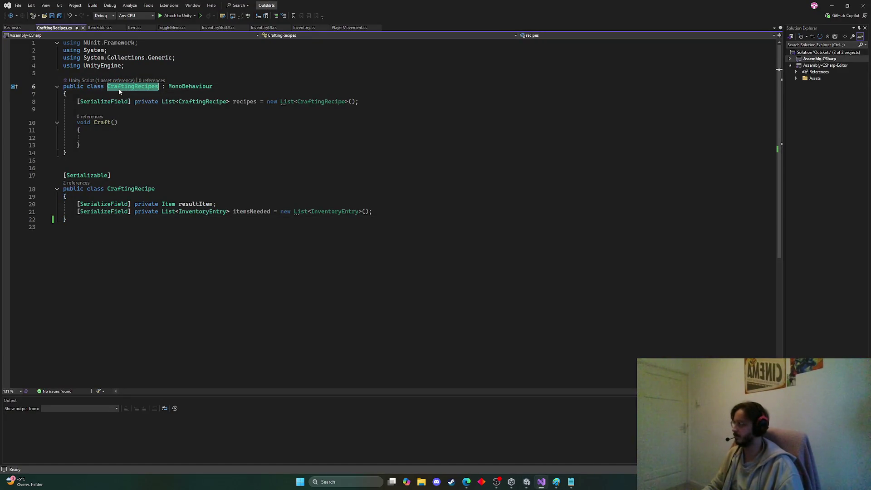
type("Crafting")
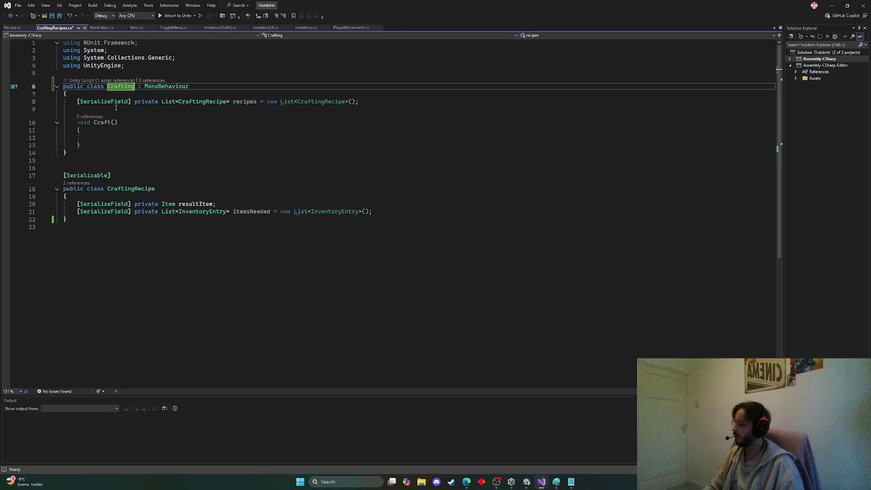
left_click_drag(66, 227, 48, 160)
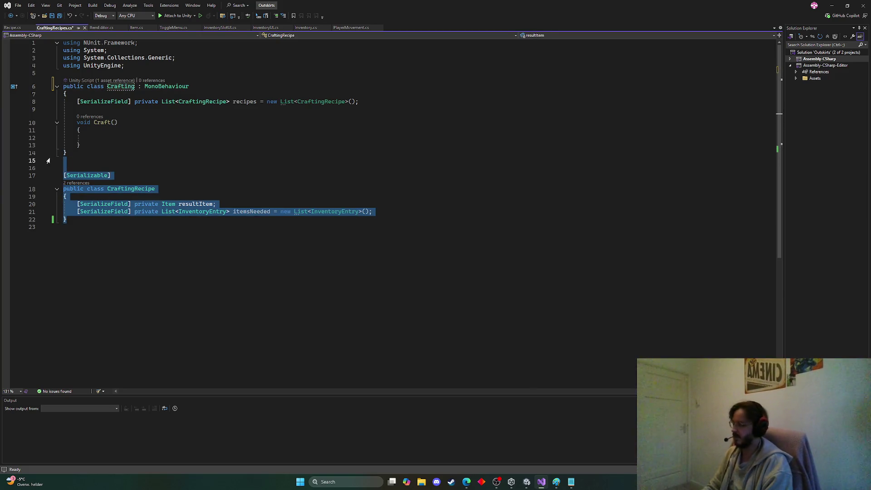
key("Delete")
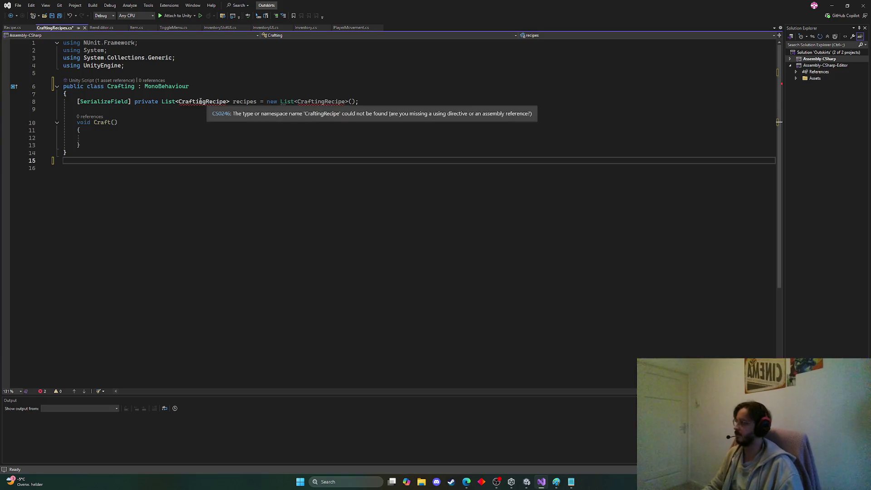
Step: Change the recipes field to List<Recipe> with a new List<Recipe> initializer and save
double_click(194, 103)
type("Recipe")
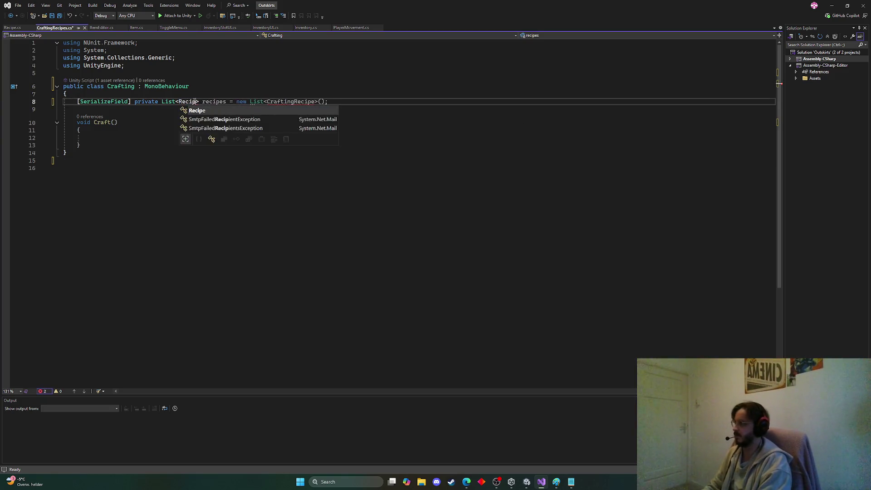
double_click(296, 102)
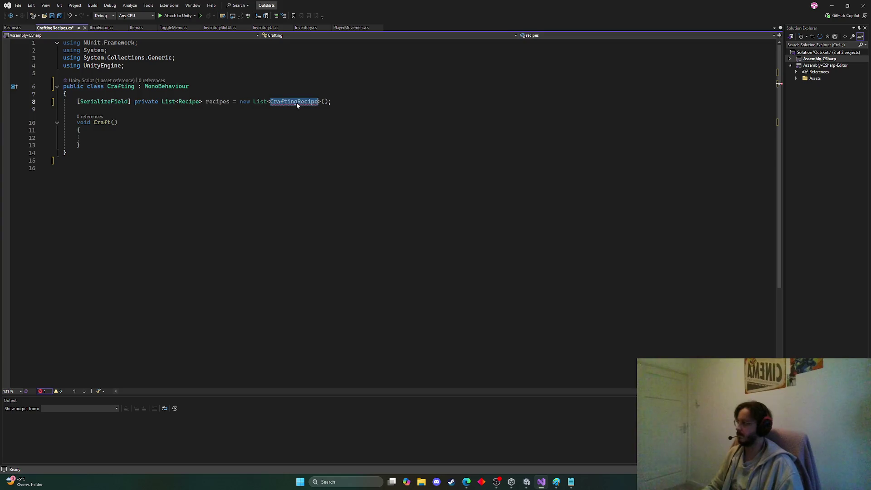
type("Recipe")
left_click(198, 140)
key("ctrl+s")
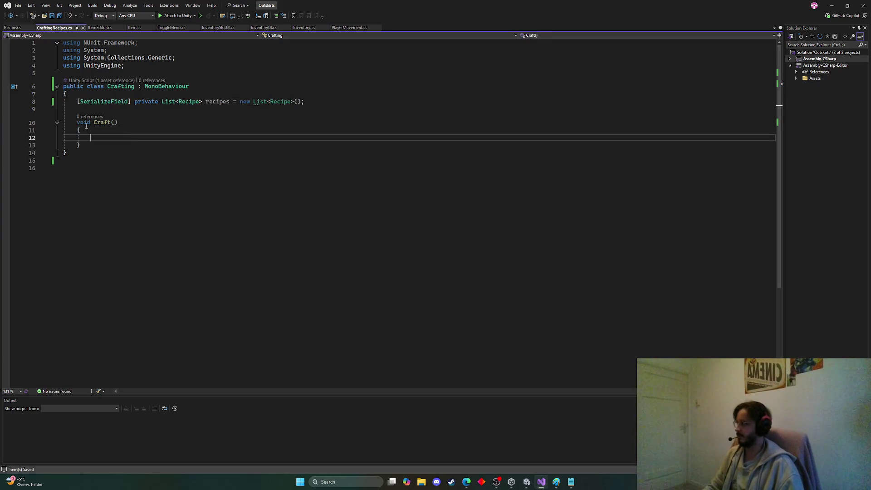
Step: Select and review the empty Craft method in the crafting script
left_click(111, 148)
left_click_drag(110, 148, 76, 123)
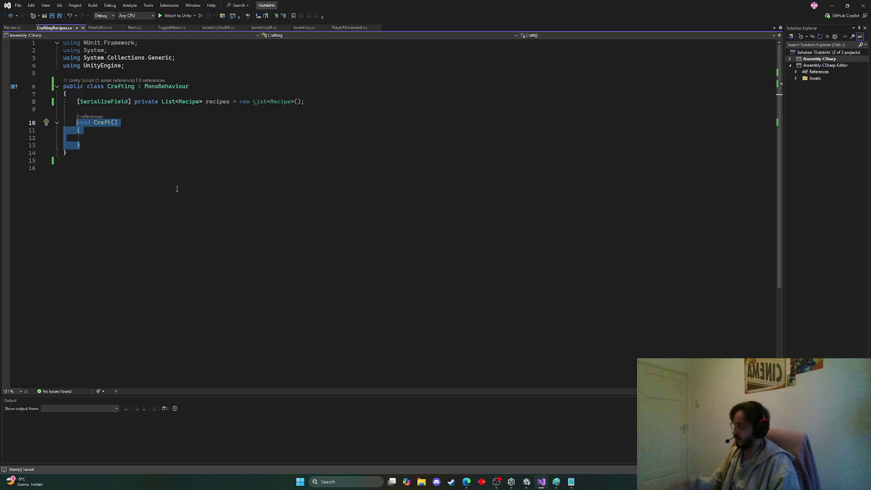
left_click(115, 122)
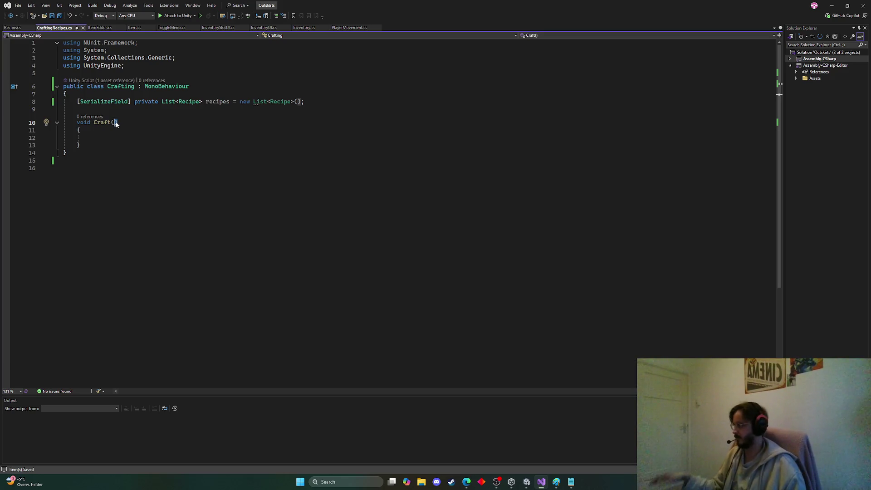
left_click(116, 123)
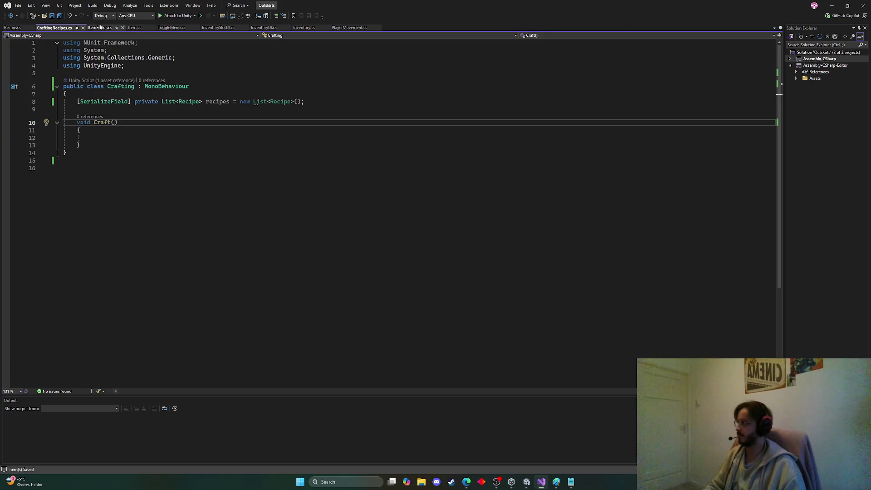
left_click(99, 28)
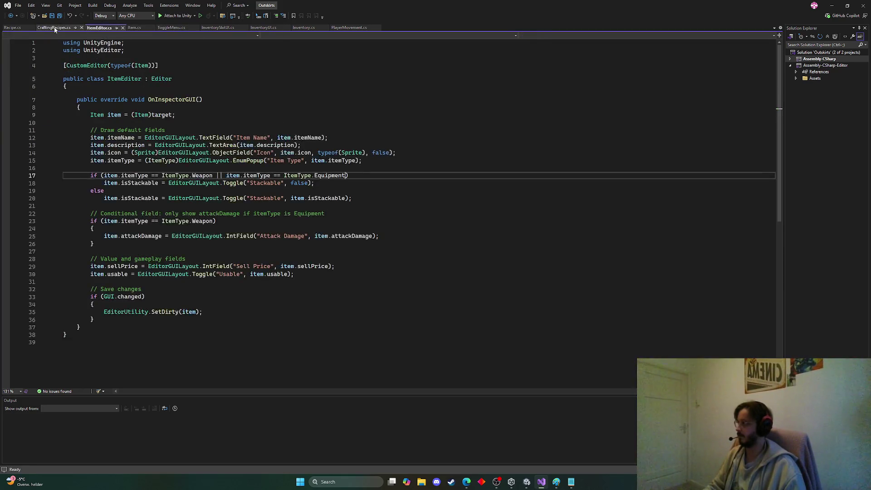
Step: Add 'public Item resultItem;' above itemsNeeded in Recipe.cs and save the file
left_click(12, 28)
left_click(348, 134)
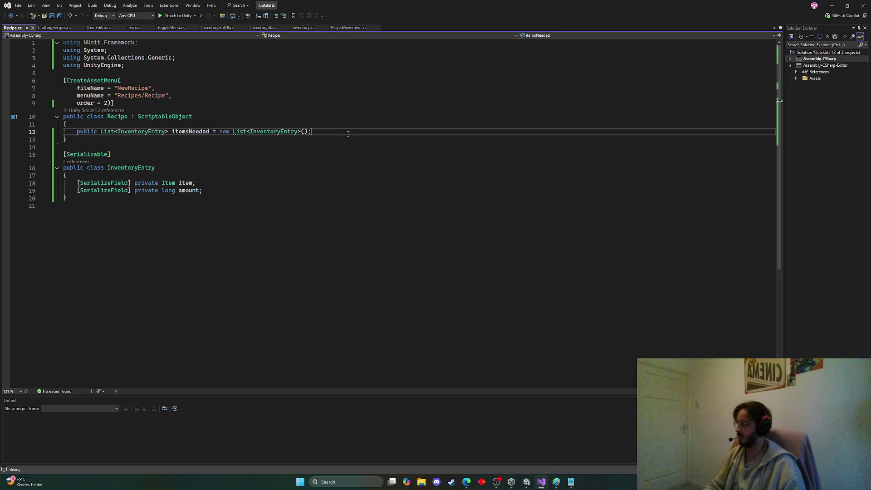
key("ctrl+Return")
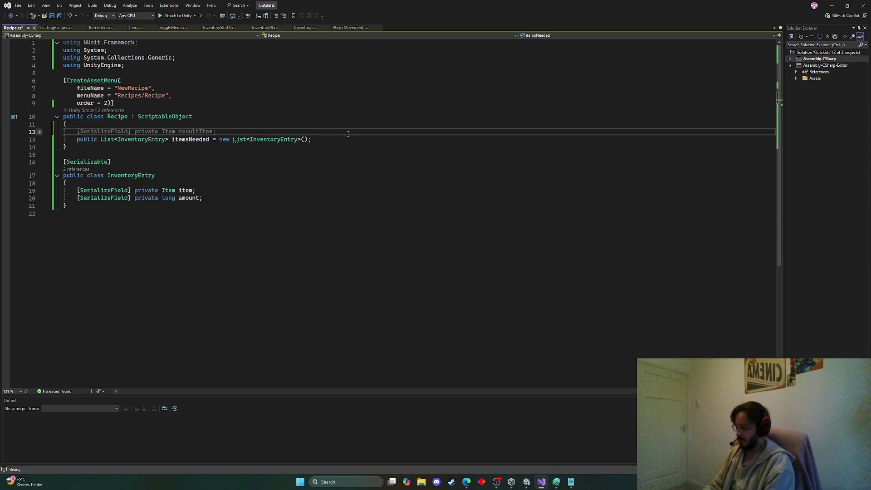
type("public Item ")
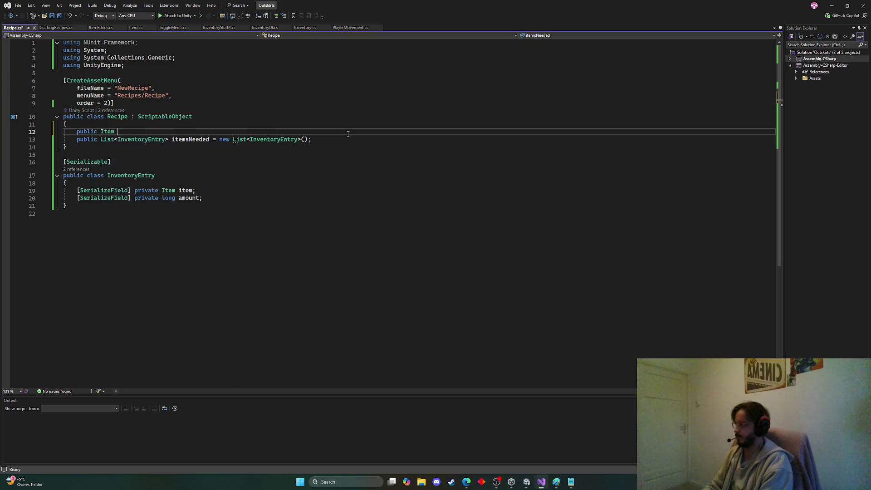
type("resultItem;")
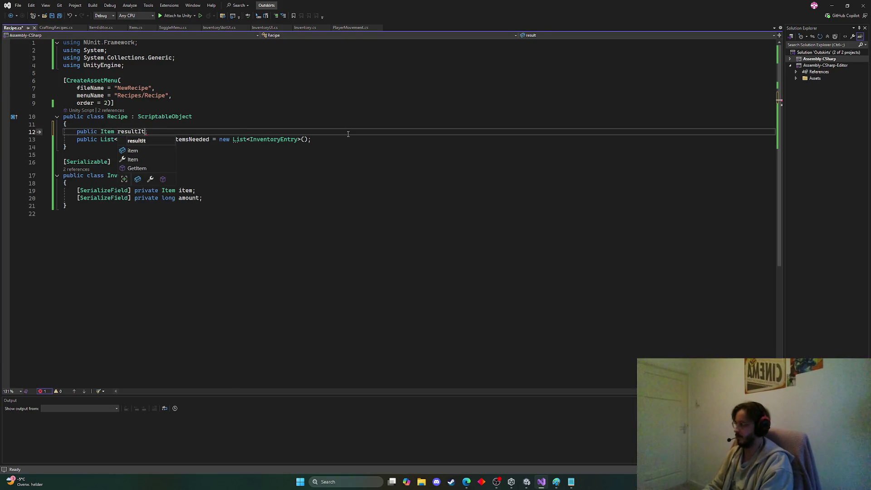
key("ctrl+s")
left_click(107, 145)
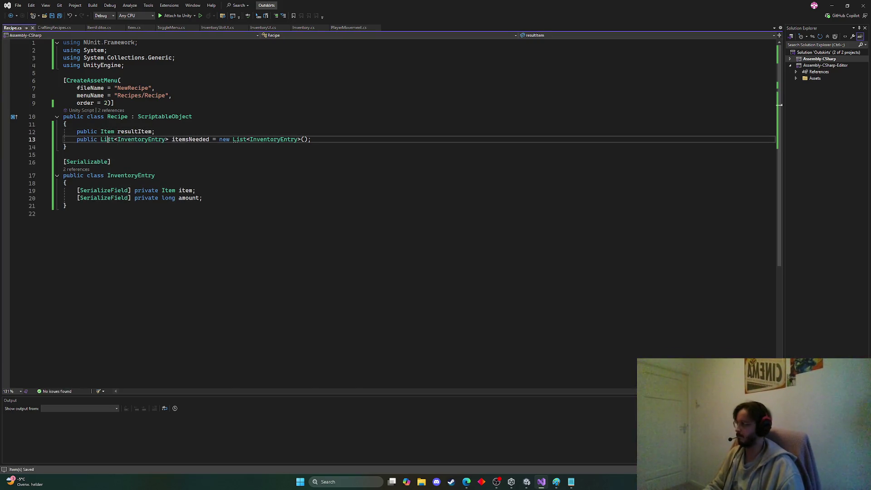
left_click(832, 5)
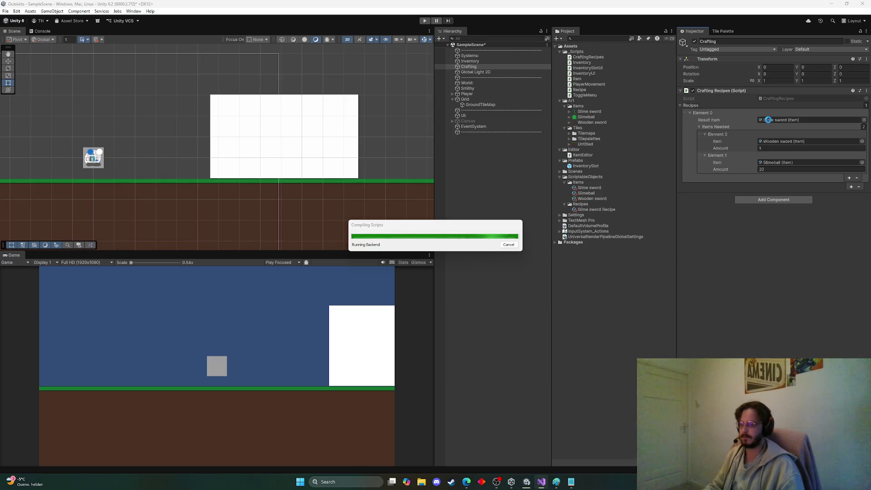
Step: Set the Slime sword Recipe's Result Item to the Slime sword item
left_click(600, 210)
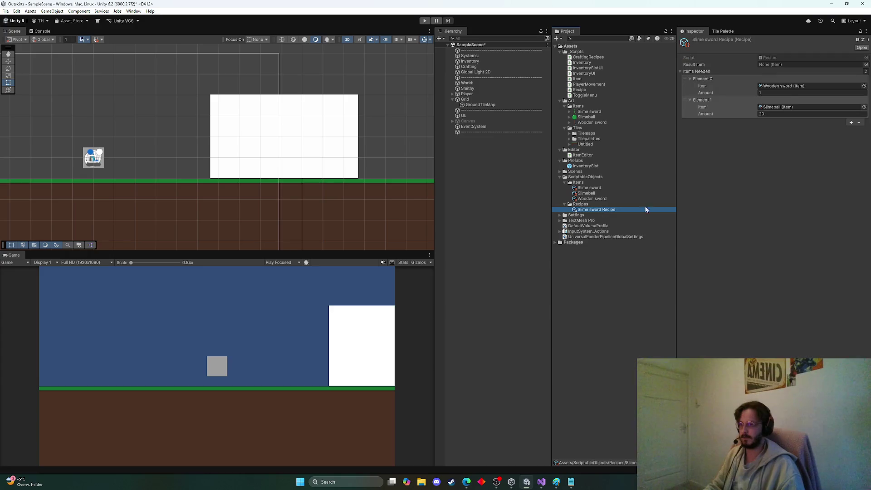
left_click(866, 64)
double_click(811, 172)
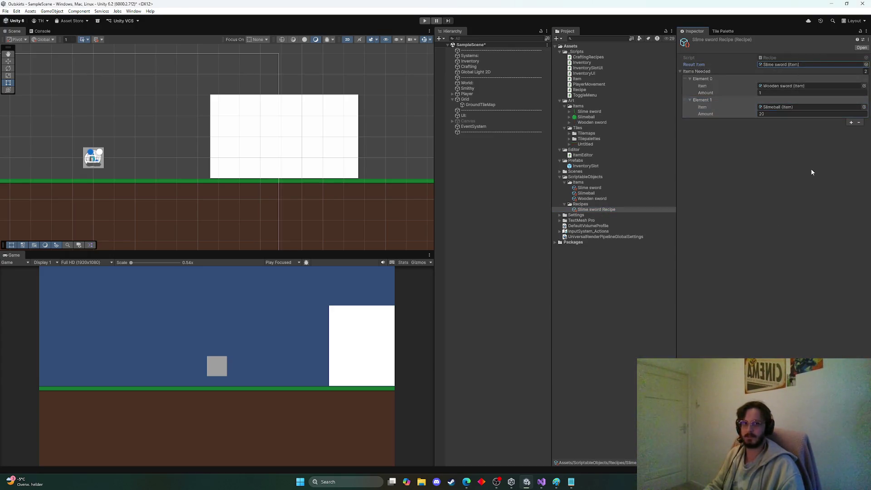
left_click(761, 255)
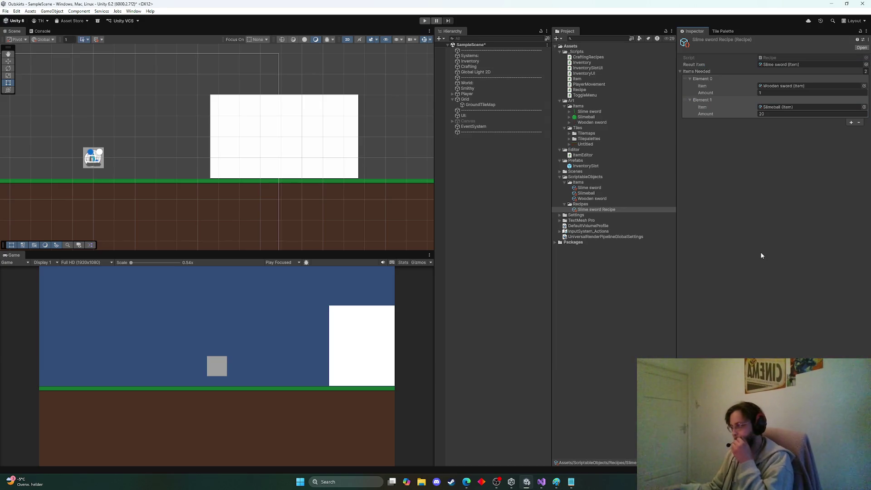
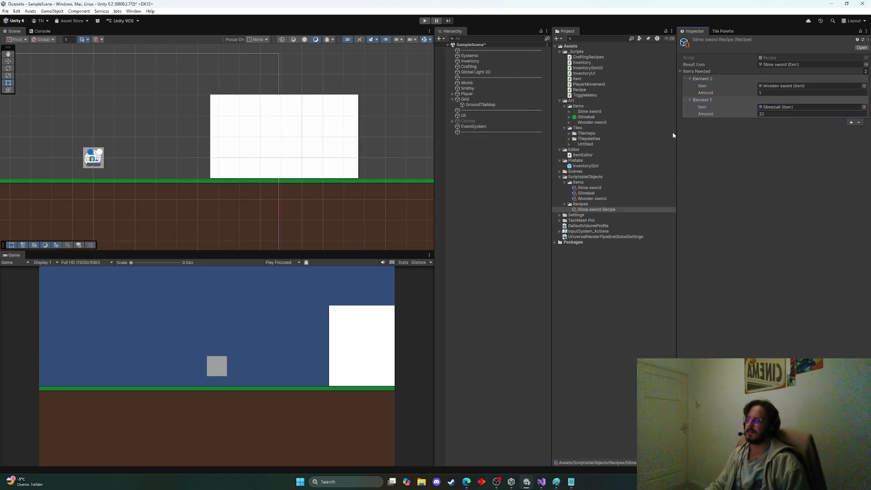
Step: Rename the CraftingRecipes script to Crafting in Unity and open it in Visual Studio
left_click(470, 67)
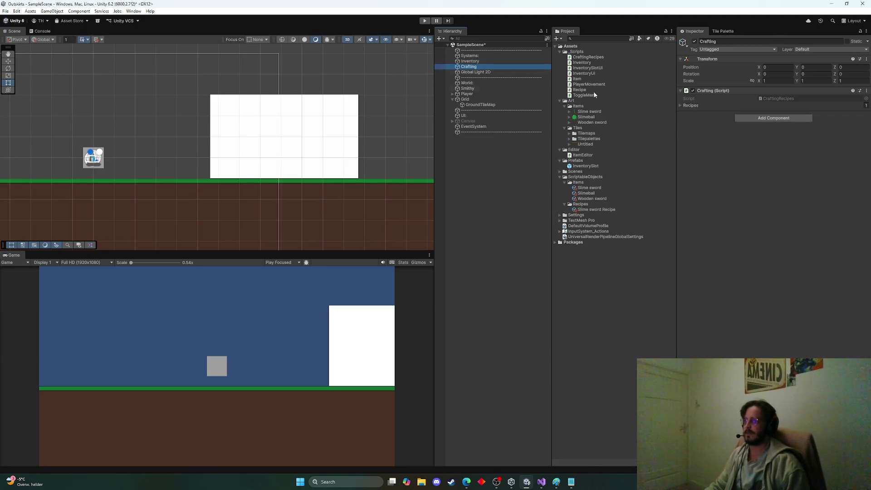
left_click(778, 98)
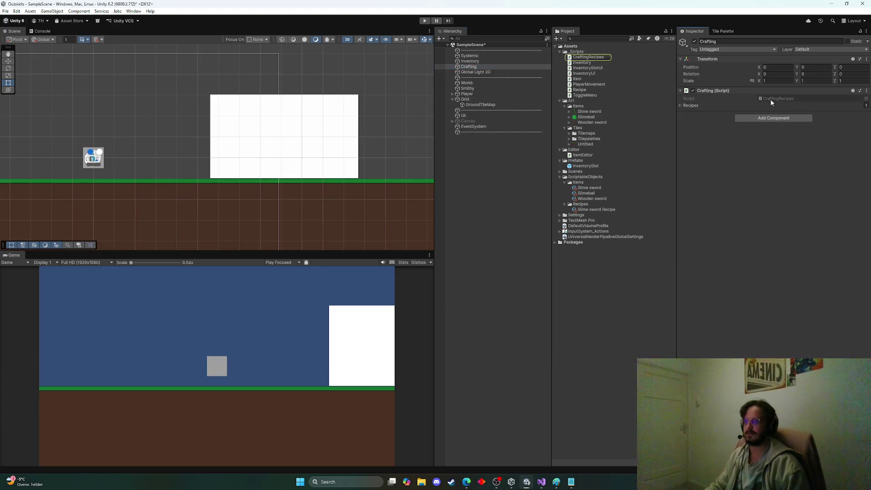
left_click(588, 57)
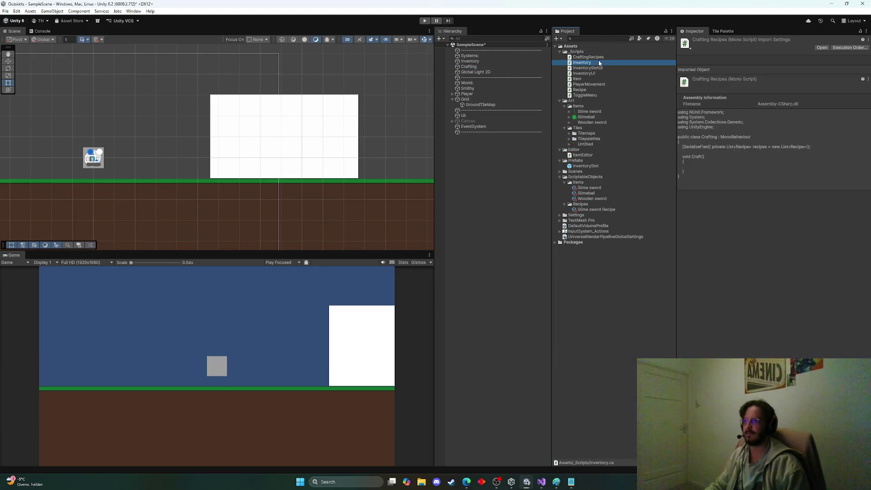
left_click(603, 56)
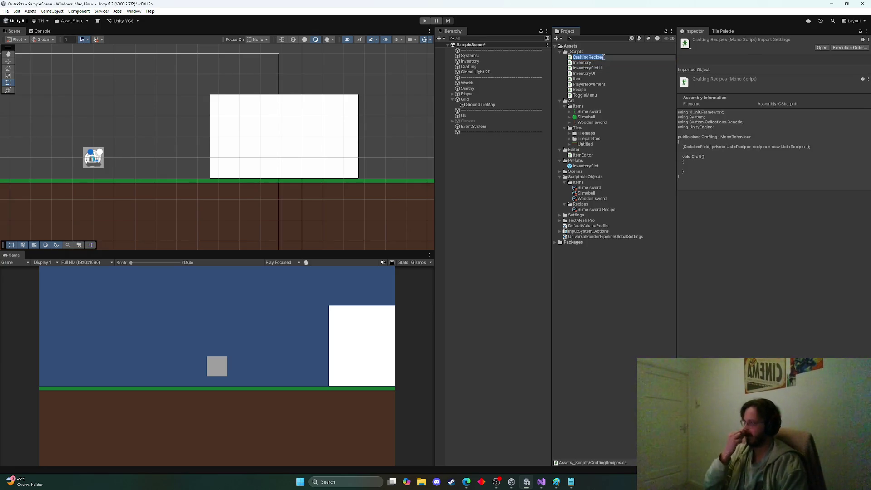
key("Return")
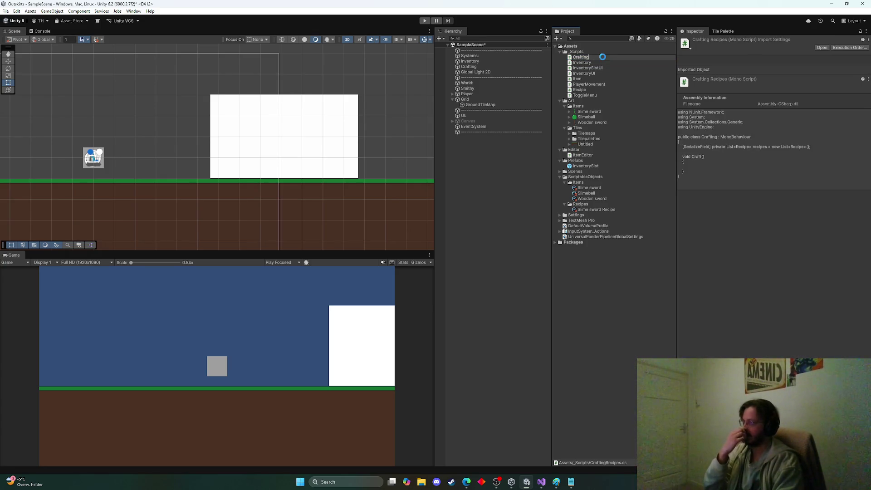
double_click(602, 57)
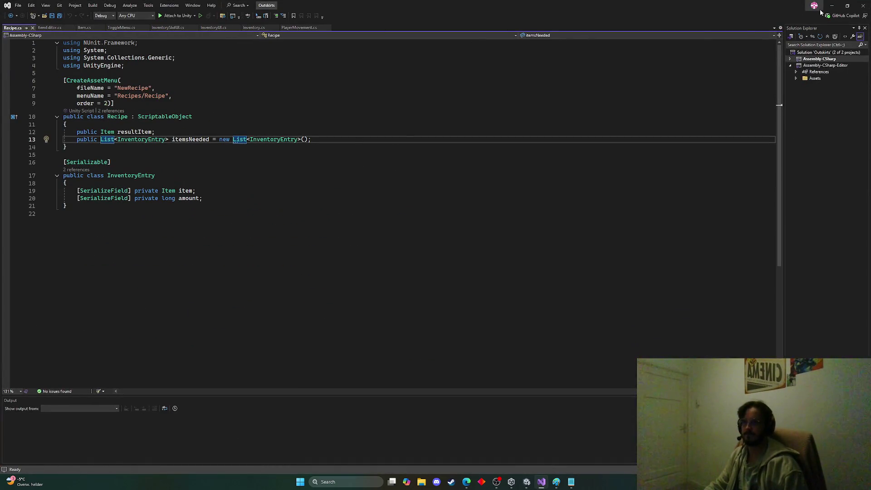
Step: Return to the Unity editor so the renamed Crafting script recompiles
key("alt+Tab")
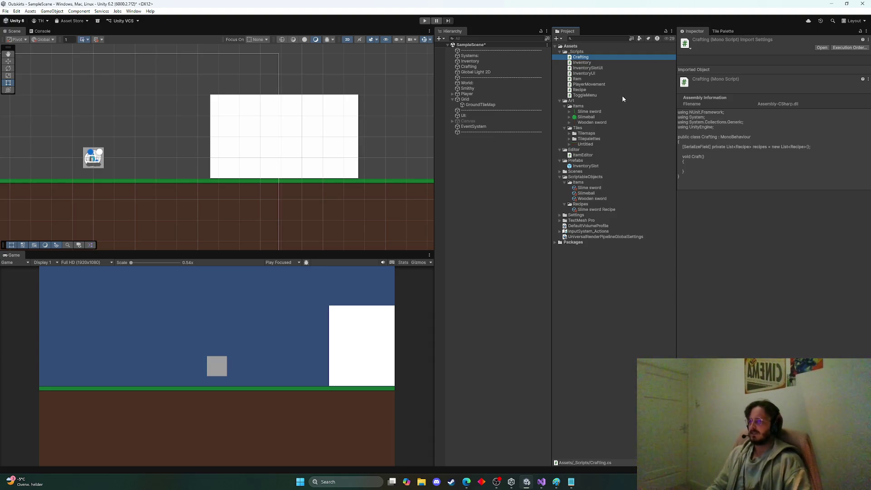
Step: Give Craft a 'Recipe recipe' parameter in Crafting.cs, save, and return to Unity
double_click(627, 60)
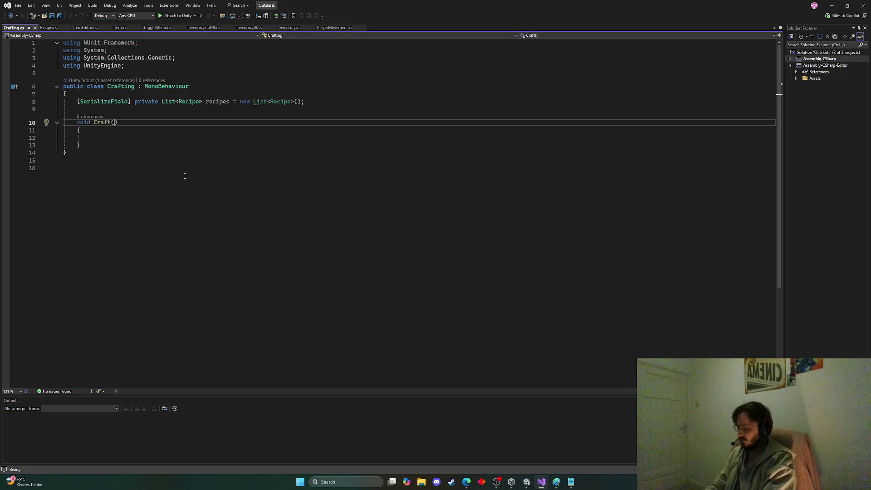
type("Recipe ")
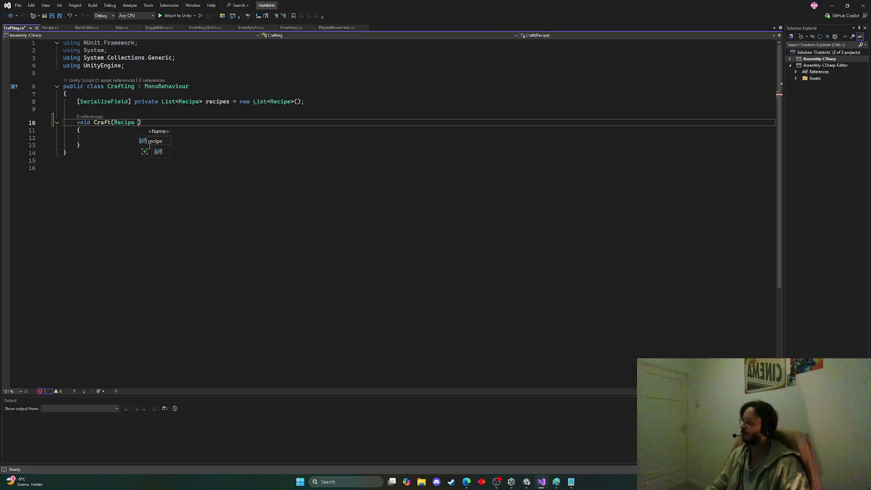
type("recipe")
left_click(112, 135)
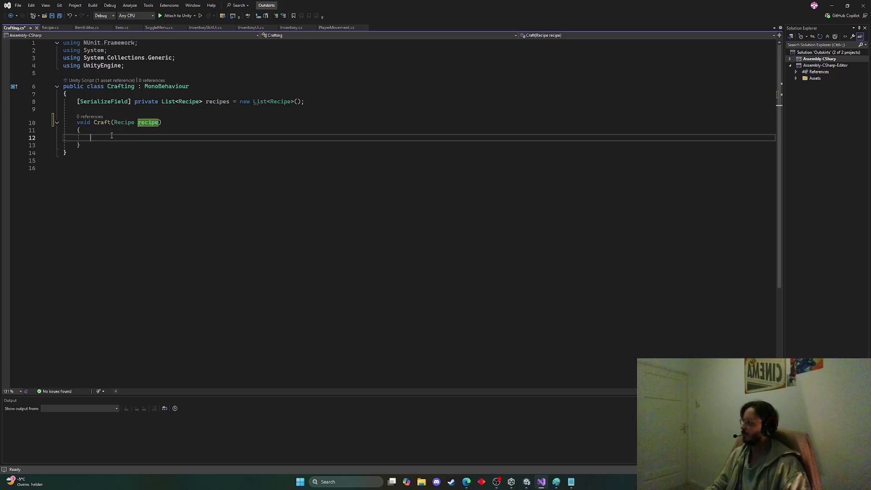
key("ctrl+s")
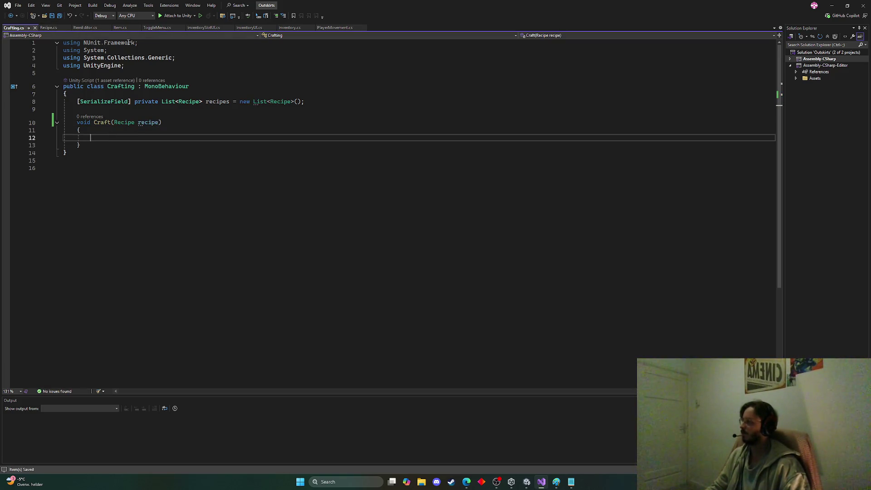
left_click(832, 6)
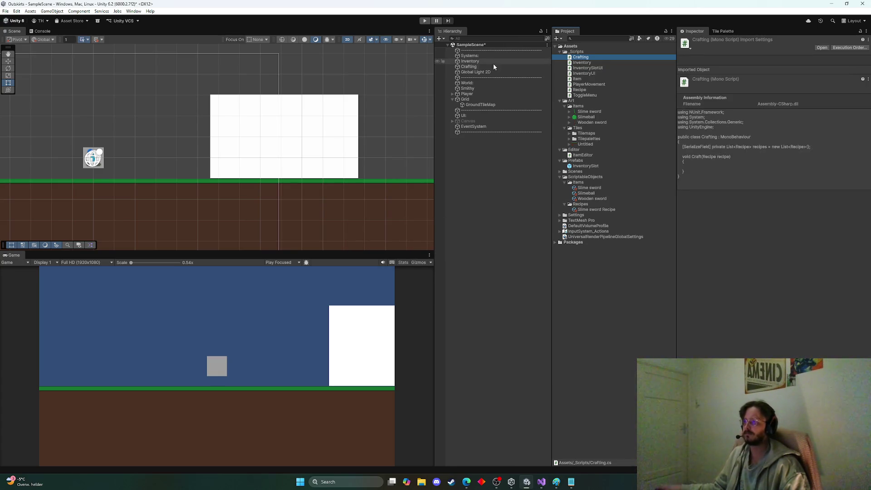
Step: Expand the Crafting object's Recipes list and try dragging a recipe into Element 0
left_click(497, 66)
left_click(682, 105)
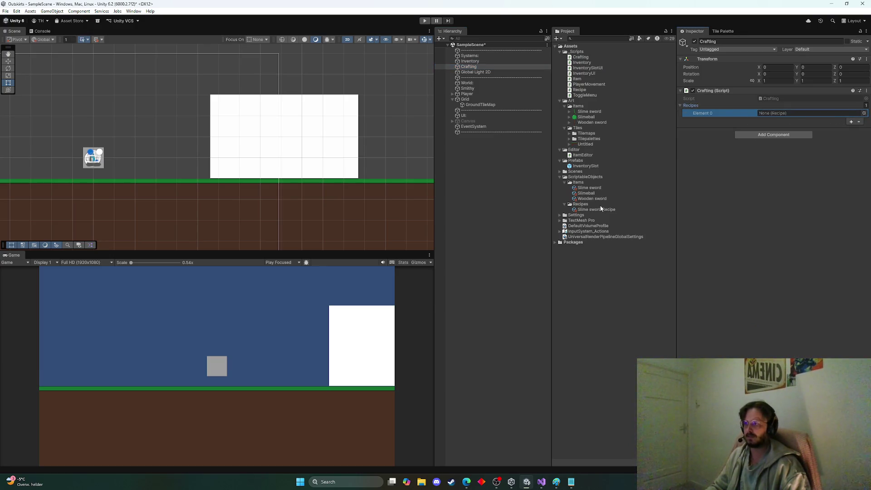
mouse_move(600, 205)
left_mouse_down()
mouse_move(644, 205)
mouse_move(671, 150)
mouse_move(790, 114)
left_mouse_up()
left_click(546, 483)
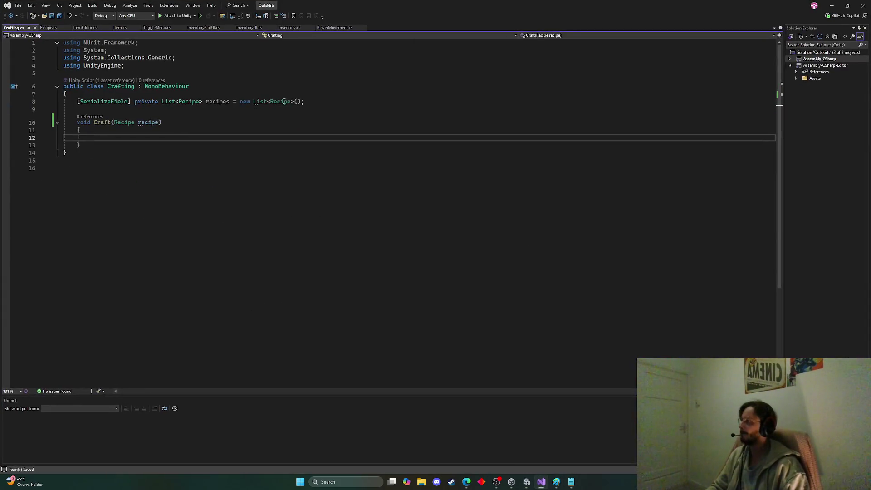
left_click(290, 28)
scroll(196, 180, "down", 10)
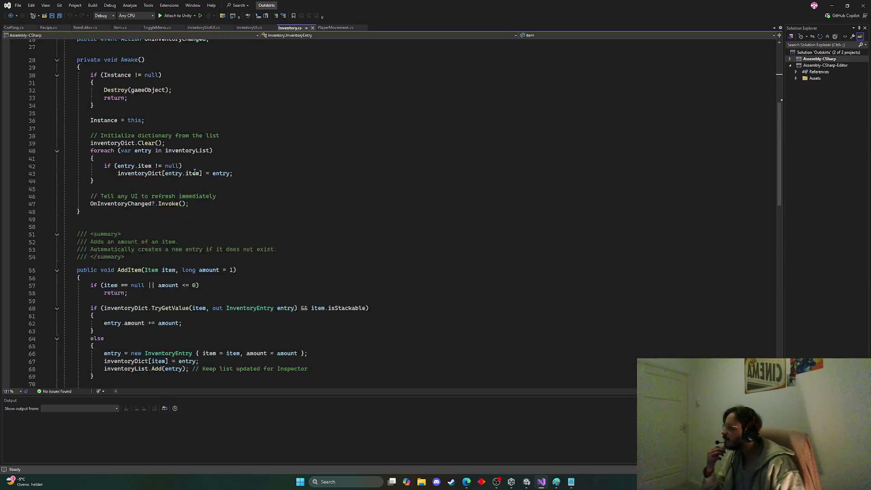
scroll(195, 177, "up", 4)
left_click_drag(190, 189, 191, 165)
scroll(188, 165, "up", 6)
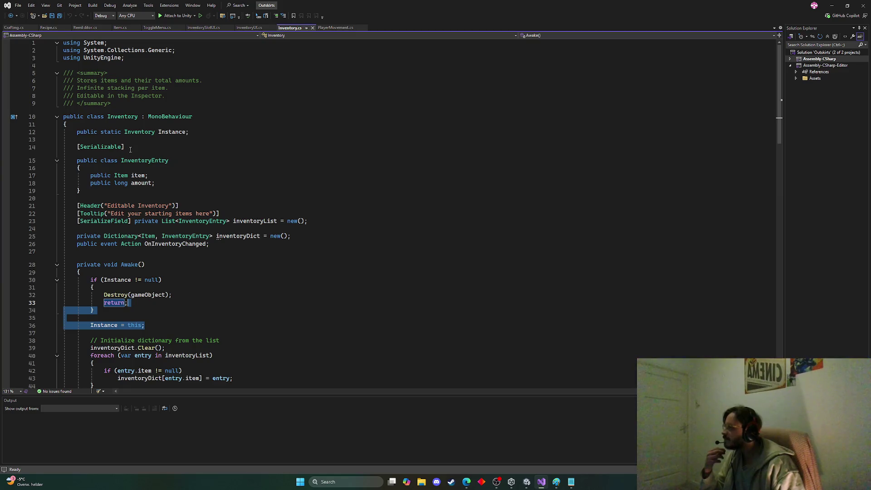
left_click(136, 176)
scroll(237, 172, "down", 8)
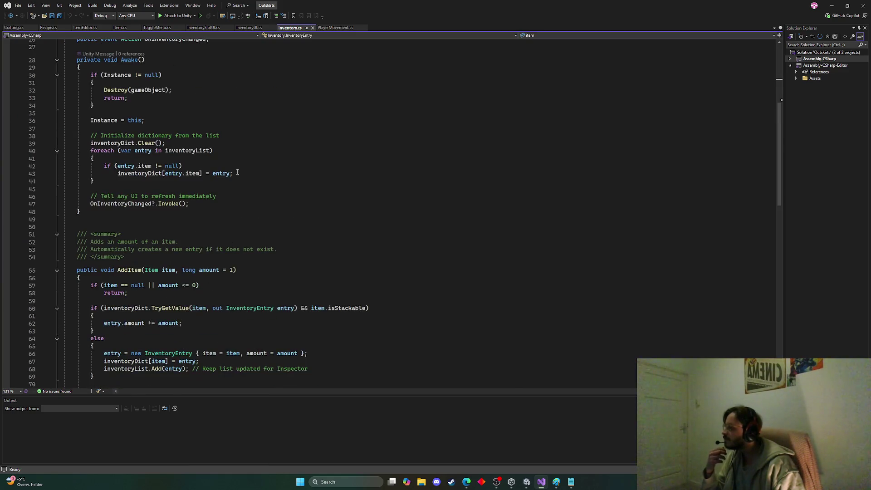
scroll(237, 172, "down", 5)
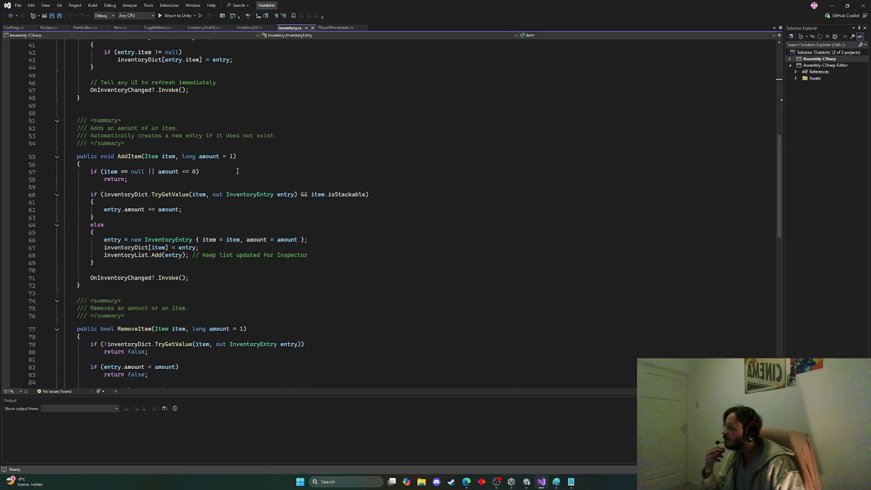
left_click(14, 28)
left_click(167, 110)
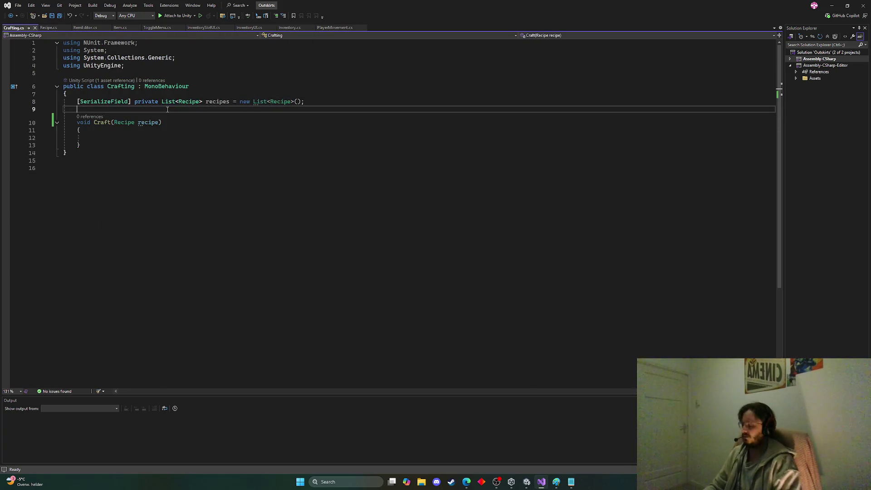
Step: Leave one blank line between the recipes list and Craft, save, and return to line 9
key("Return")
key("Return")
key("Up")
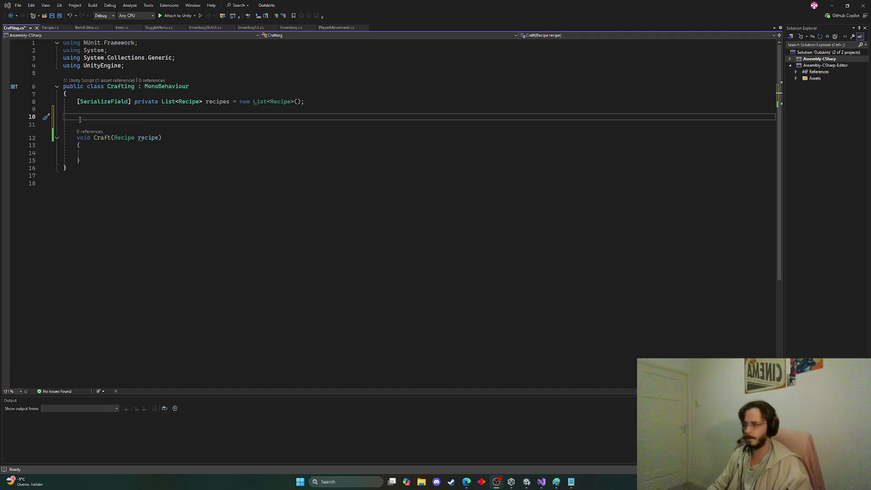
left_click(117, 118)
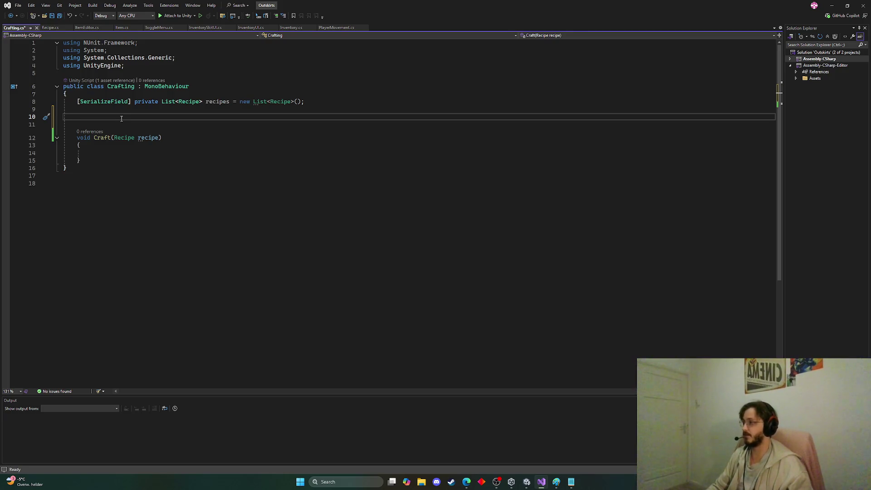
key("BackSpace")
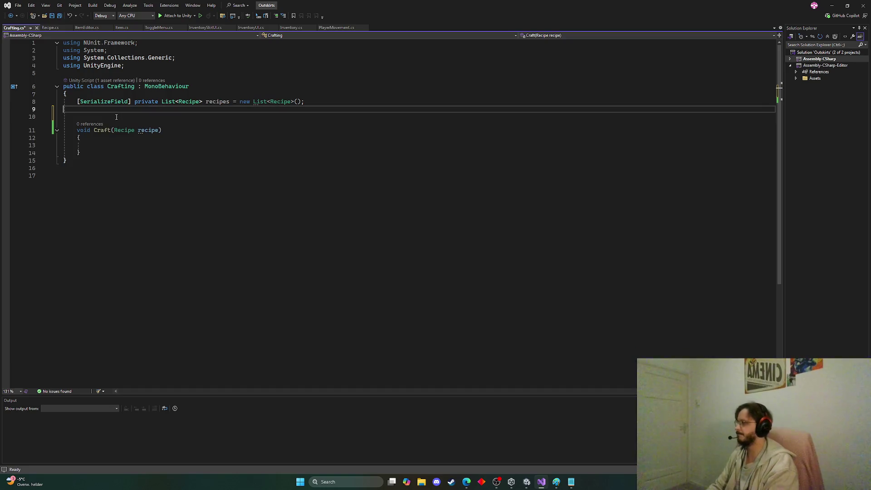
key("ctrl+s")
left_click(127, 145)
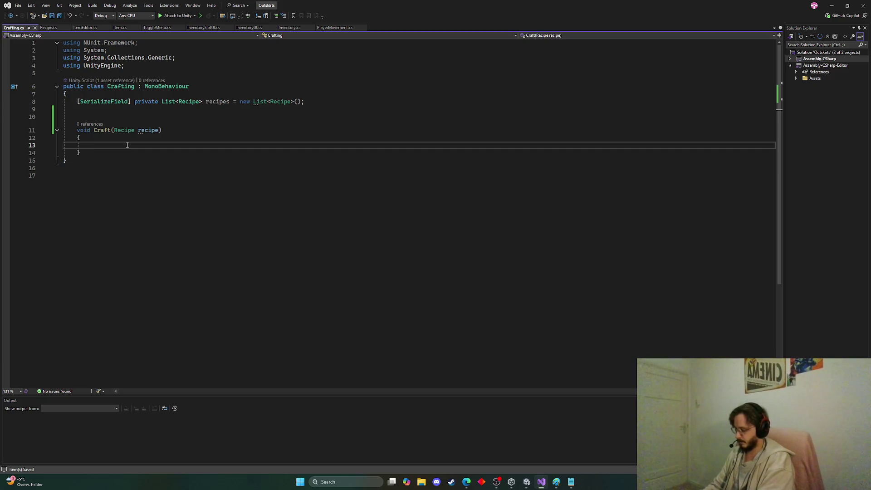
type("i")
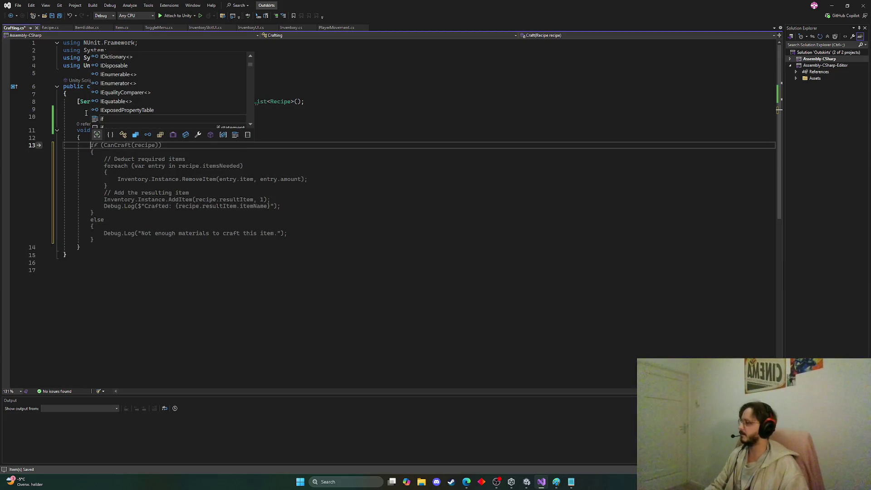
left_click(78, 108)
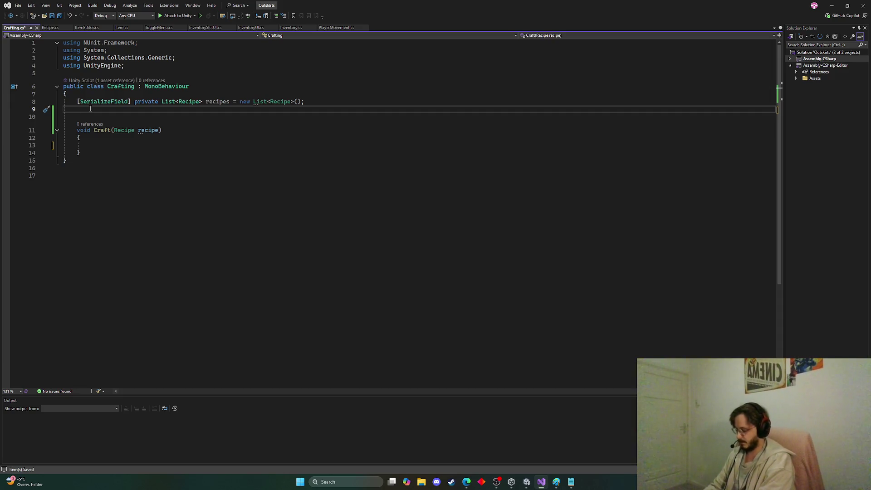
Step: Declare a private Inventory inventory field and a Start method setting inventory = Inventory.Instance, then save
type("private")
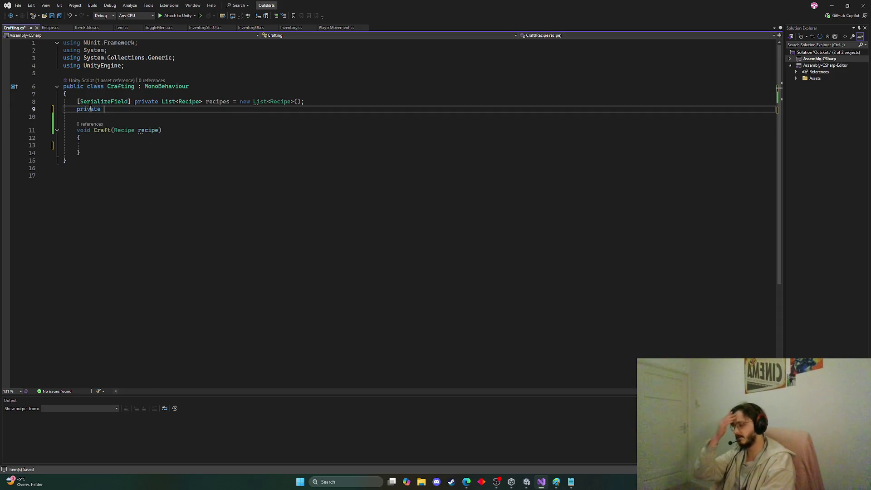
type(" Inve")
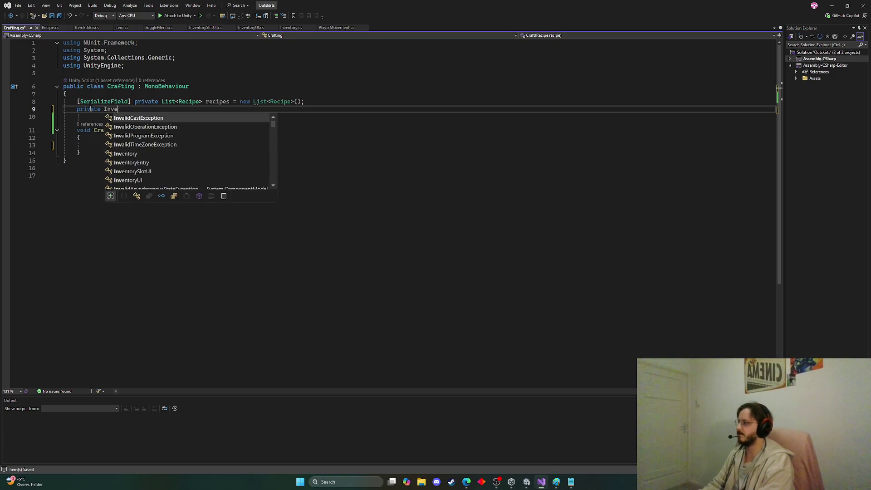
type("ntory inventory invent")
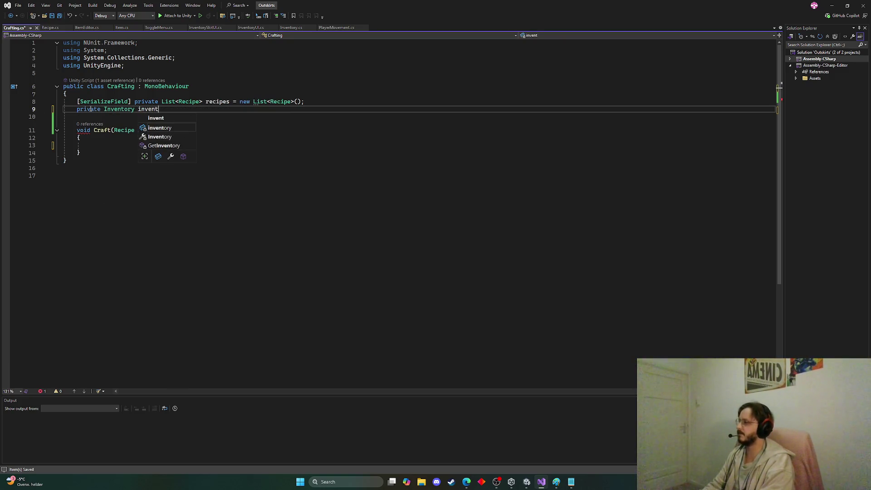
key("Return")
key("Return")
type("Start")
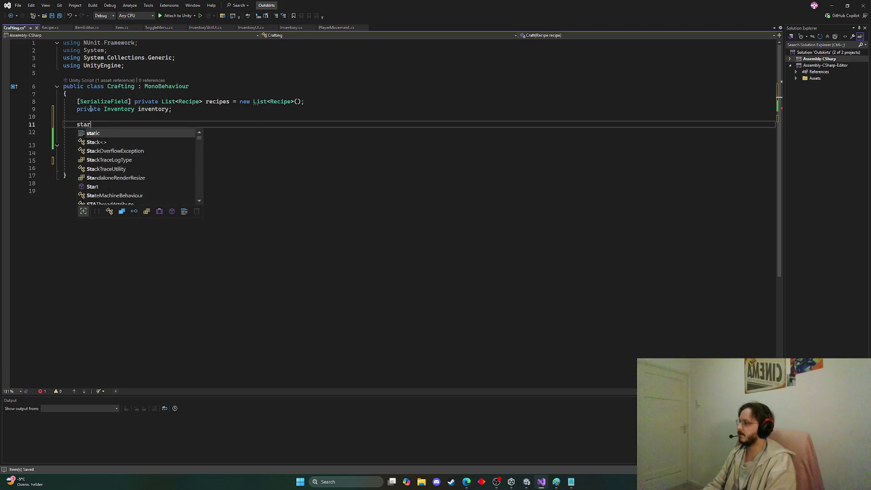
key("Tab")
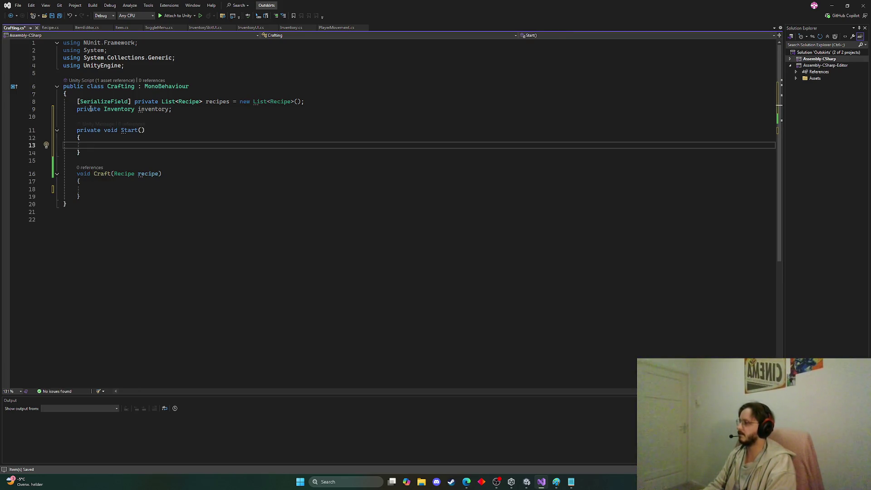
type("inventory = ")
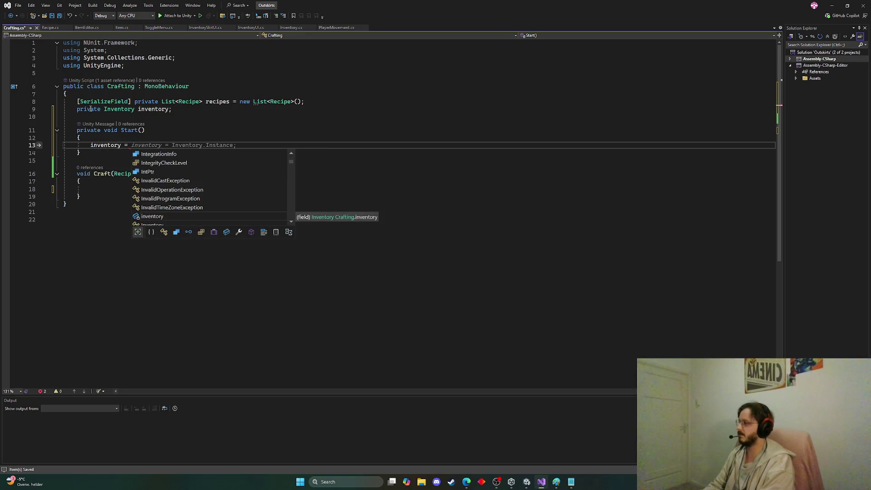
type("Inven")
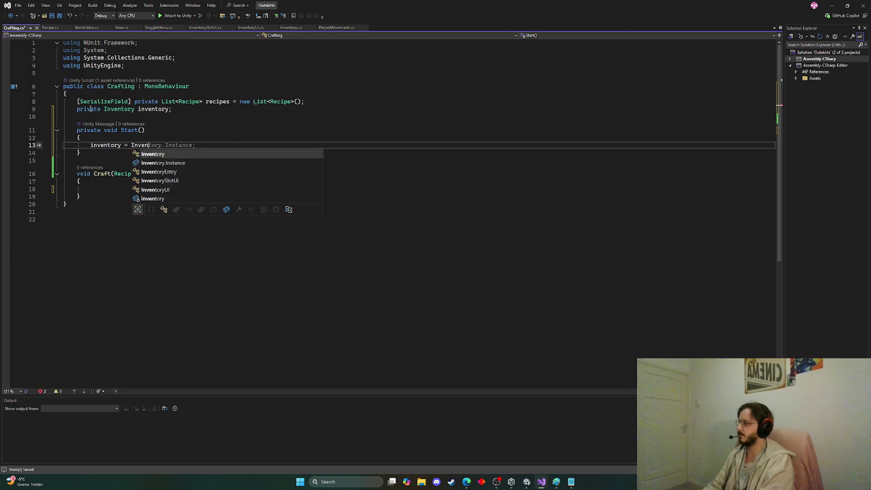
key("Tab")
key("ctrl+s")
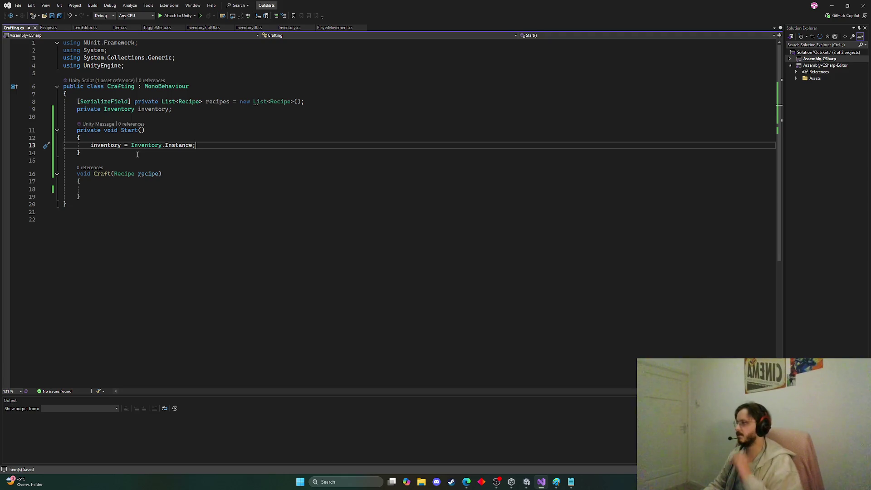
Step: Check the inventory field's declaration and move into the empty Craft body
left_click(108, 151)
double_click(105, 145)
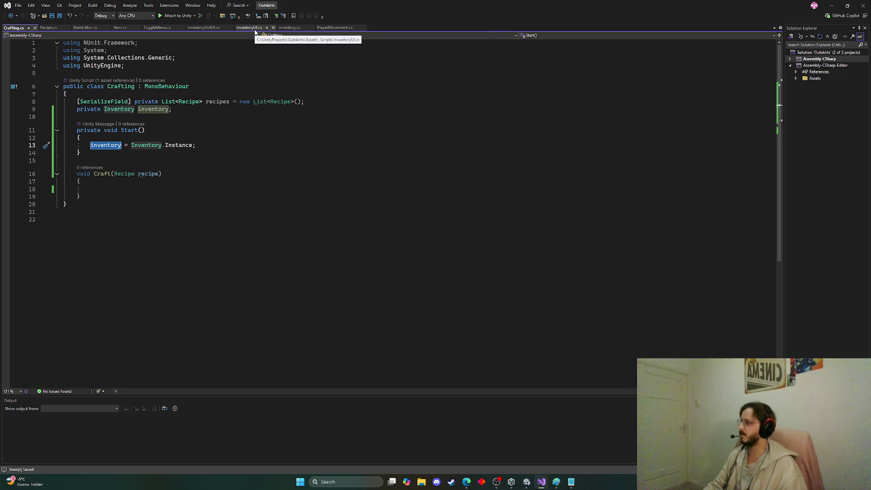
left_click(138, 188)
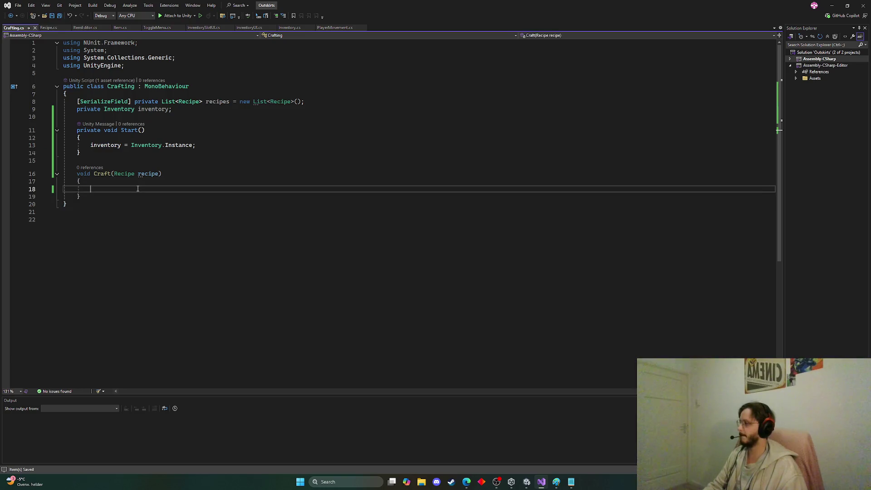
Step: Write if (CanCraft(recipe)) in Craft and generate the CanCraft(Recipe recipe) stub
left_click(110, 161)
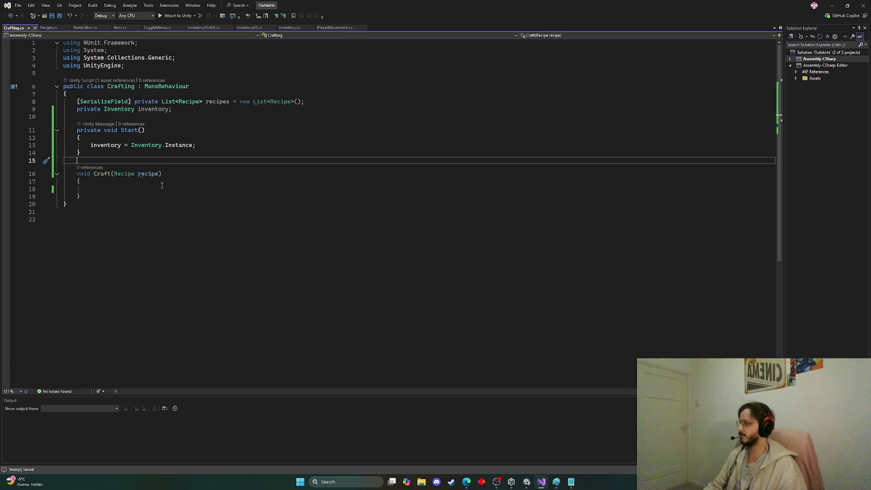
mouse_move(159, 176)
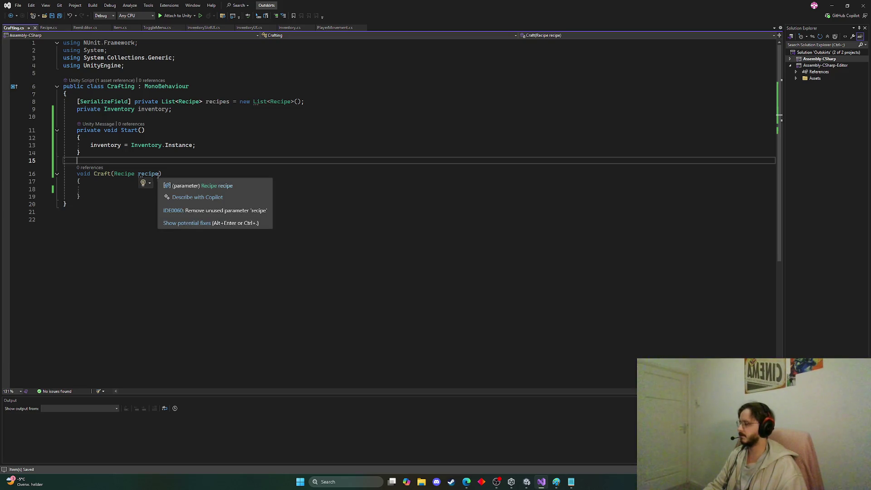
left_click(118, 191)
type("if")
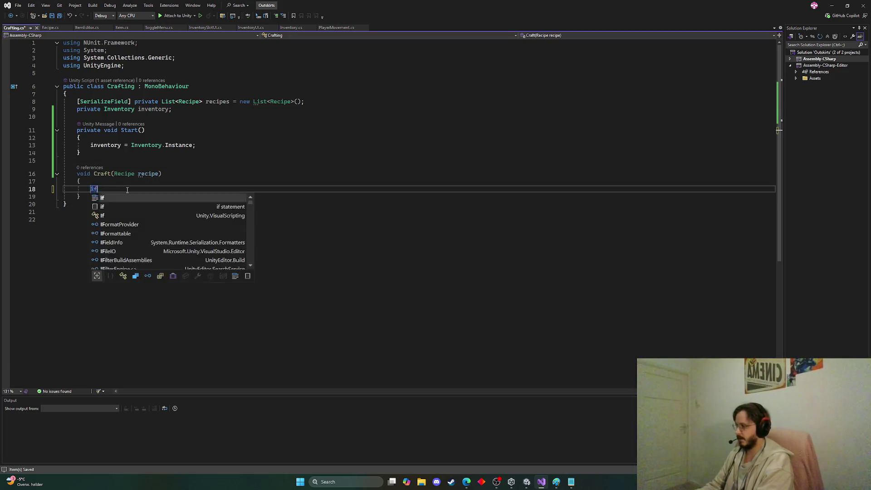
type("(CanCraft()")
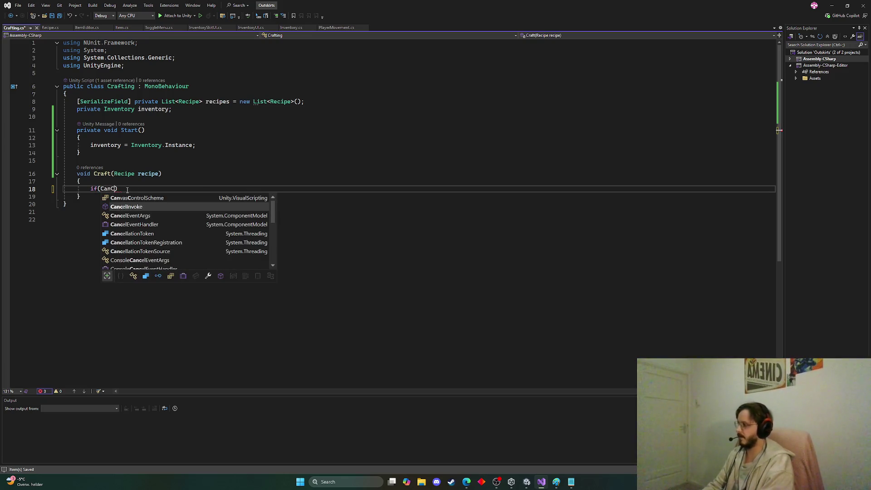
type("recipe")
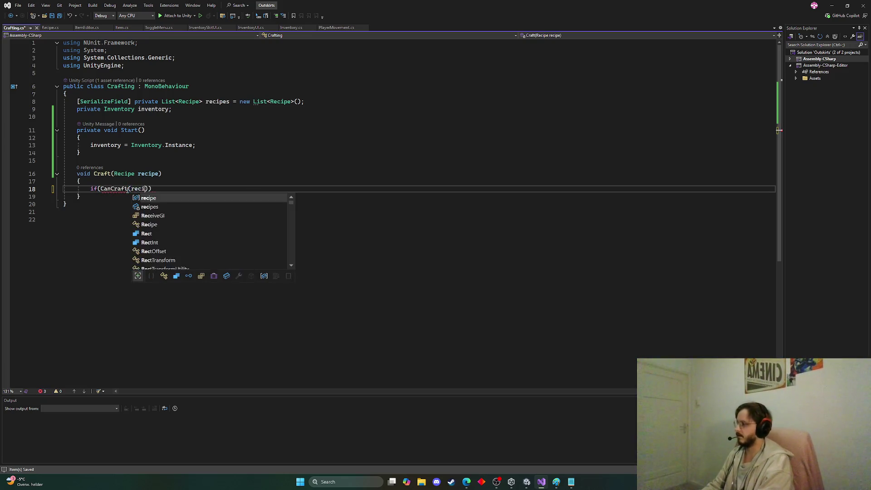
left_click(110, 190)
key("ctrl+period")
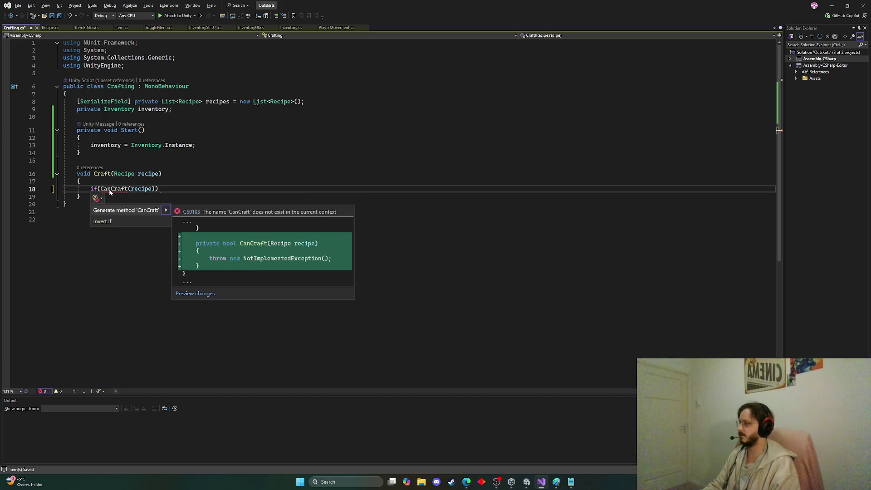
key("Return")
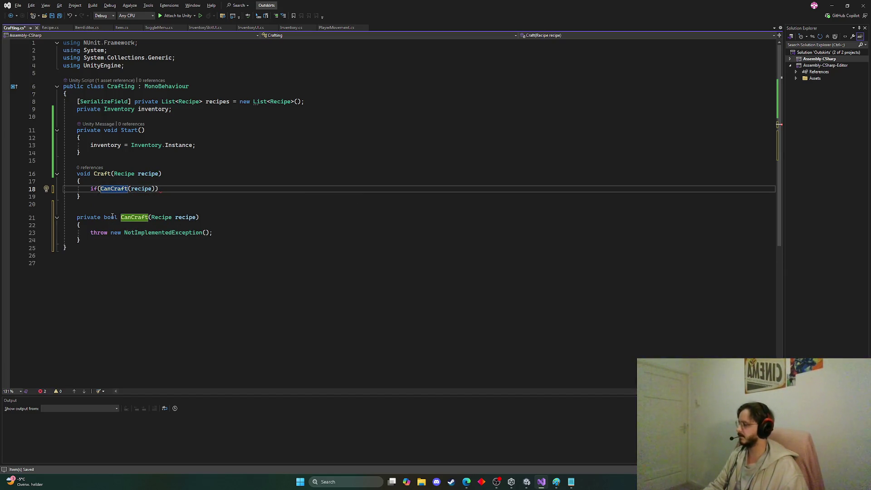
Step: Add a brace block under the if, then look at the Inventory class code
left_click(160, 189)
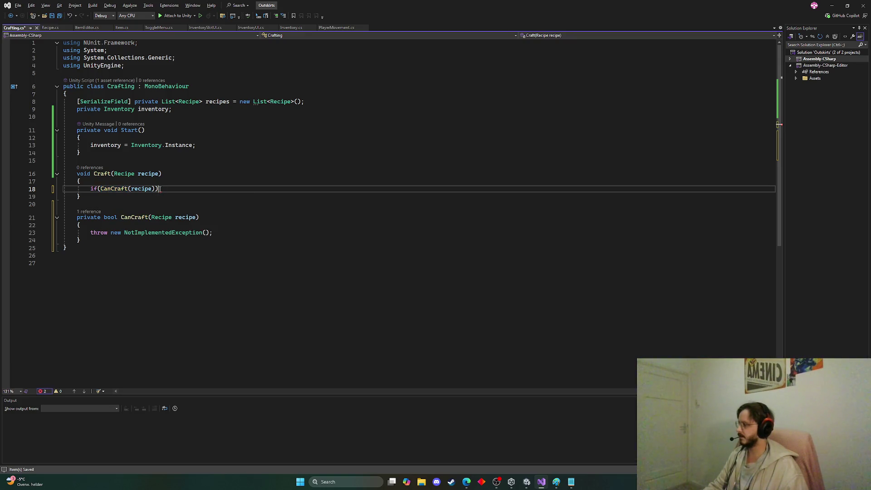
type("{")
key("Return")
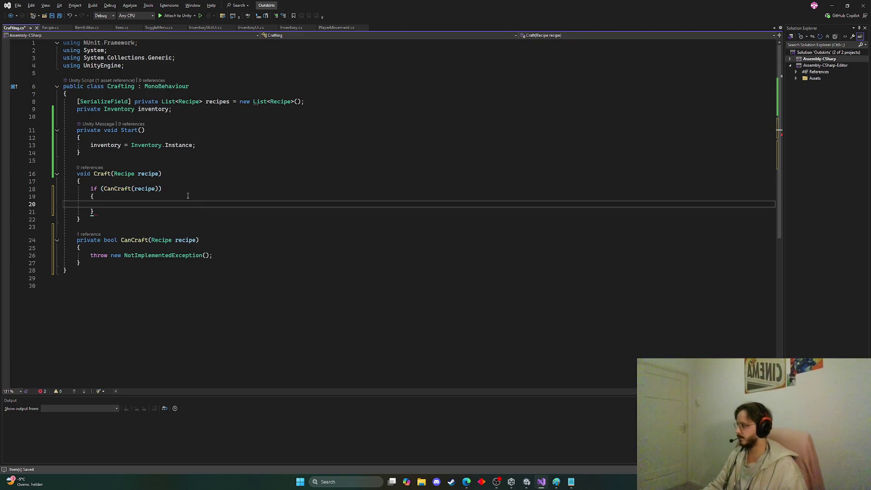
scroll(204, 190, "down", 1)
scroll(221, 182, "up", 1)
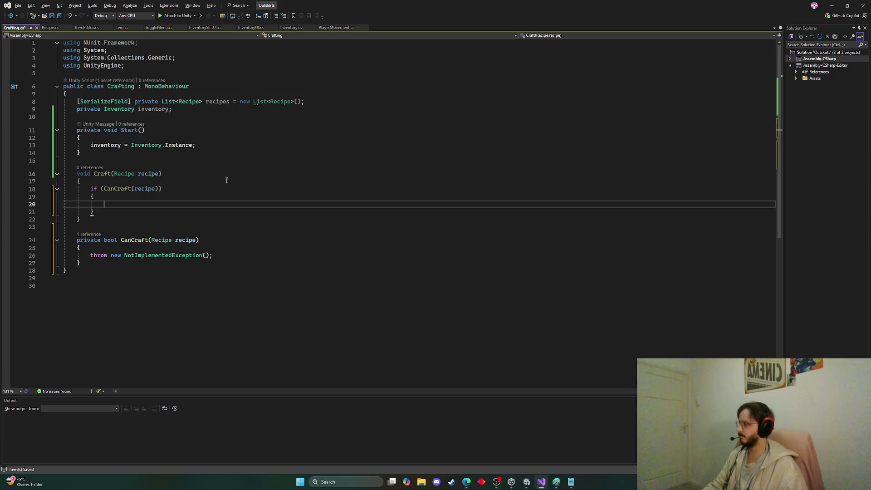
left_click(294, 28)
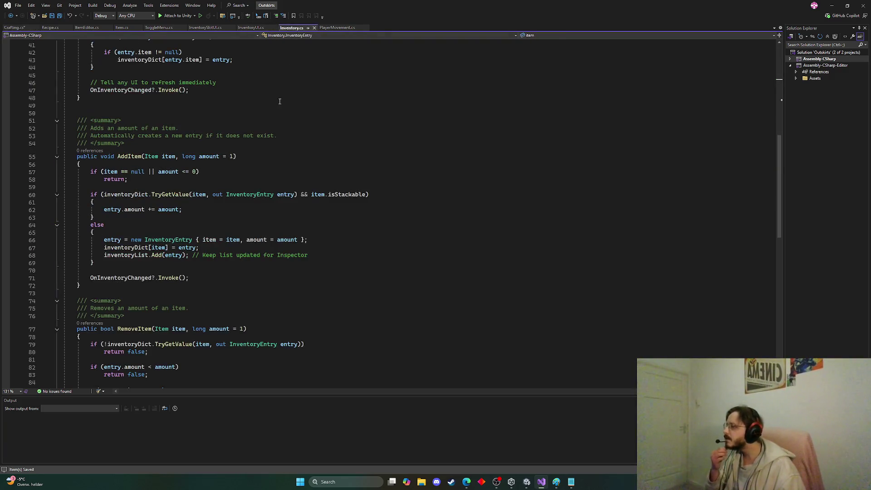
Step: Insert a foreach loop inside the if block, using recipe as the collection
scroll(243, 188, "down", 6)
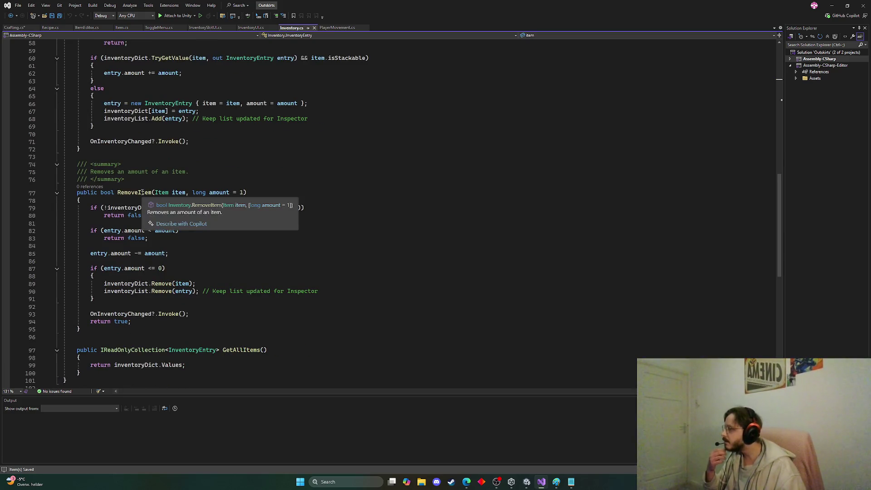
left_click(14, 27)
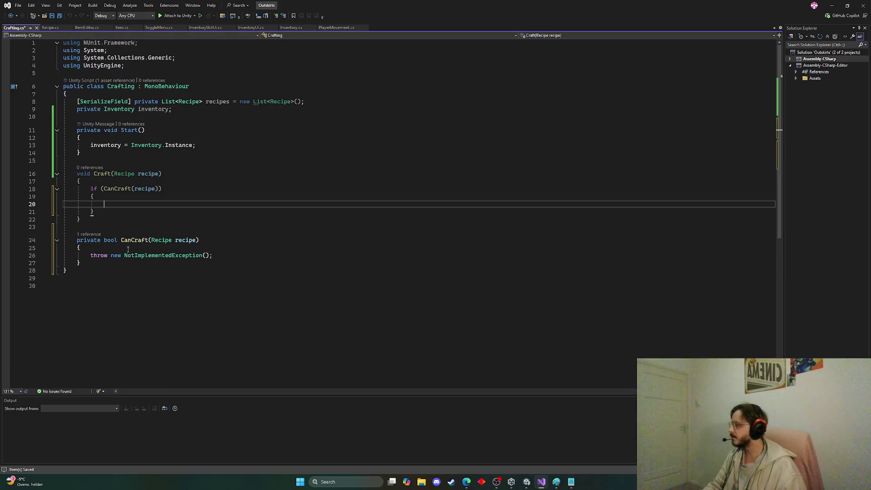
type("foreach")
key("Tab")
key("Tab")
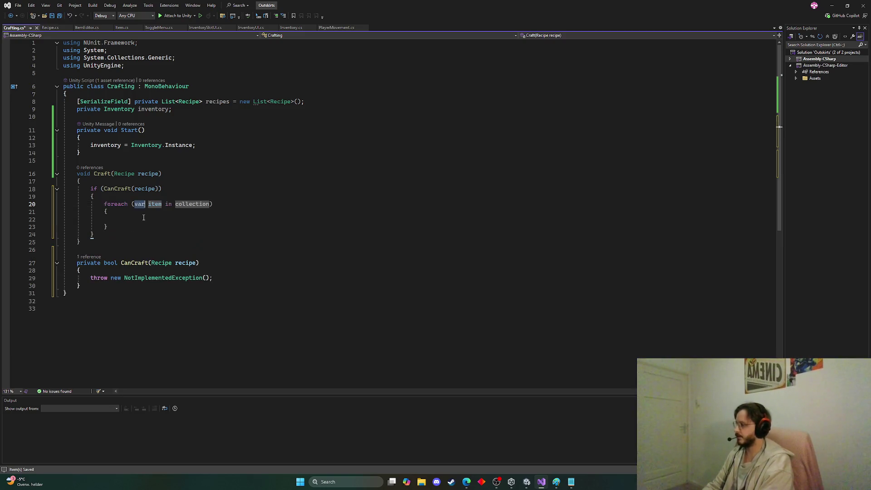
double_click(200, 205)
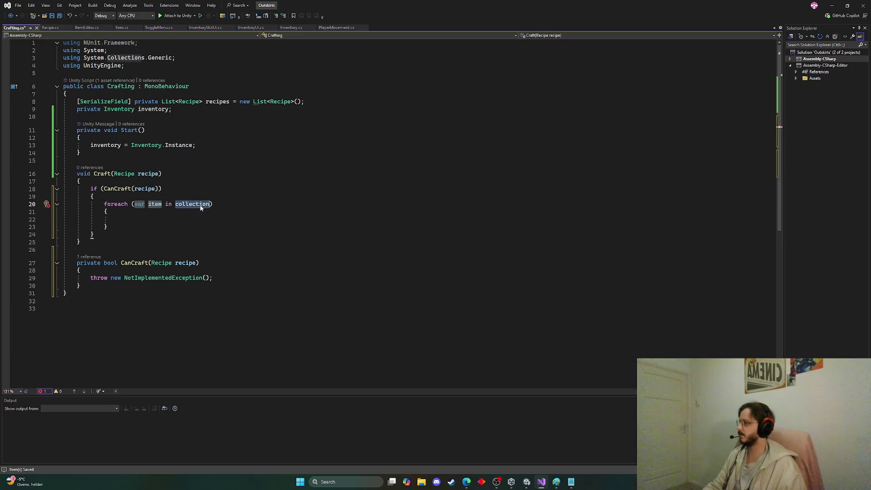
key("BackSpace")
type("re")
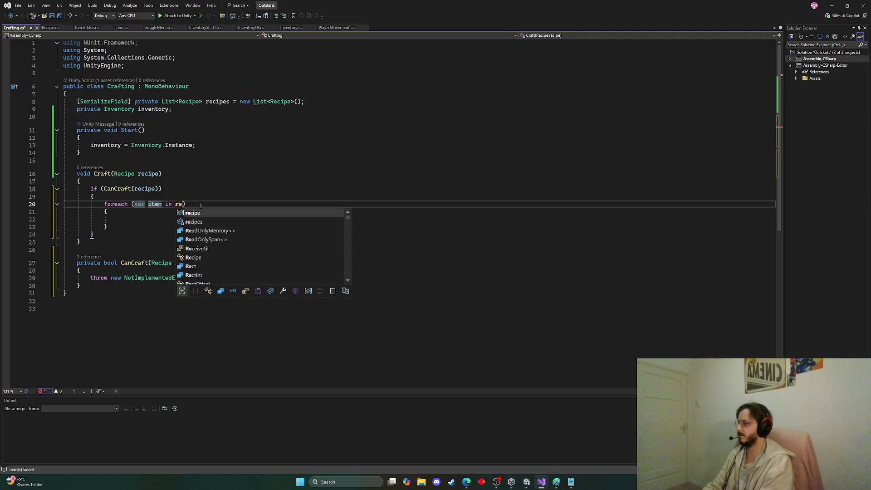
key("Tab")
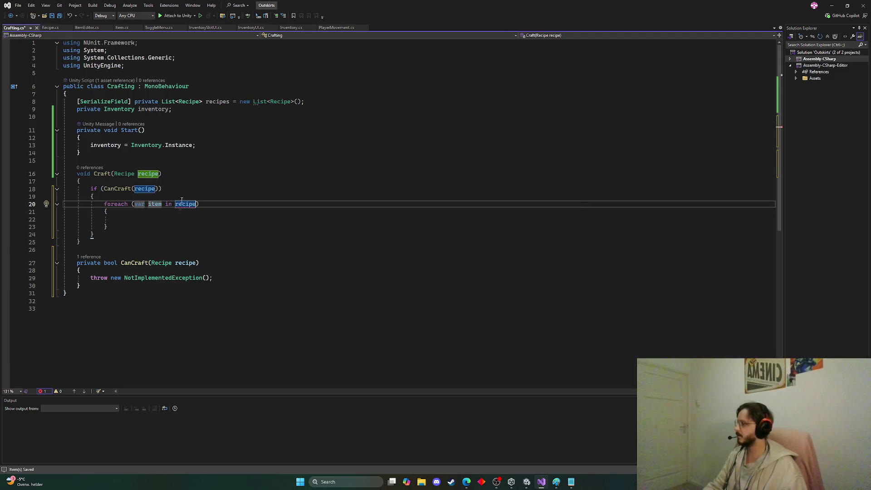
Step: Check the Recipe class, then make the loop iterate over recipe.itemsNeeded
left_click(183, 103)
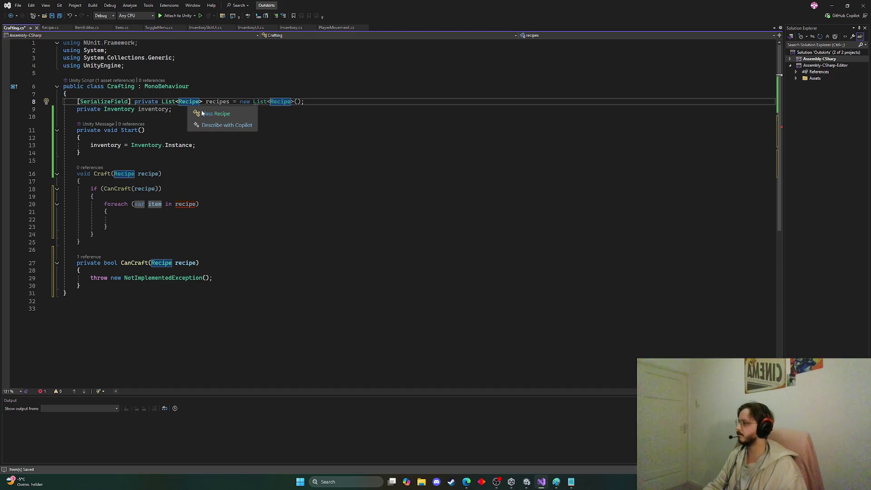
left_click(203, 113)
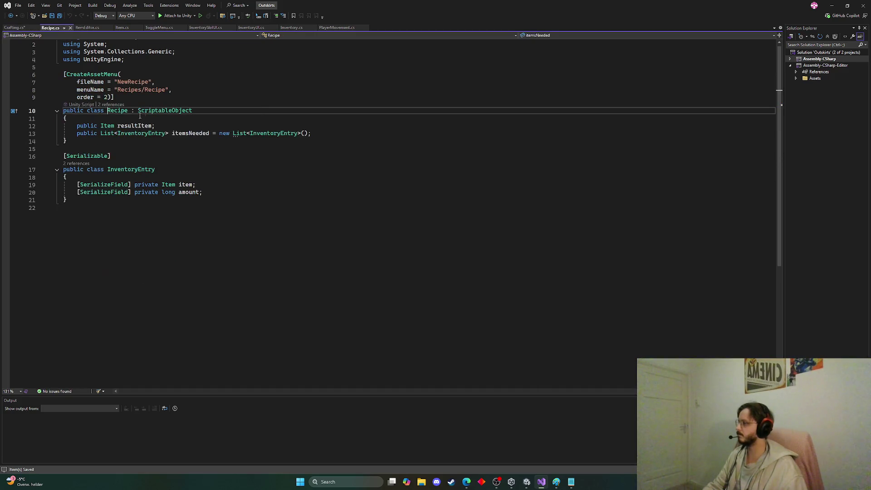
left_click(14, 28)
double_click(185, 204)
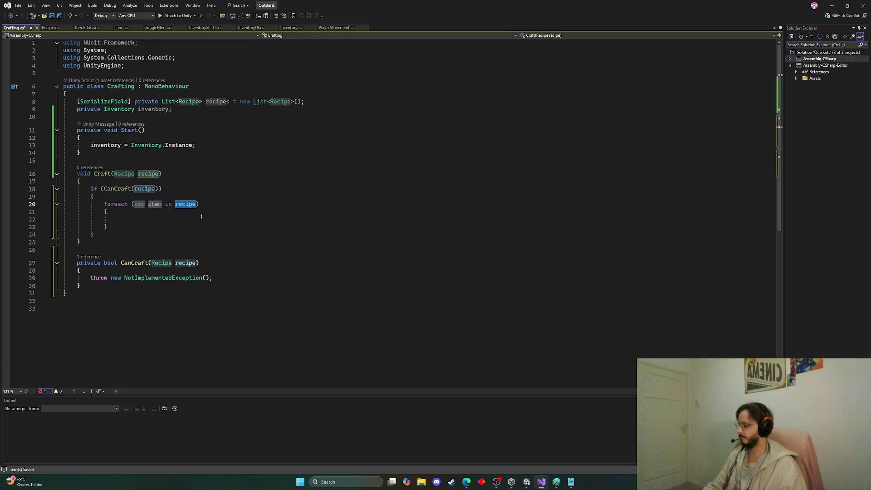
type("recipe.item")
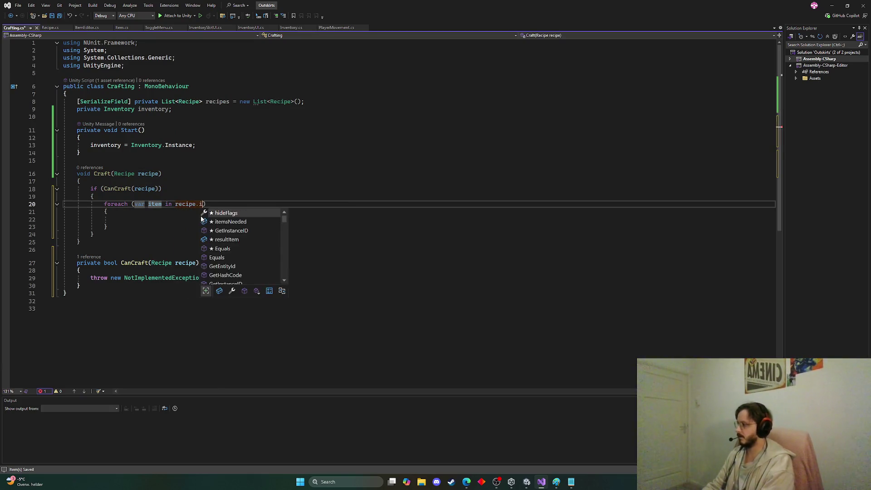
key("Tab")
key("Down")
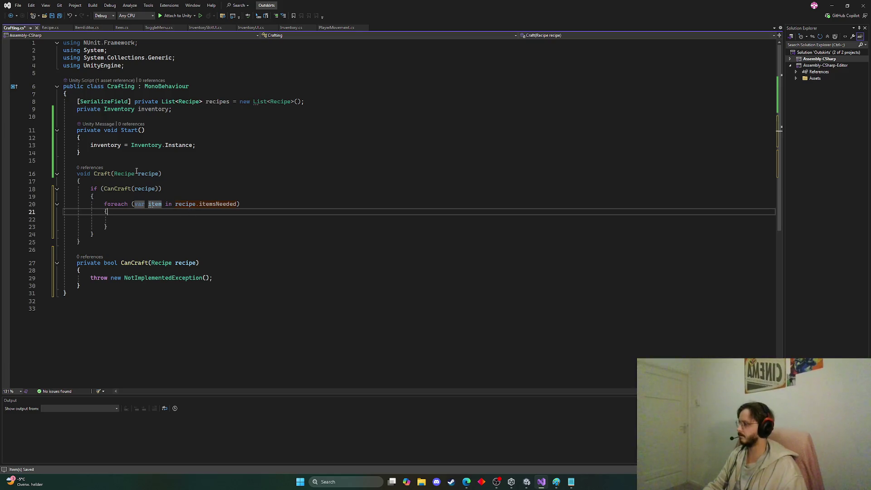
Step: Compare with Recipe.cs fields and change the loop's var type to recipe
left_click(48, 28)
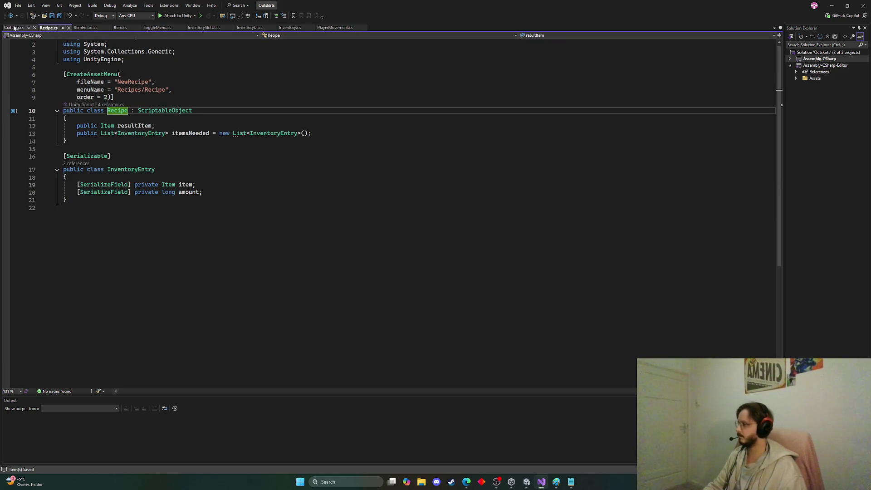
left_click(14, 27)
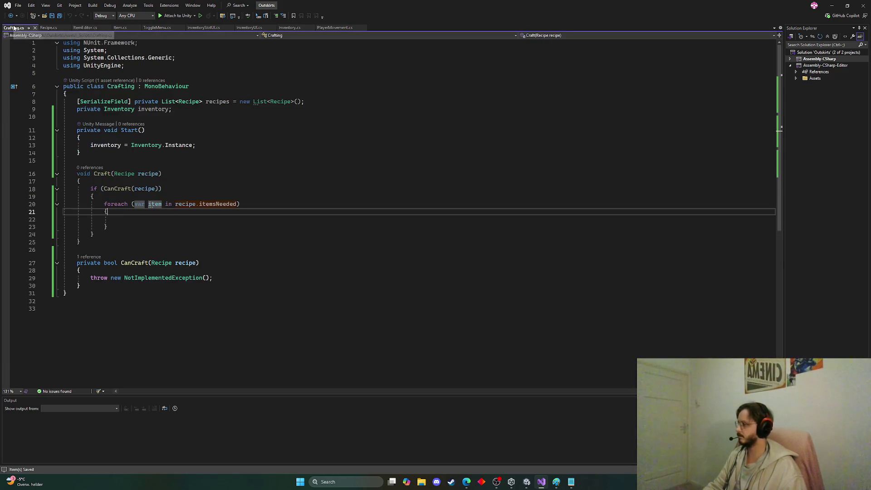
left_click(43, 28)
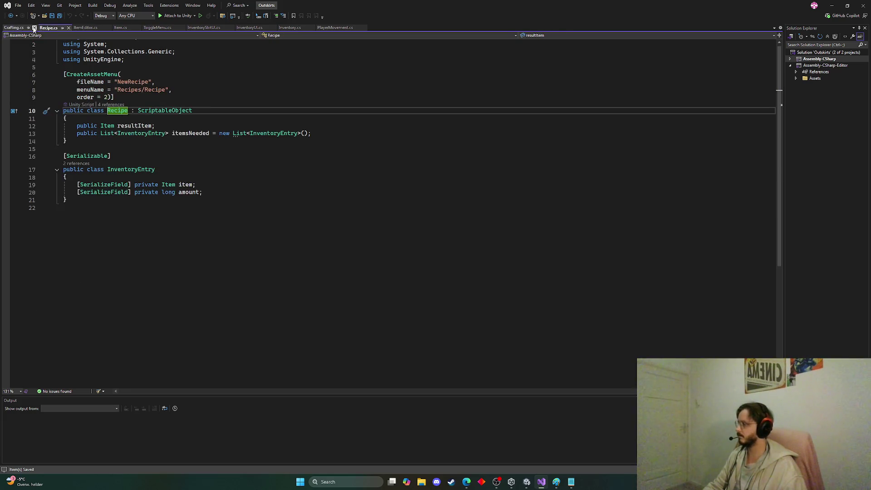
left_click(20, 28)
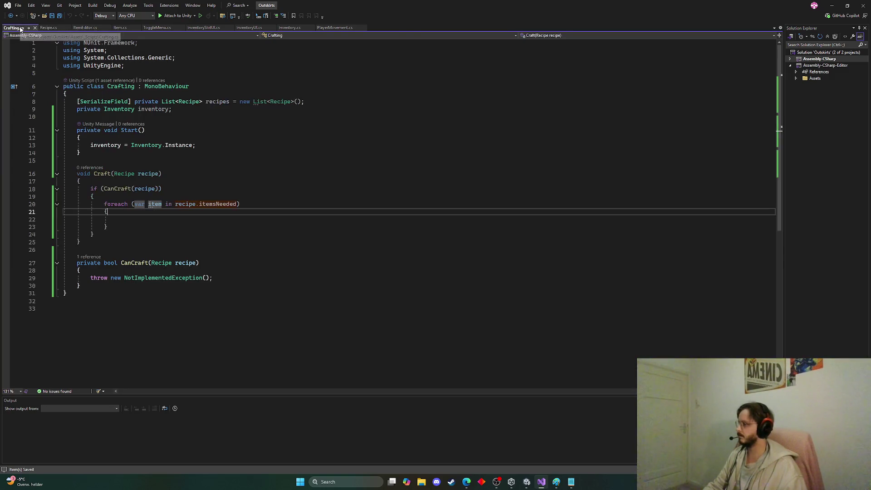
left_click(155, 207)
double_click(139, 204)
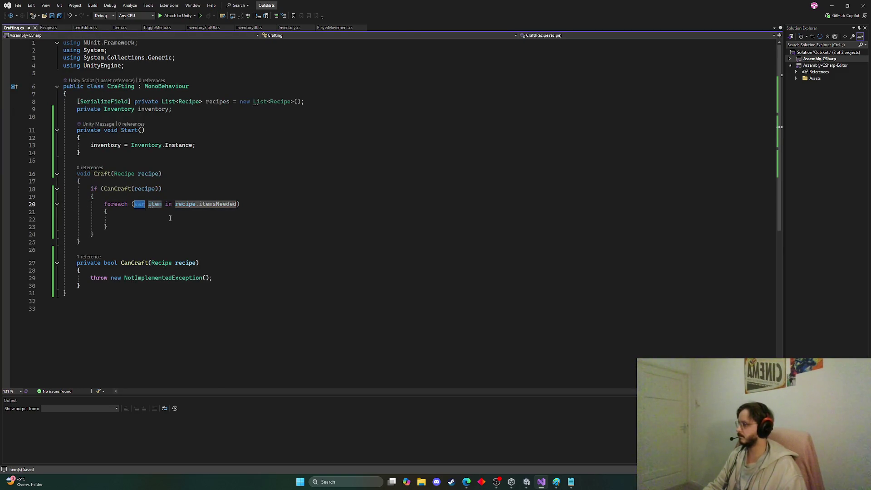
type("recipe")
left_click(149, 205)
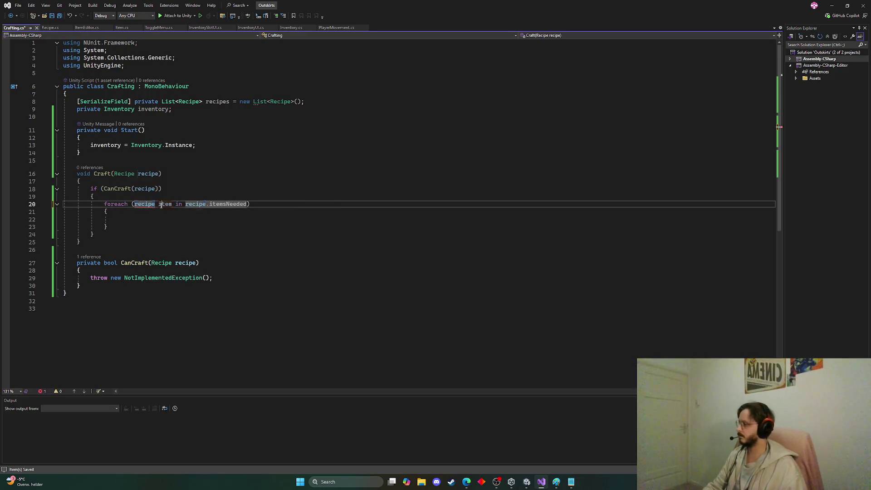
Step: Retype the foreach declaration as Recipe recipe
mouse_move(157, 206)
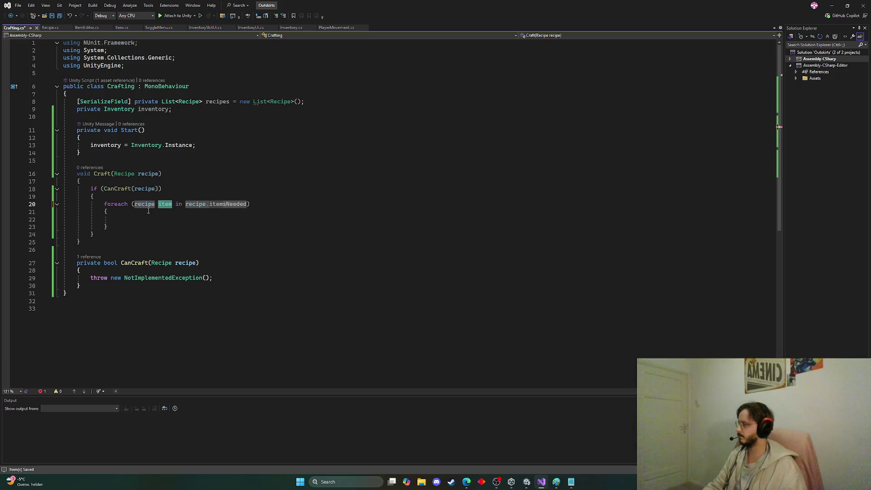
double_click(144, 204)
type("R")
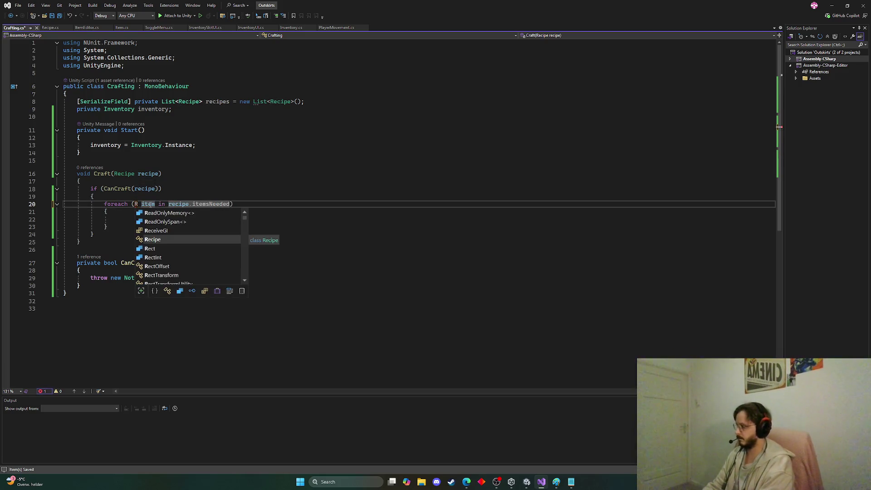
type("ecipe")
left_click(169, 205)
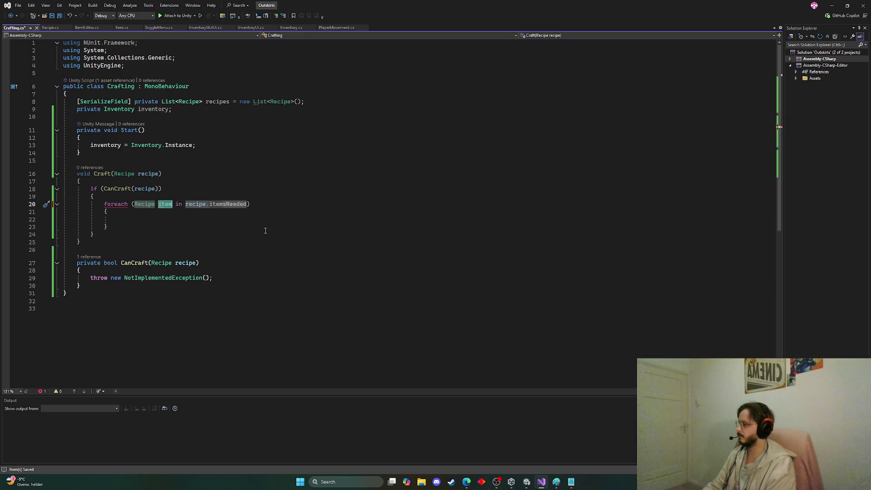
key("BackSpace")
key("BackSpace")
key("BackSpace")
key("Tab")
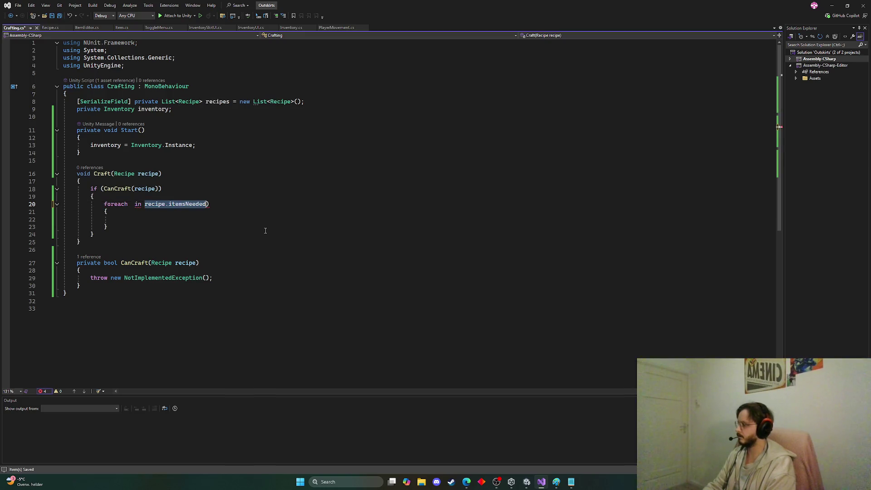
key("ctrl+z")
key("ctrl+z")
double_click(148, 207)
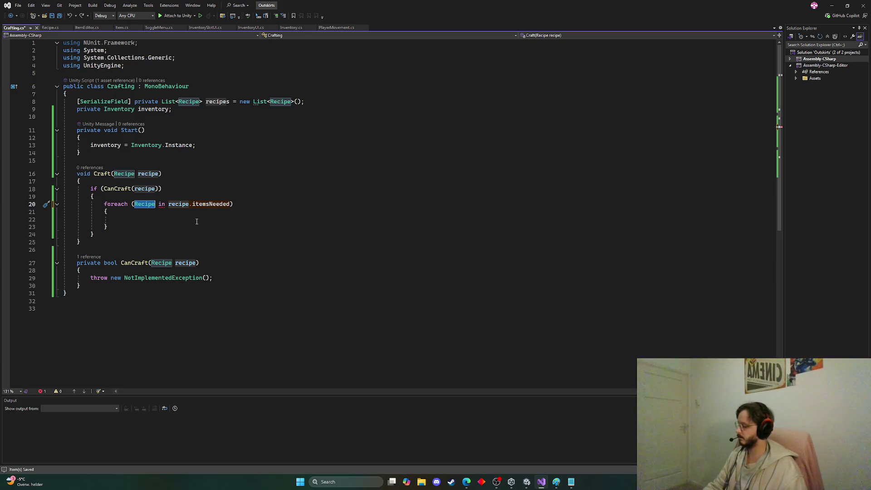
left_click(155, 207)
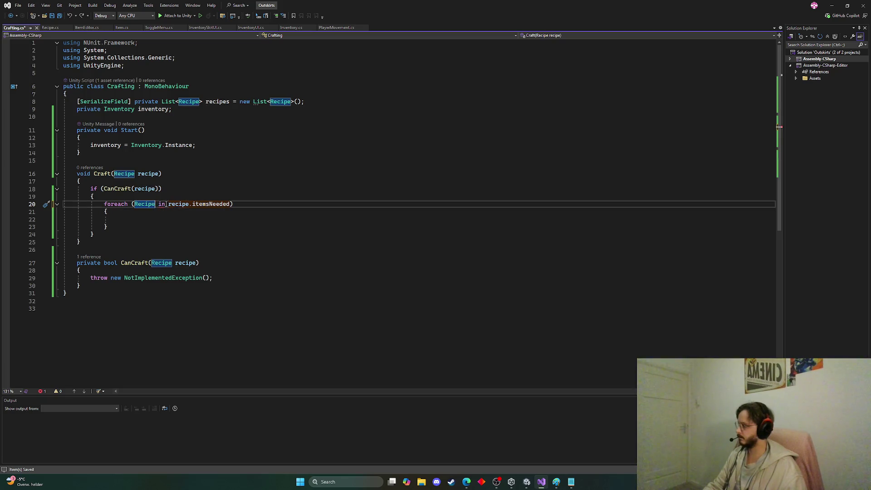
type("recipe")
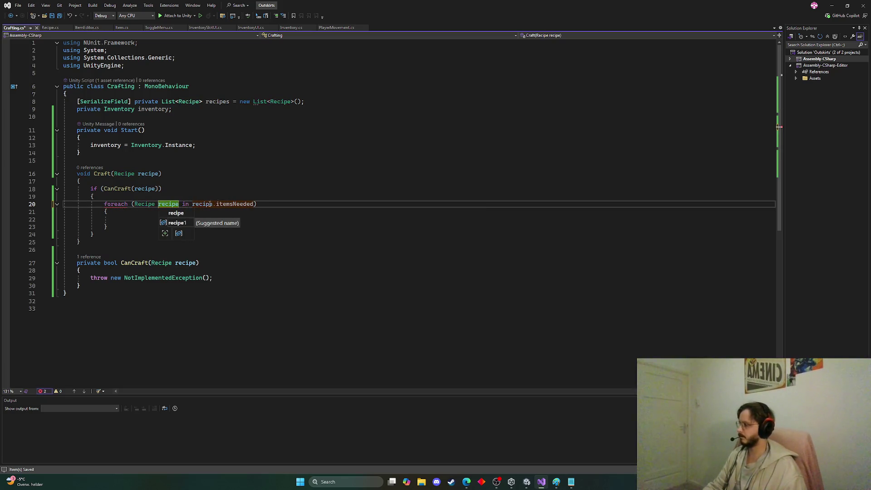
left_click(146, 217)
Step: Change the loop declaration to InventoryEntry inventoryEntry and move into the loop body
mouse_move(229, 207)
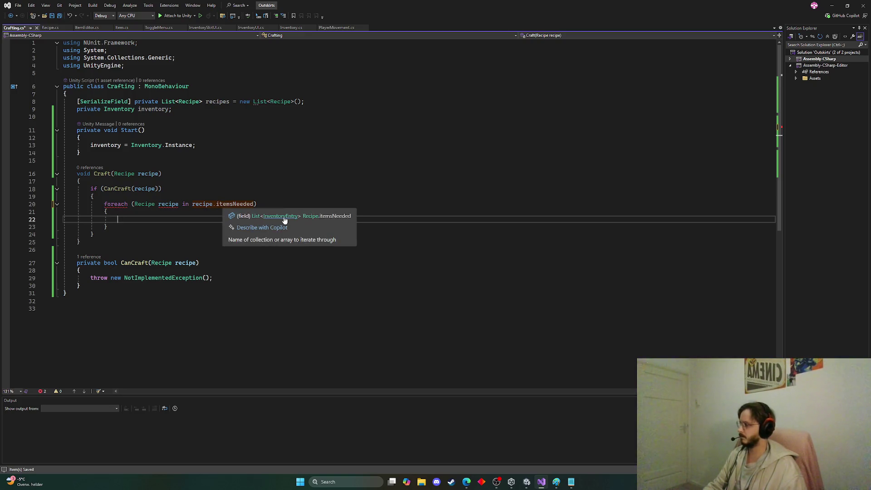
double_click(141, 205)
type("Invent")
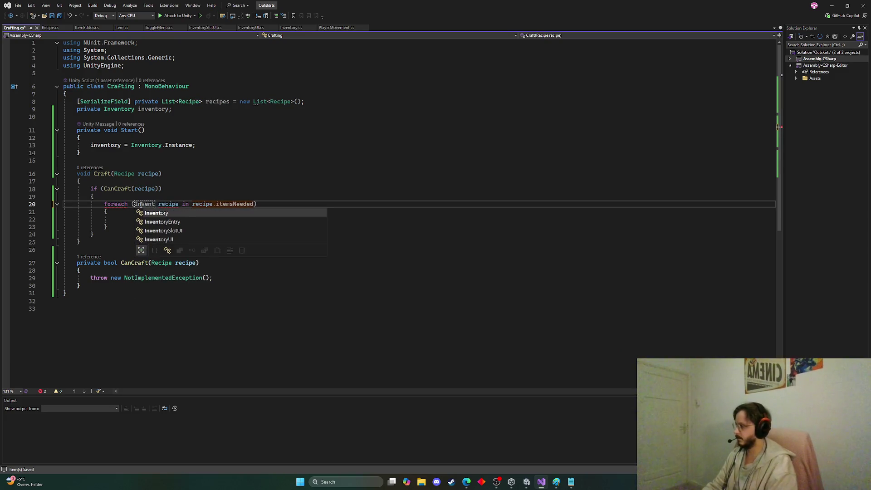
key("Tab")
double_click(179, 205)
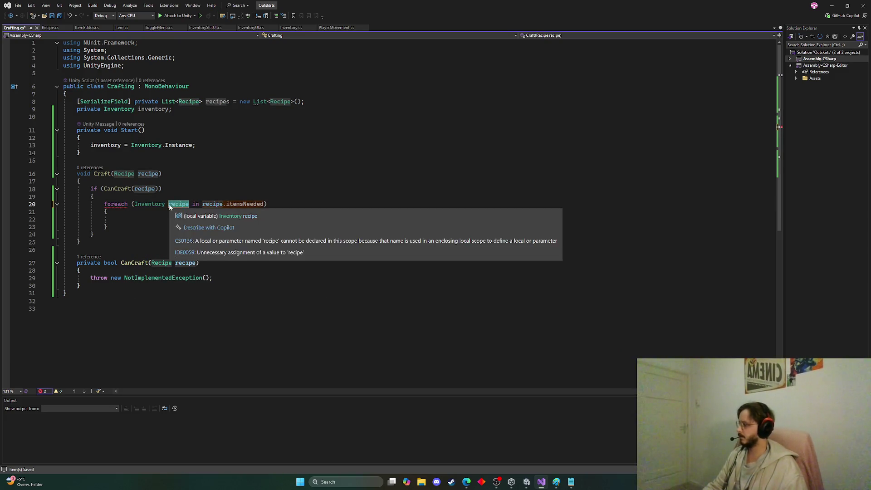
key("Left")
key("Left")
type("Entry")
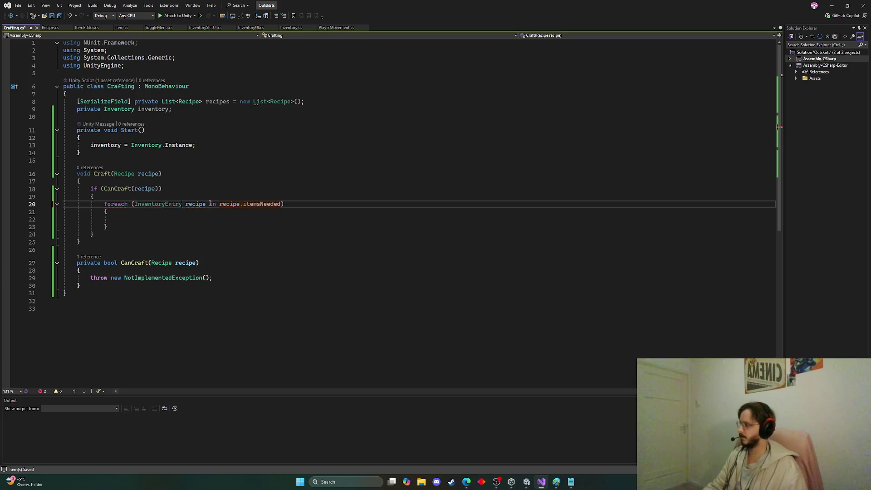
double_click(195, 205)
type("inventoryEntr")
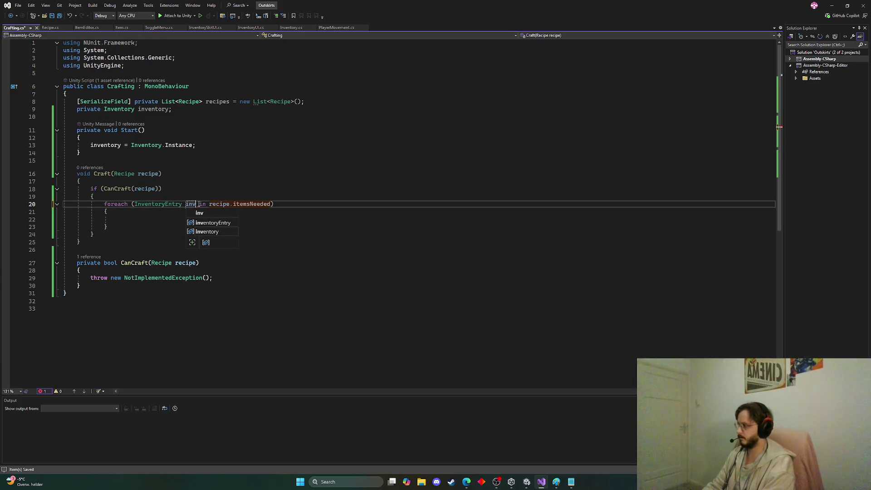
type("y")
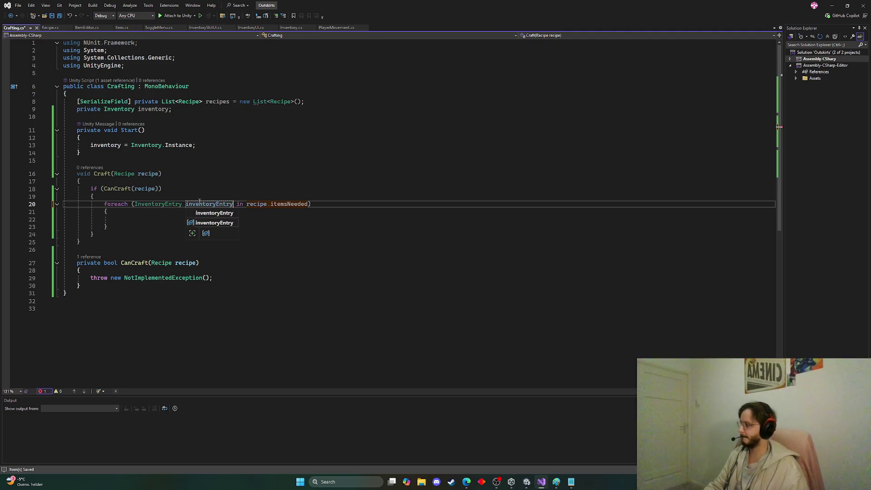
left_click(156, 220)
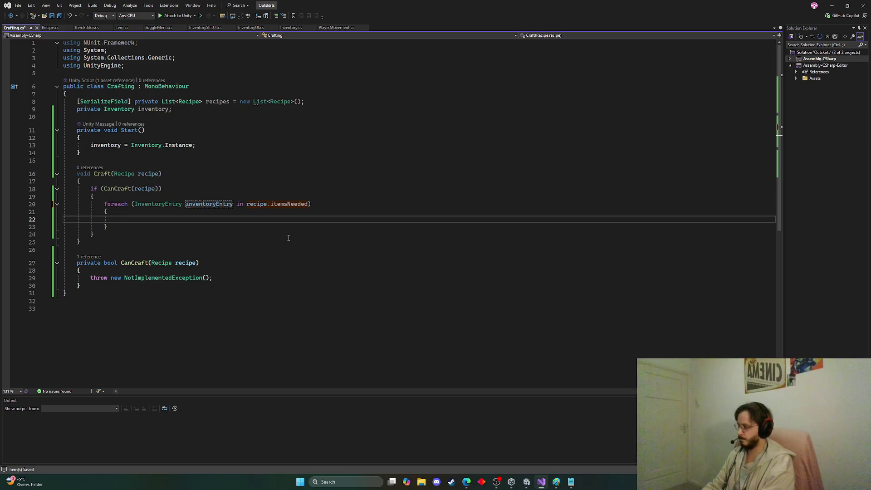
Step: Type an inventory.RemoveItem(); call in the loop body
type("invent")
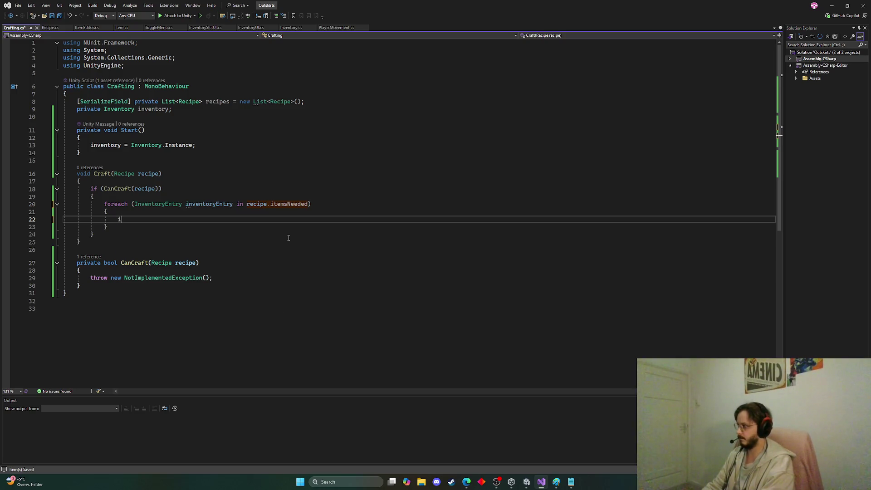
key("Tab")
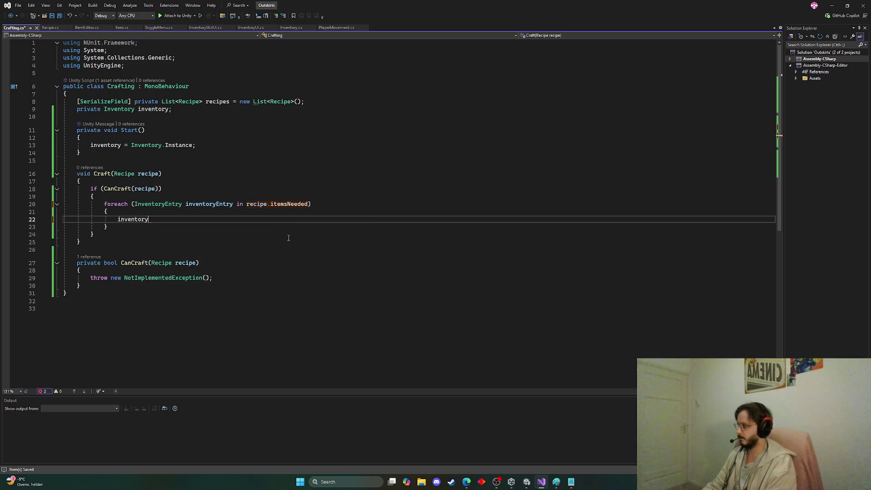
type(".remo")
key("Tab")
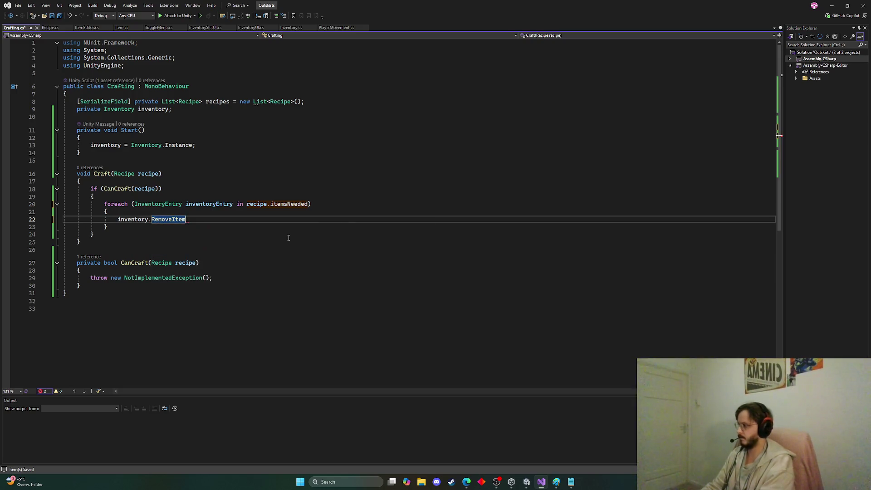
type("();")
key("Left")
key("Left")
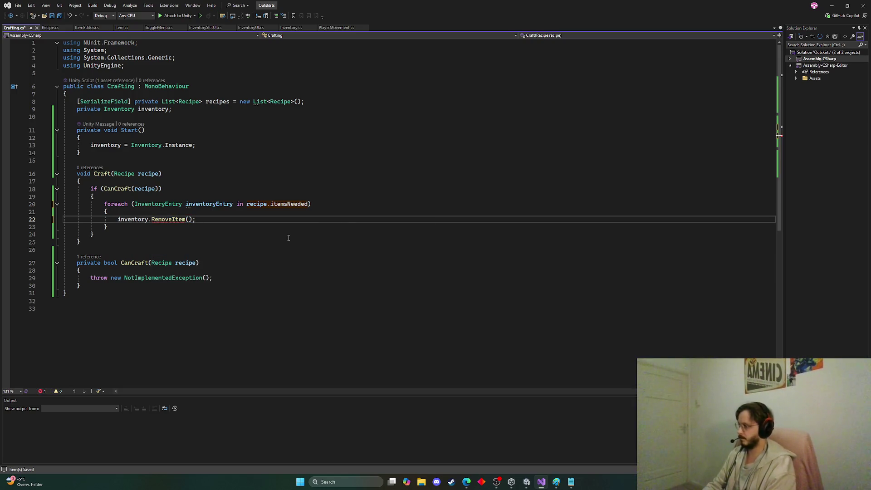
Step: Pass inventoryEntry. as the argument, then open InventoryEntry's definition in Recipe.cs
type("invento")
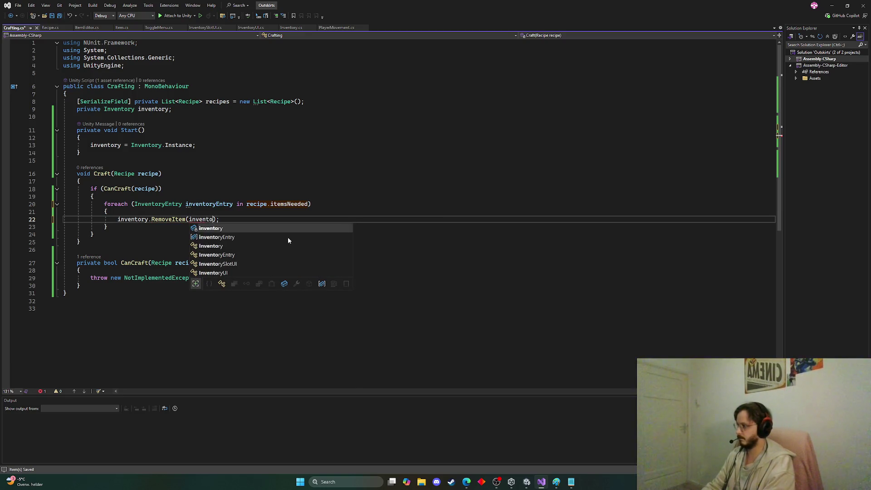
key("Down")
key("Tab")
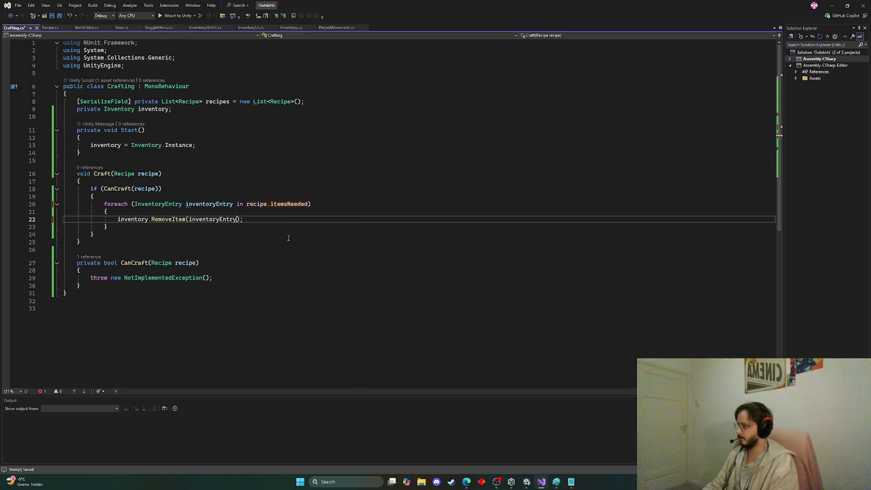
type(".")
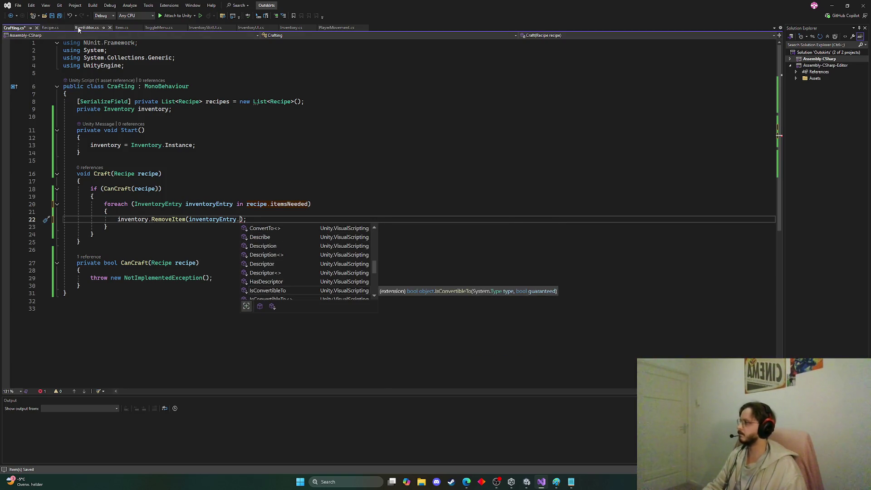
key("Escape")
left_click(210, 219, "ctrl")
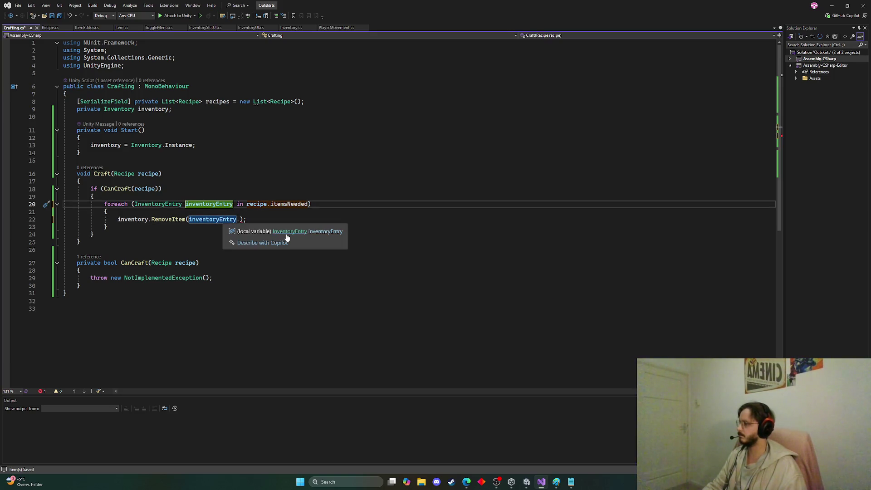
left_click(285, 232)
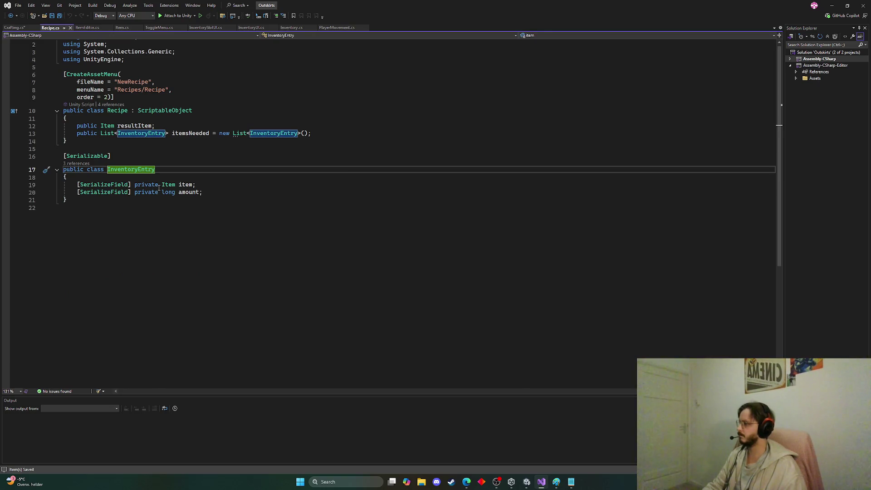
Step: Make both InventoryEntry fields in Recipe.cs public instead of [SerializeField] private, then save
left_click_drag(159, 187, 78, 191)
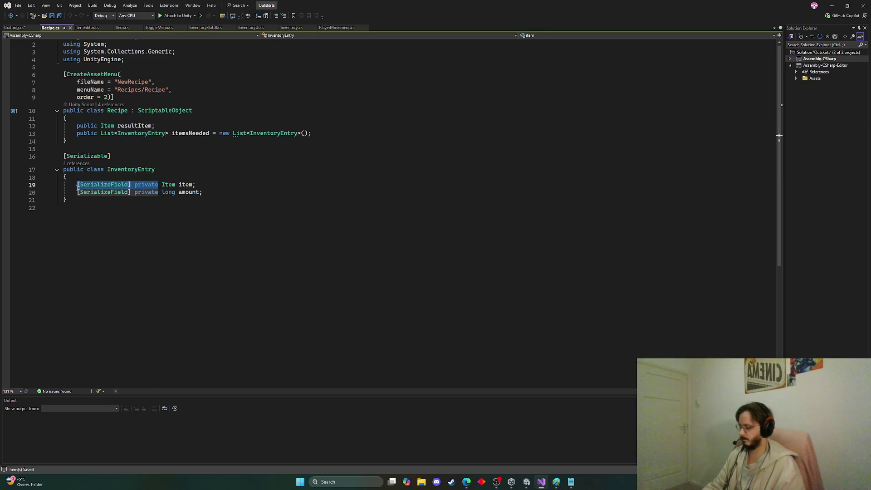
type("public")
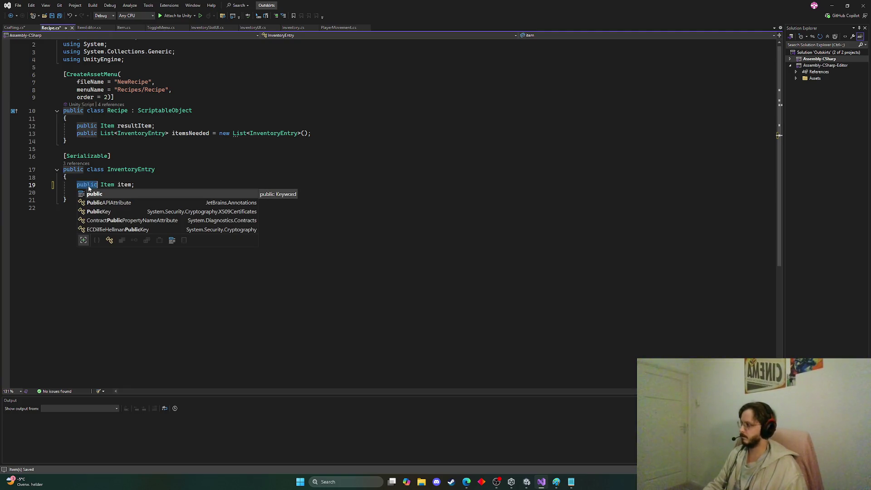
key("ctrl+z")
left_click_drag(158, 193, 77, 192)
type("public long amount;")
key("ctrl+s")
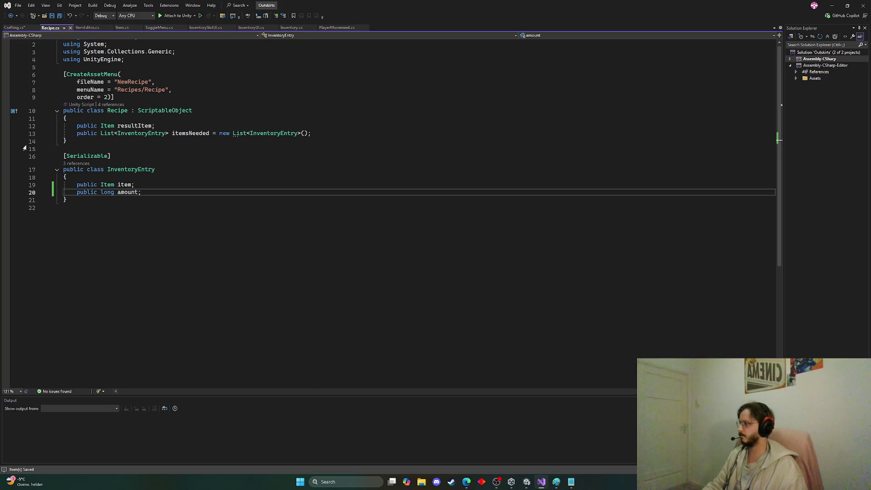
Step: Pass inventoryEntry.item as RemoveItem's first argument in Crafting.cs
left_click(6, 28)
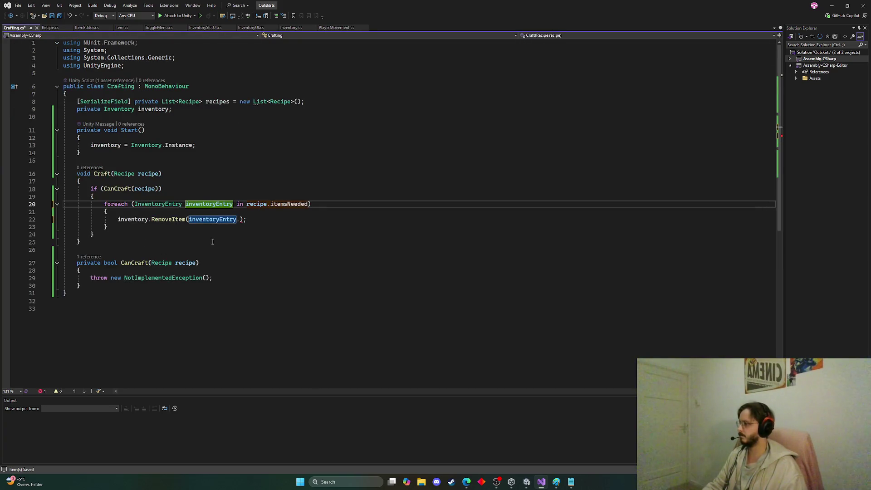
left_click(238, 219)
type("item")
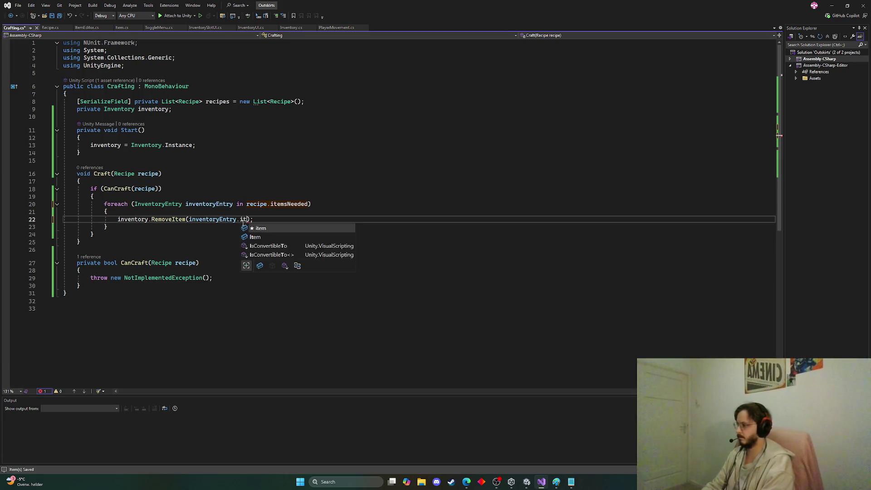
type(",")
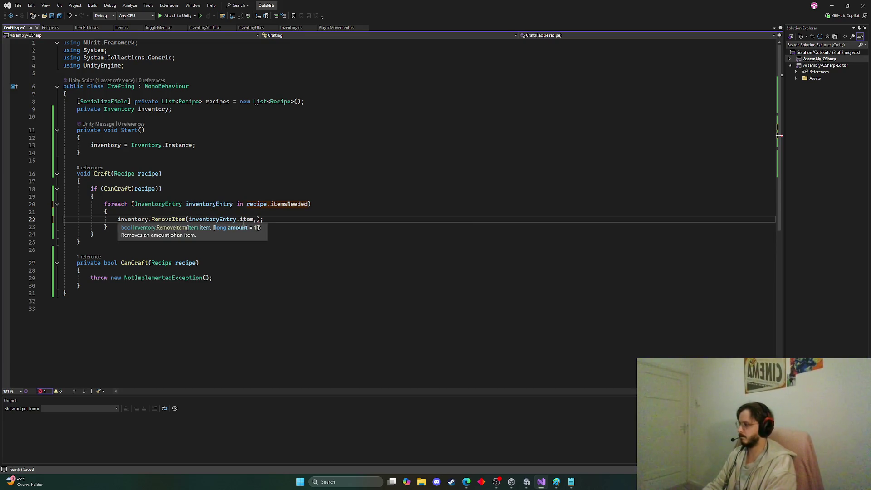
type(" inven")
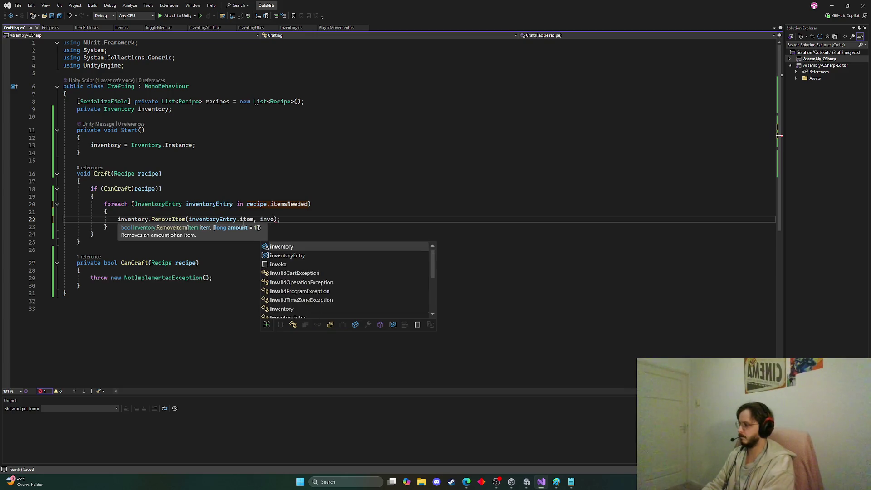
Step: Add inventoryEntry.amount as RemoveItem's second argument and save Crafting.cs
key("Down")
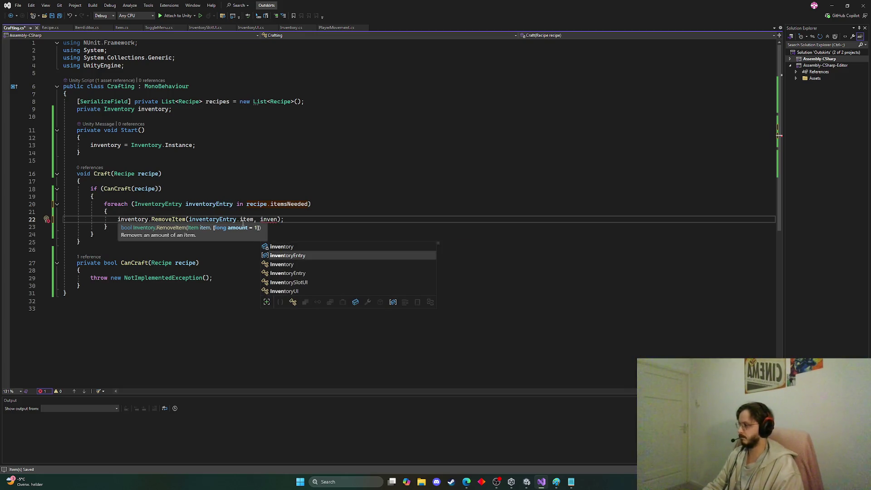
key("Tab")
type(".am")
key("Tab")
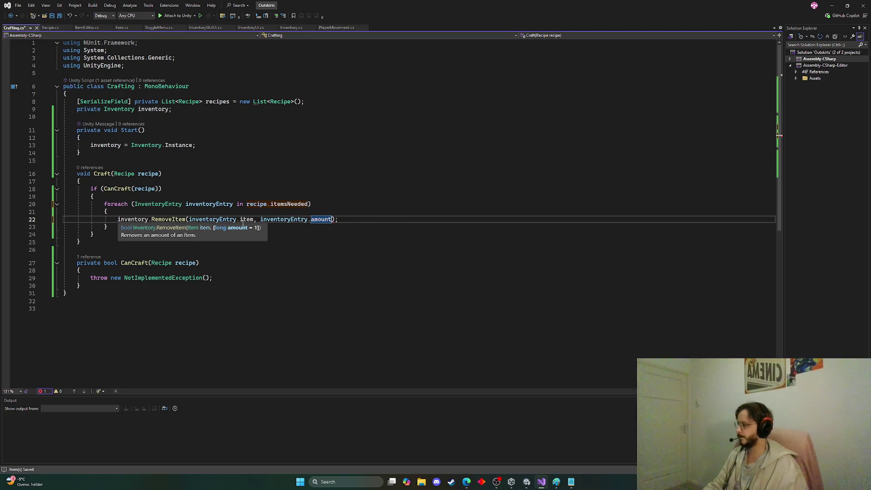
key("ctrl+s")
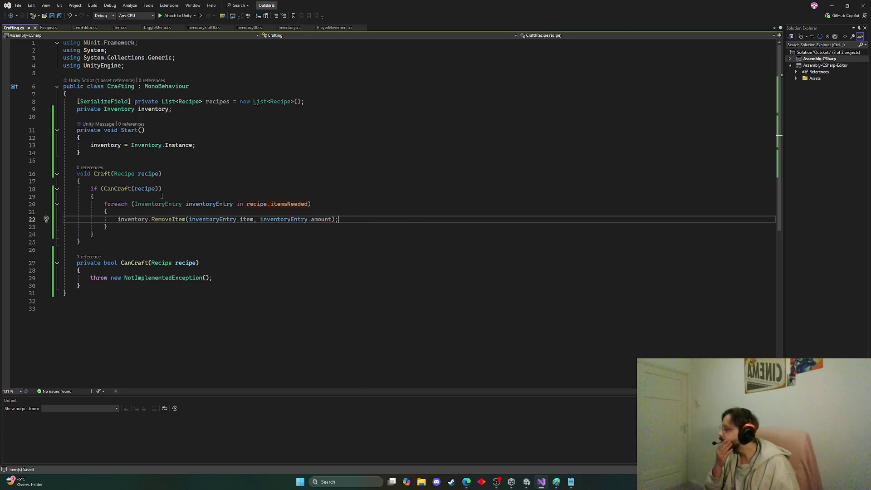
Step: Review the Craft loop's references, then select the placeholder throw statement in CanCraft
double_click(117, 189)
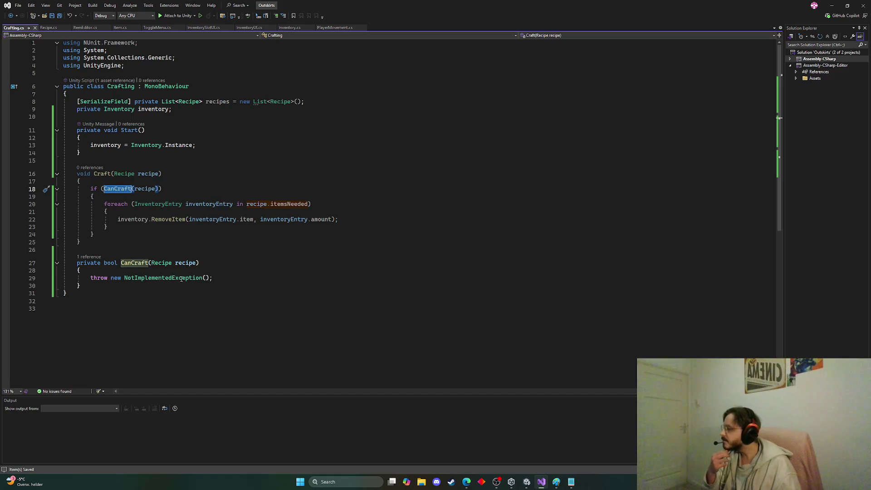
left_click(124, 285)
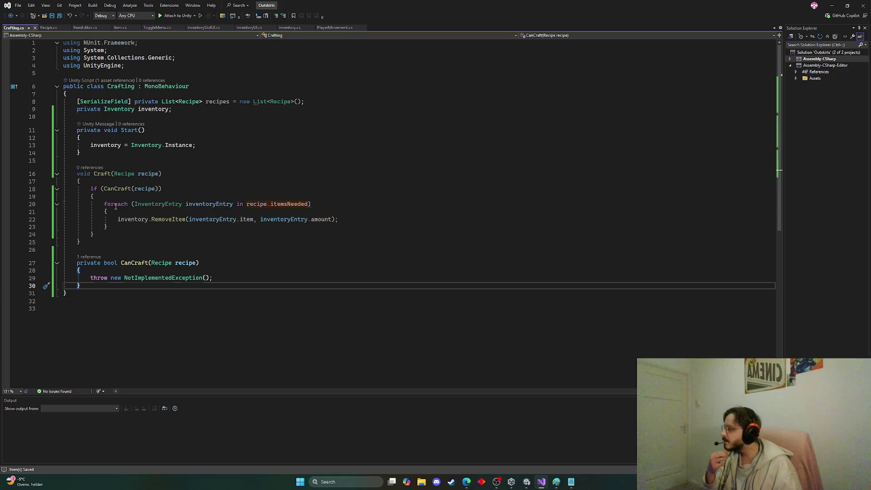
left_click(115, 204)
left_click(208, 204)
left_click(279, 205)
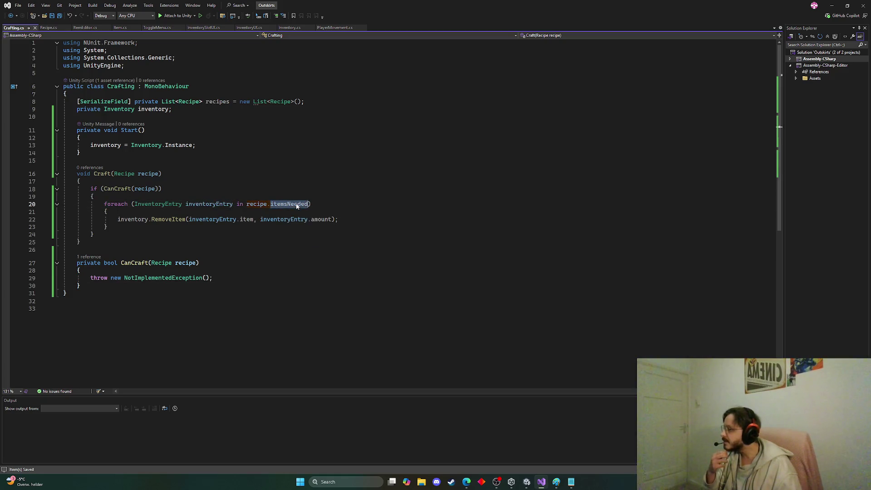
left_click(150, 175)
left_click(288, 205)
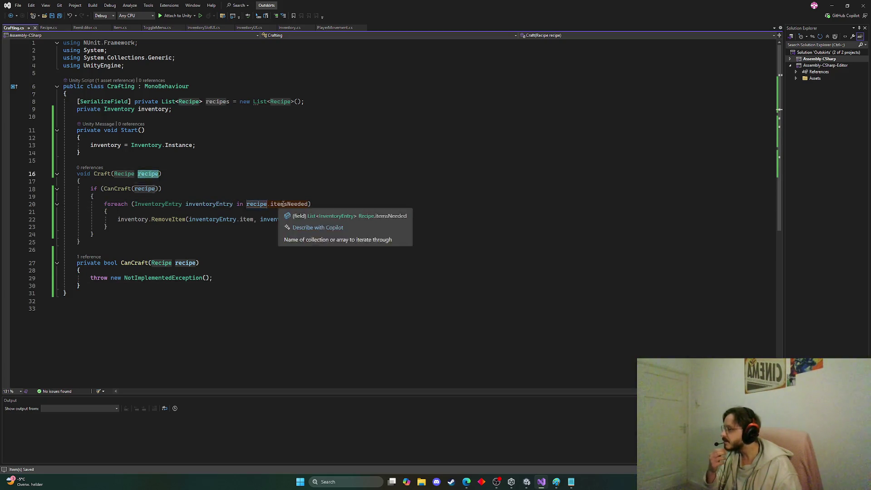
left_click(137, 220)
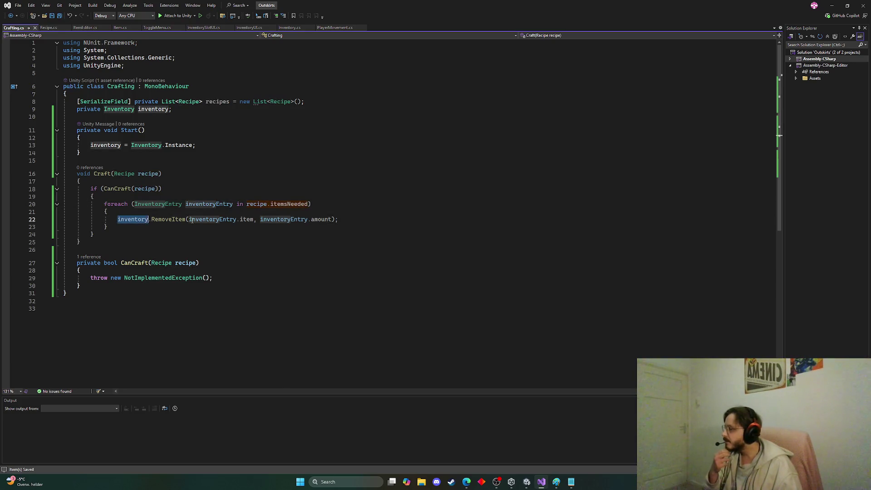
left_click(247, 220)
double_click(247, 220)
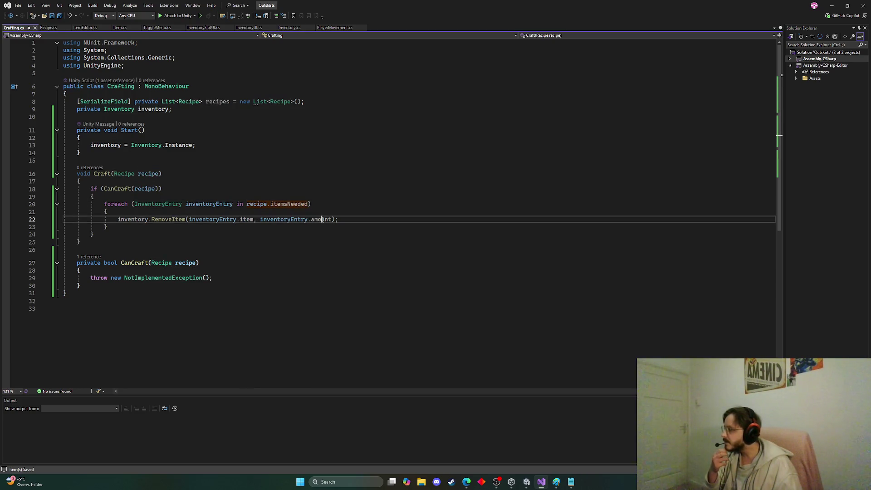
left_click(188, 227)
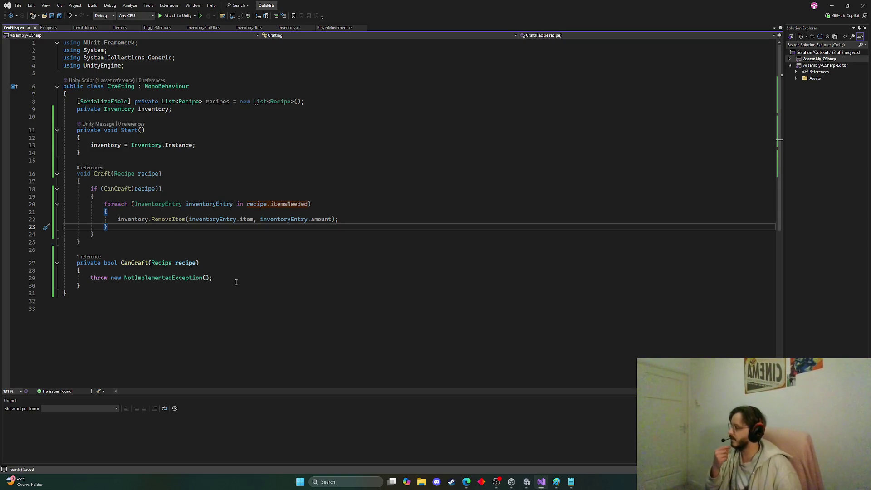
left_click_drag(212, 277, 94, 279)
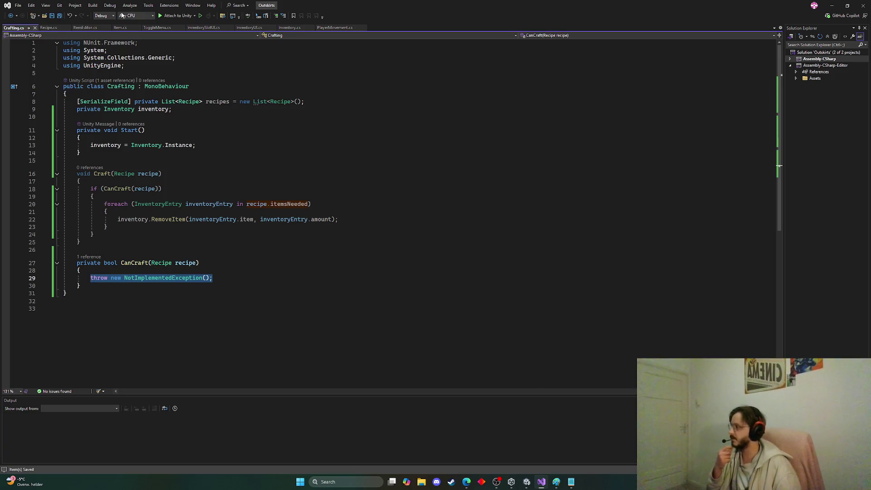
Step: In Inventory.cs, add an empty public void HasItem() method after RemoveItem
left_click(290, 30)
scroll(260, 196, "down", 3)
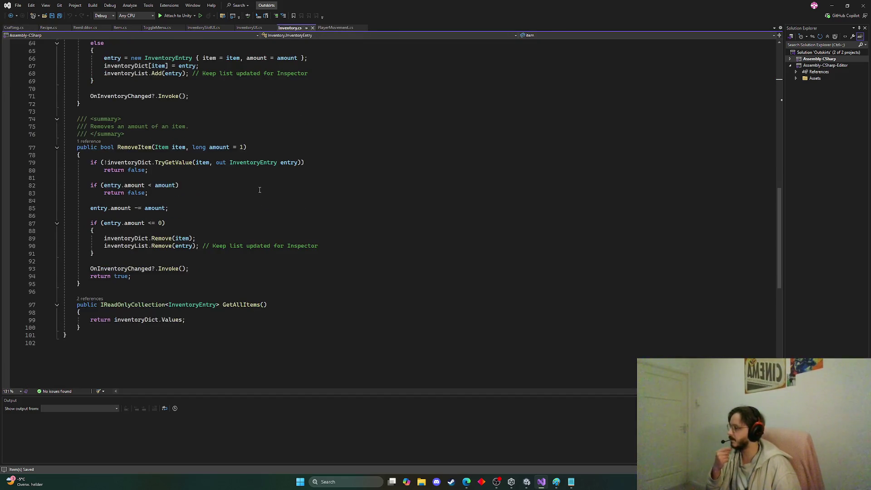
scroll(260, 193, "up", 6)
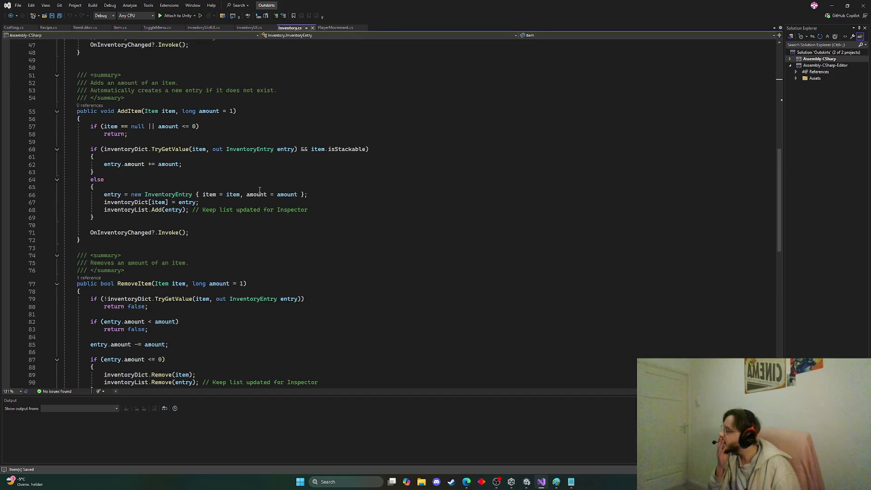
scroll(259, 190, "up", 5)
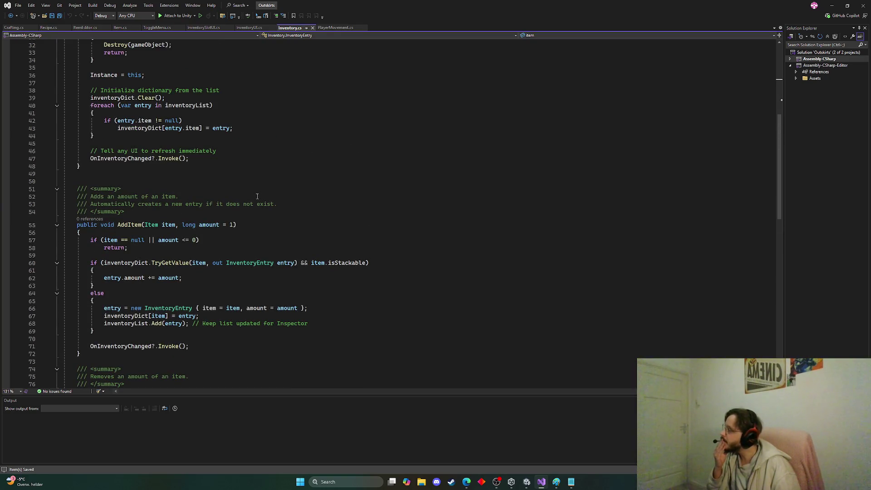
scroll(256, 196, "up", 6)
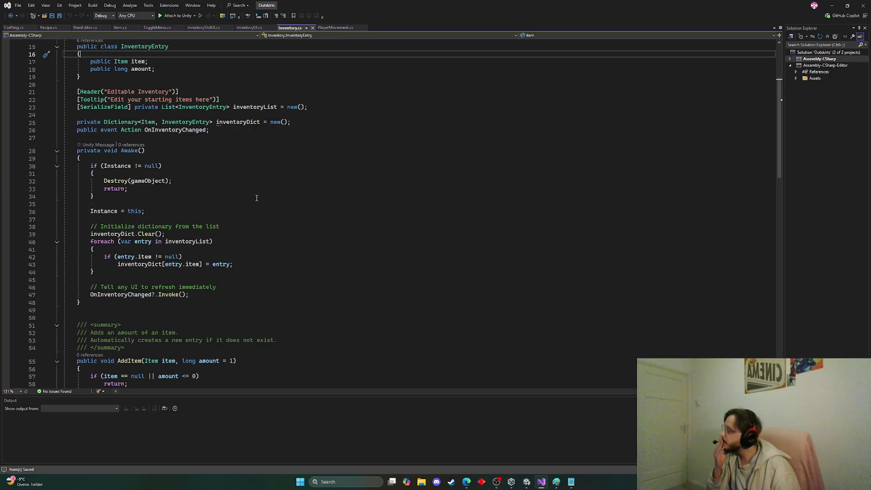
scroll(256, 198, "down", 11)
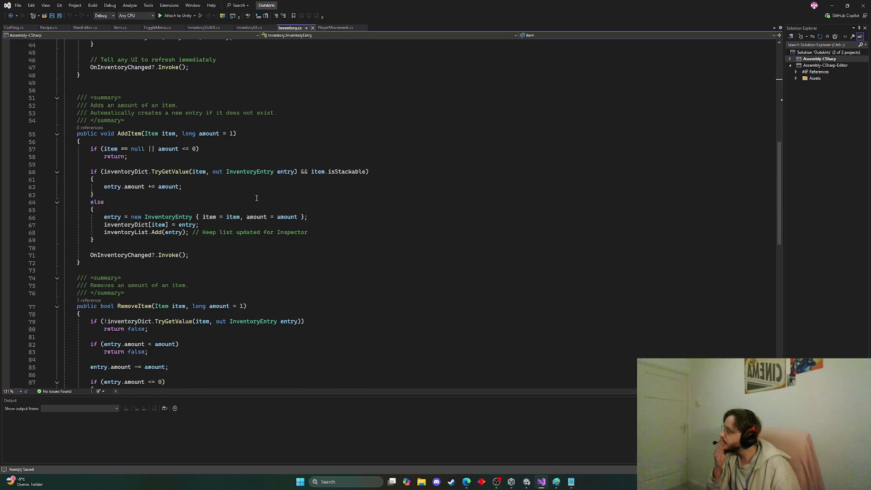
scroll(256, 198, "down", 7)
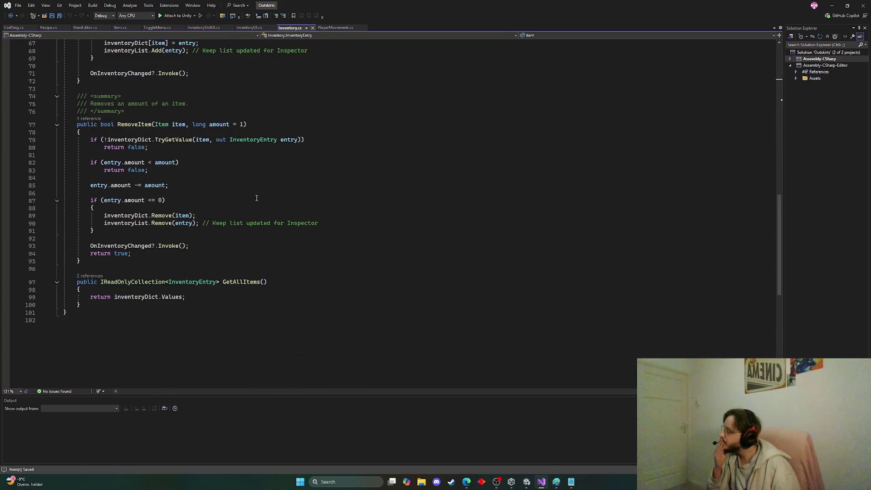
left_click(103, 259)
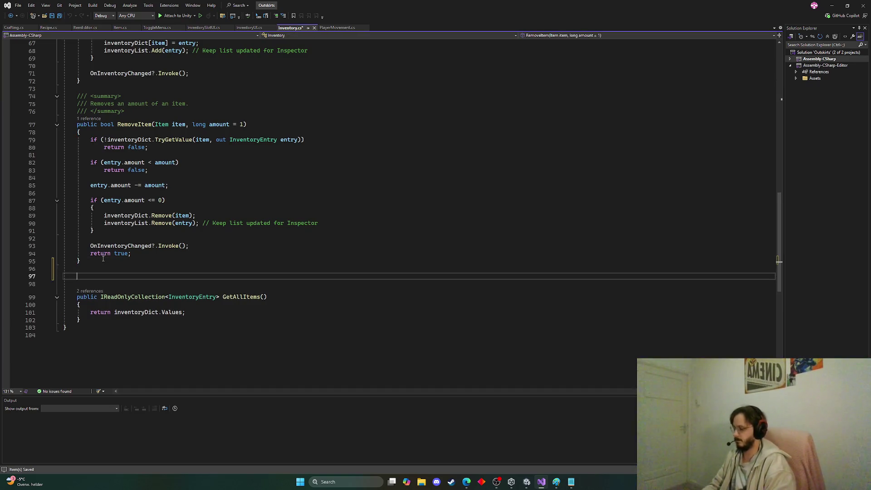
key("Return")
key("Return")
type("public void ")
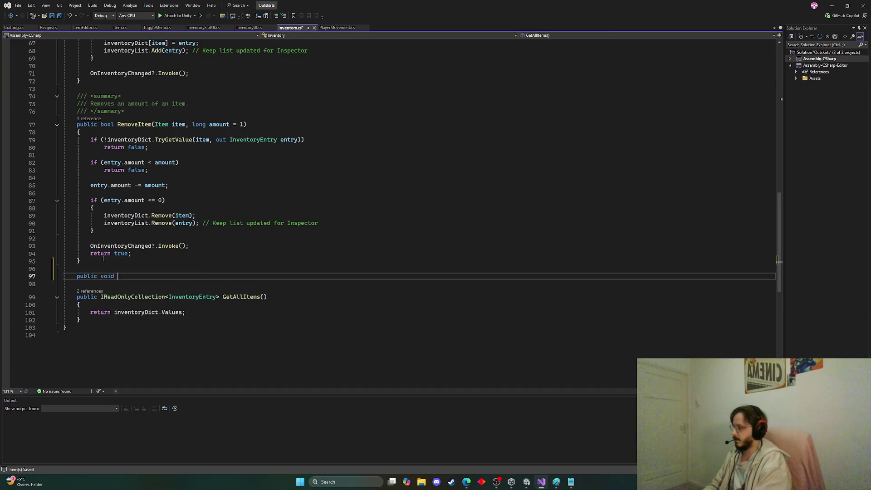
type("HasItem")
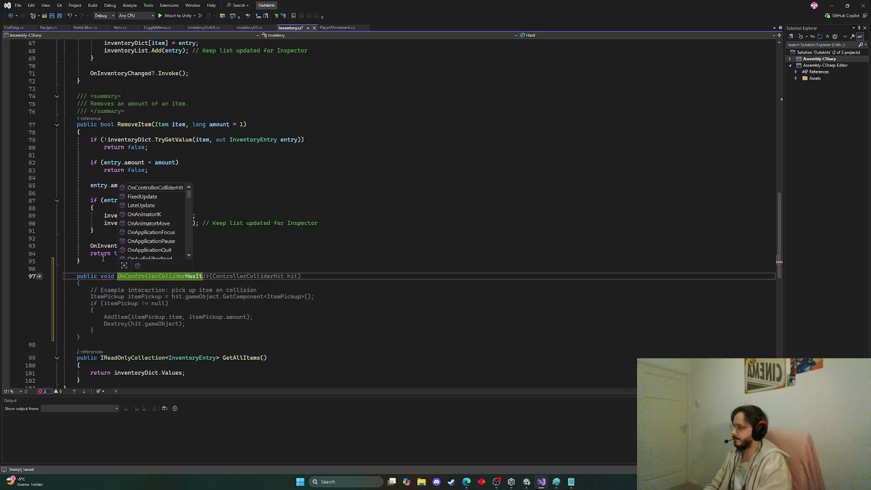
key("Escape")
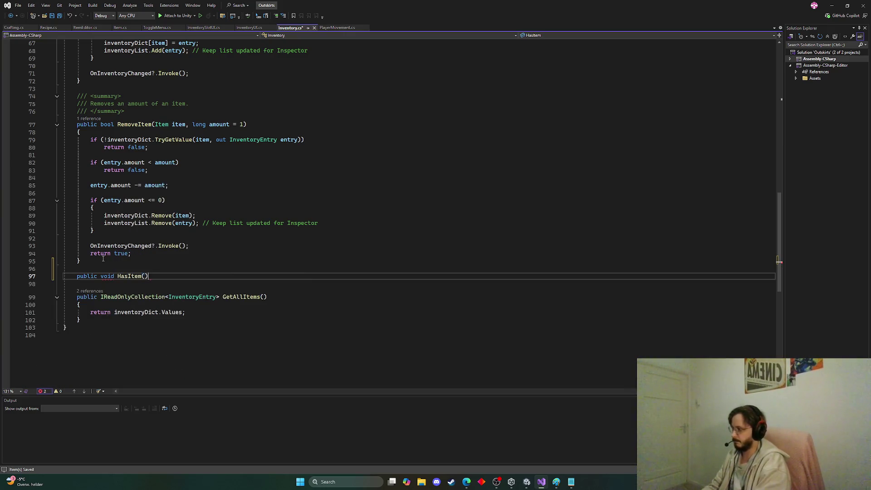
type("(){")
key("Return")
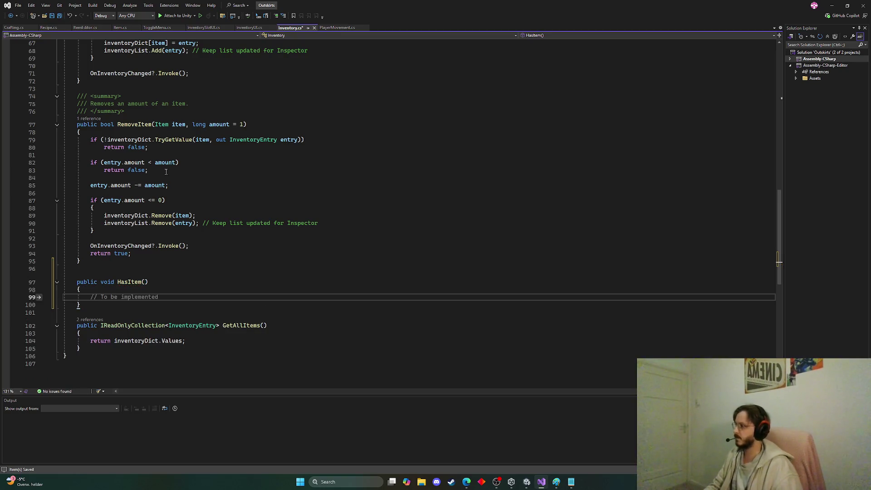
Step: Give HasItem RemoveItem's parameters (Item item, long amount = 1), make it return bool, and save
left_click_drag(160, 125, 244, 123)
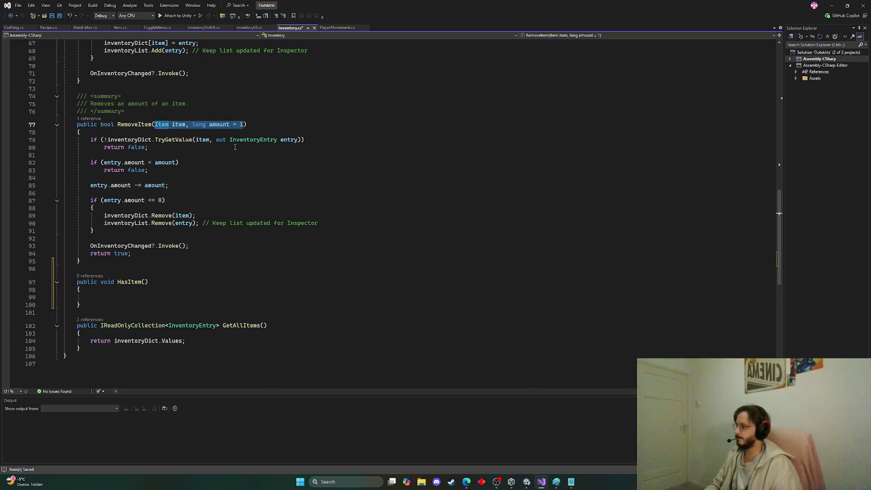
left_click(143, 282)
type("Item item, long amount = 1")
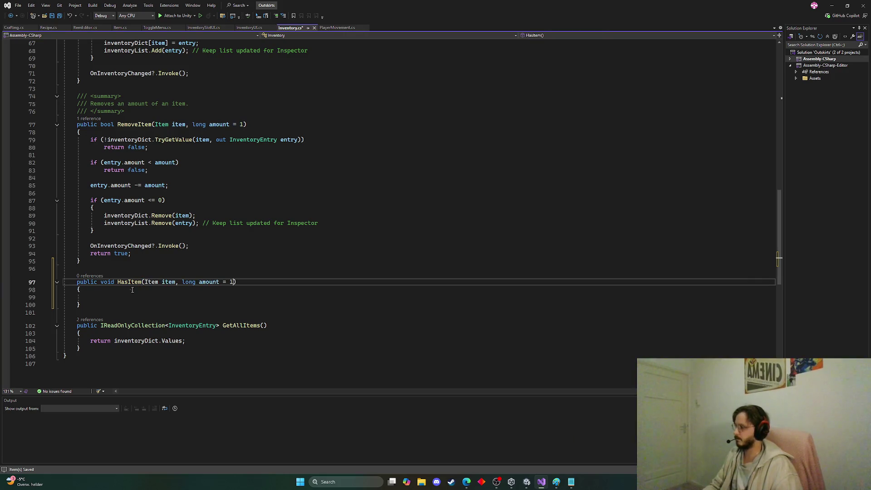
left_click(131, 297)
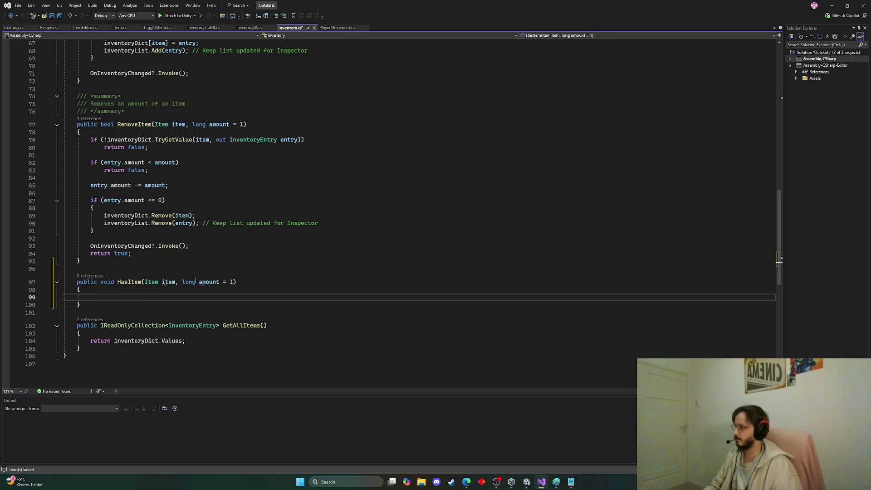
double_click(107, 282)
type("BOOL")
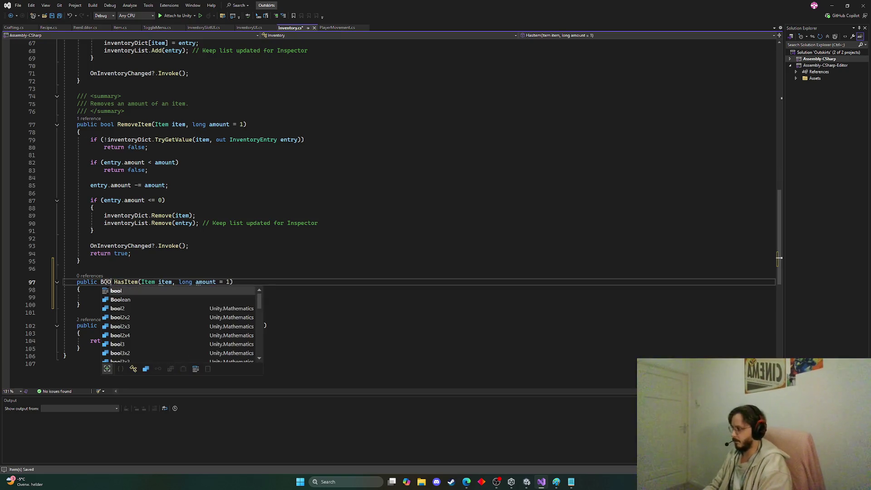
key("Escape")
double_click(108, 281)
type("bool")
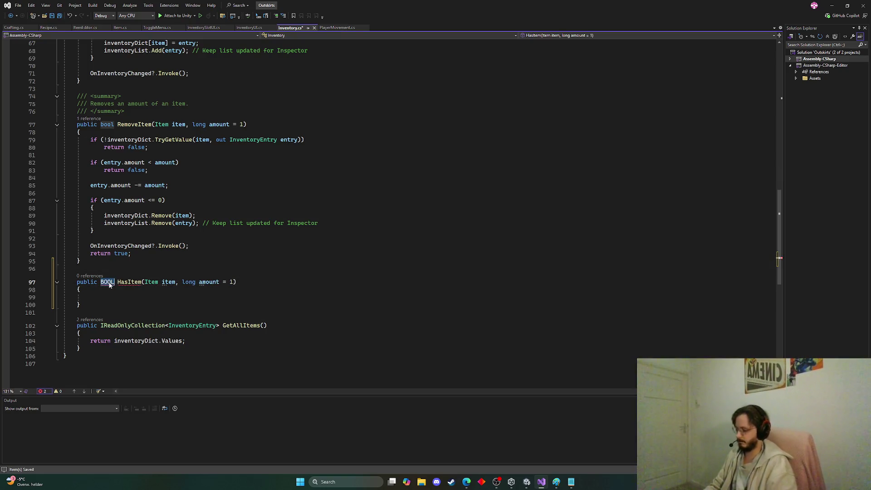
key("Escape")
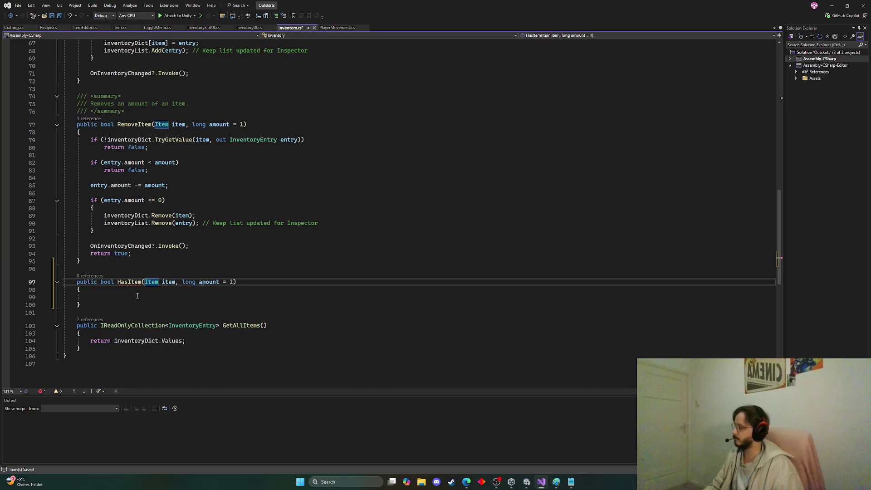
left_click(135, 296)
key("ctrl+s")
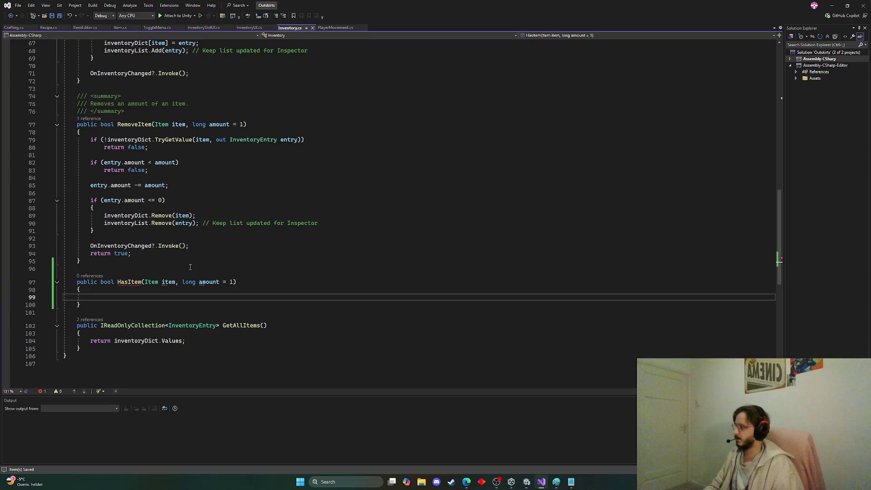
scroll(191, 268, "up", 6)
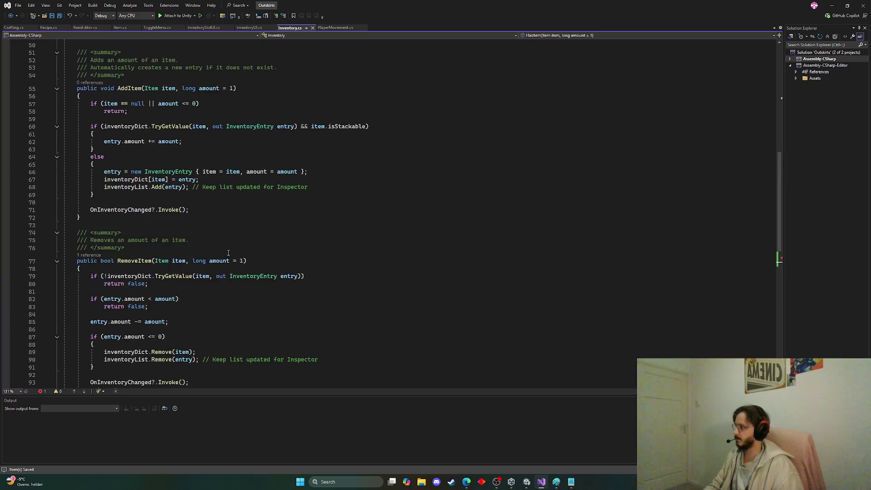
Step: Copy RemoveItem's TryGetValue missing-entry check with return false into HasItem
scroll(226, 247, "up", 3)
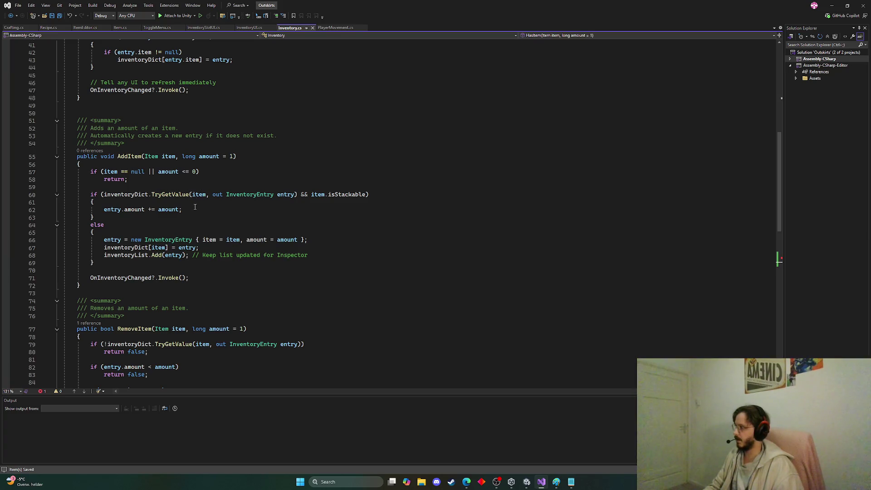
scroll(195, 207, "up", 7)
scroll(194, 209, "down", 12)
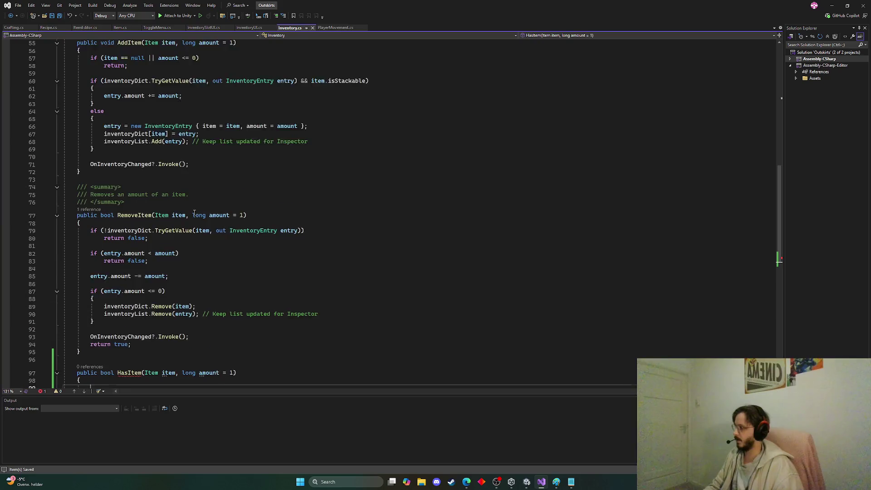
scroll(124, 204, "down", 1)
left_click(91, 207)
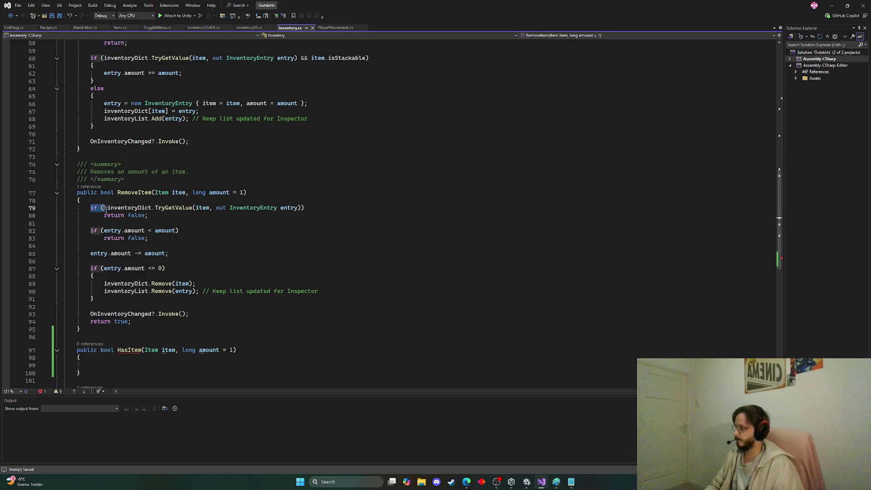
left_click_drag(90, 207, 153, 219)
key("ctrl+c")
scroll(236, 228, "down", 7)
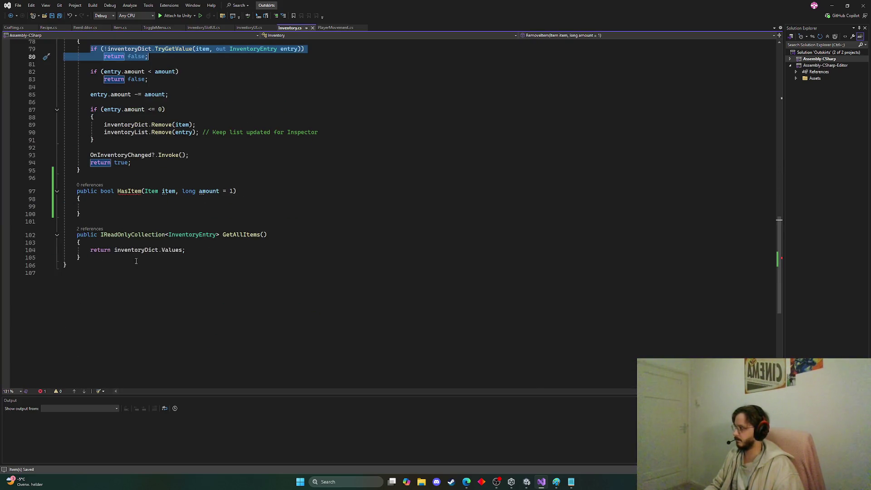
left_click(136, 206)
key("ctrl+v")
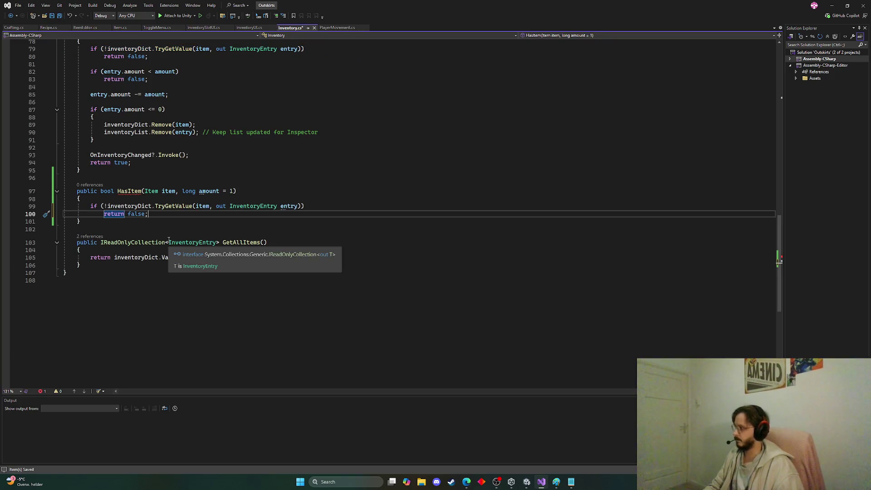
Step: Add RemoveItem's insufficient-amount check to HasItem below the first check
scroll(168, 240, "up", 9)
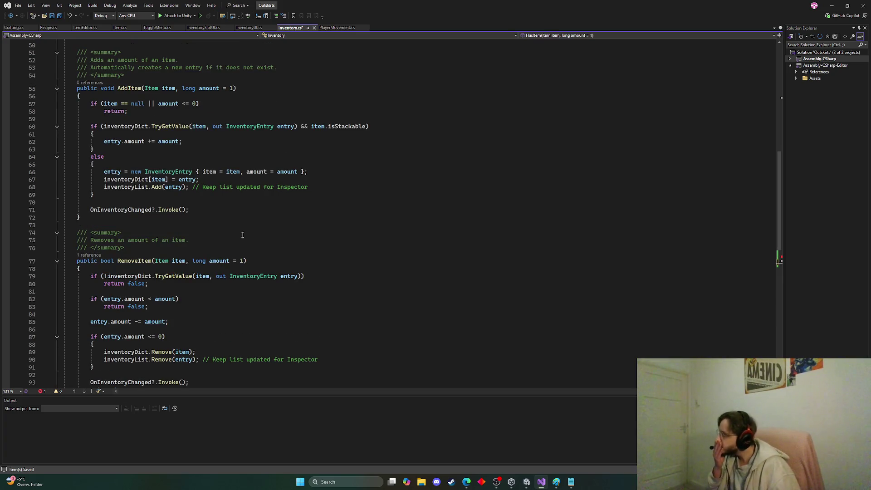
scroll(242, 234, "down", 4)
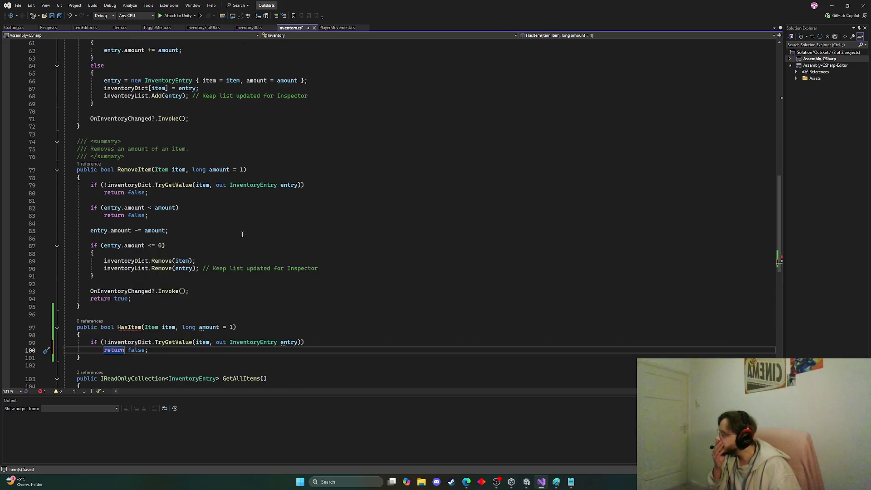
scroll(242, 234, "down", 3)
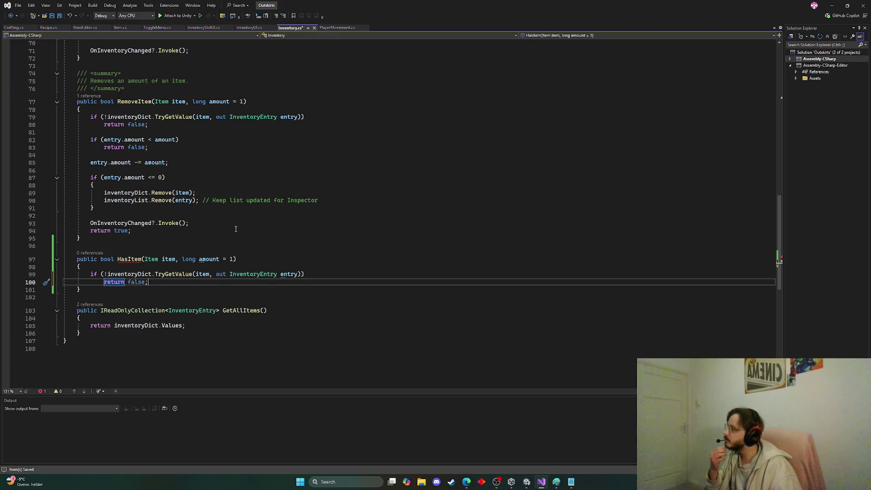
double_click(127, 274)
double_click(173, 274)
double_click(202, 274)
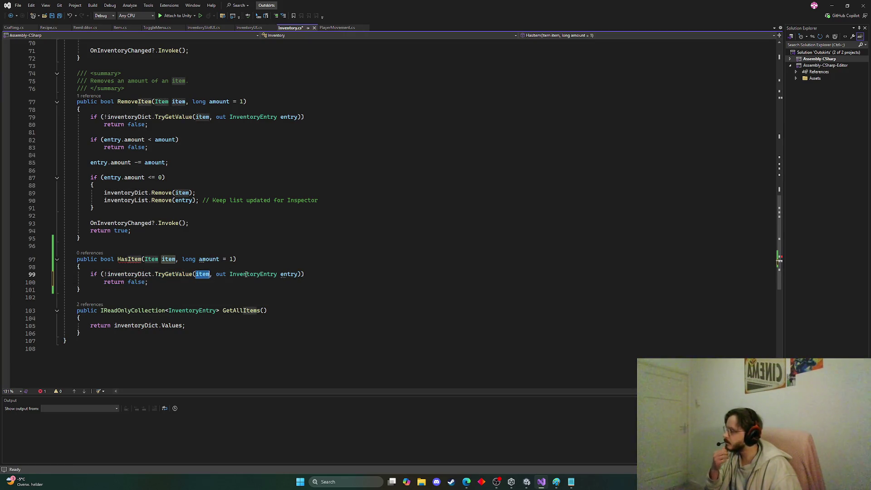
double_click(246, 274)
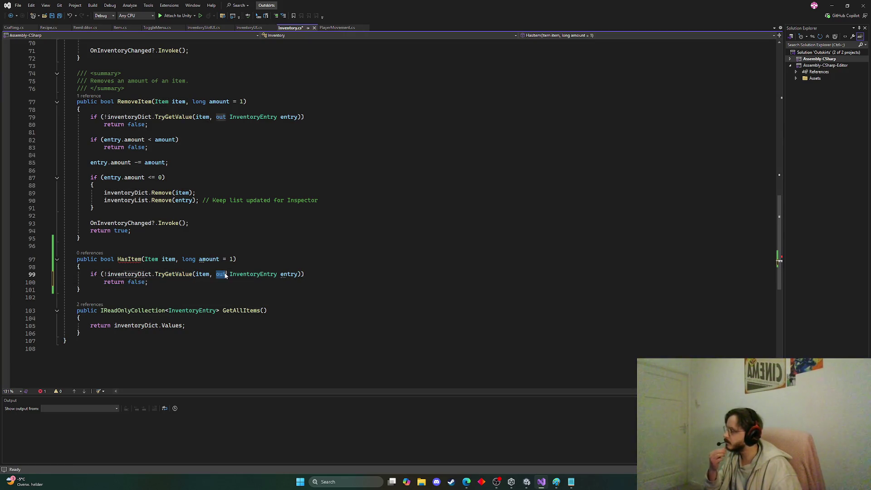
double_click(290, 274)
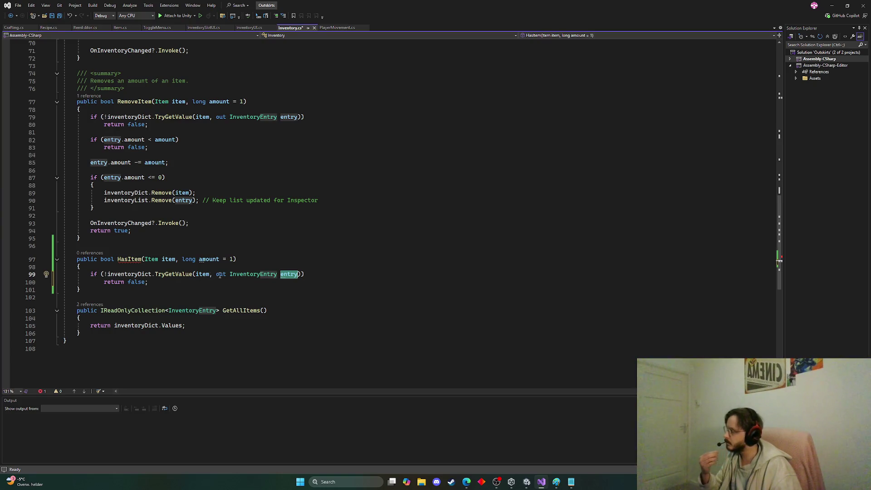
scroll(286, 242, "up", 1)
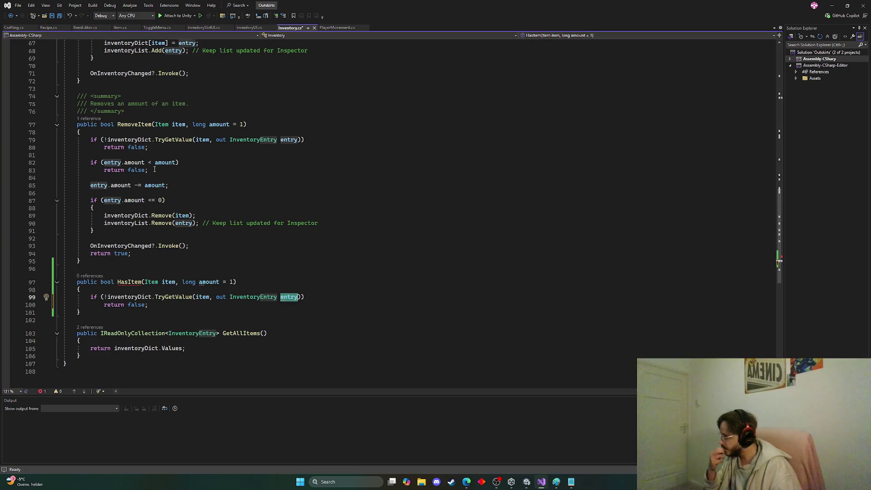
left_click_drag(153, 170, 90, 163)
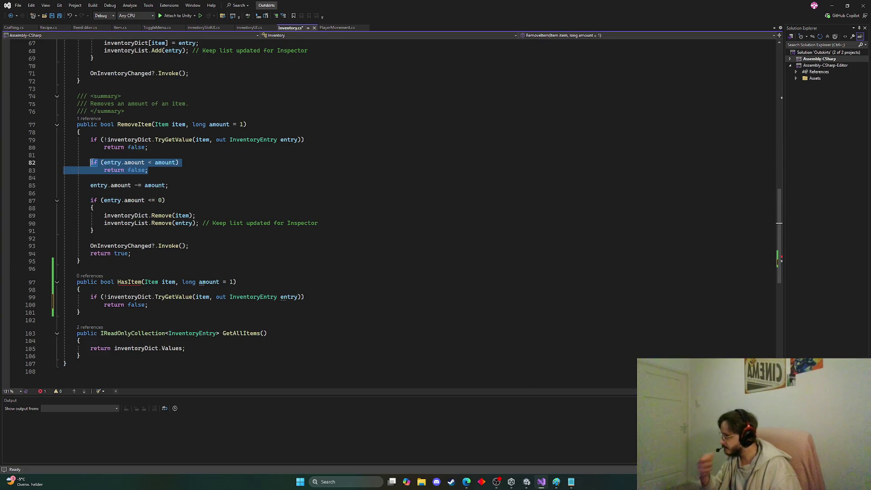
left_click(156, 305)
key("Return")
key("Return")
key("ctrl+v")
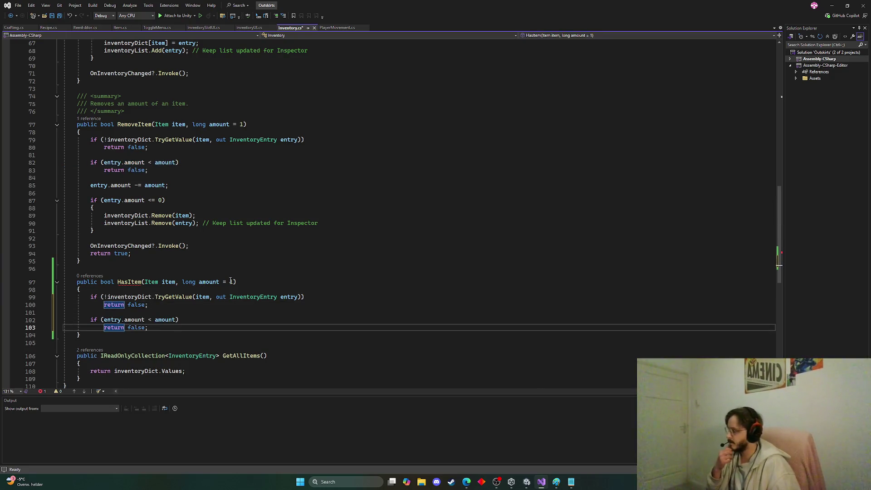
Step: End HasItem with return true; and save Inventory.cs
left_click(193, 297)
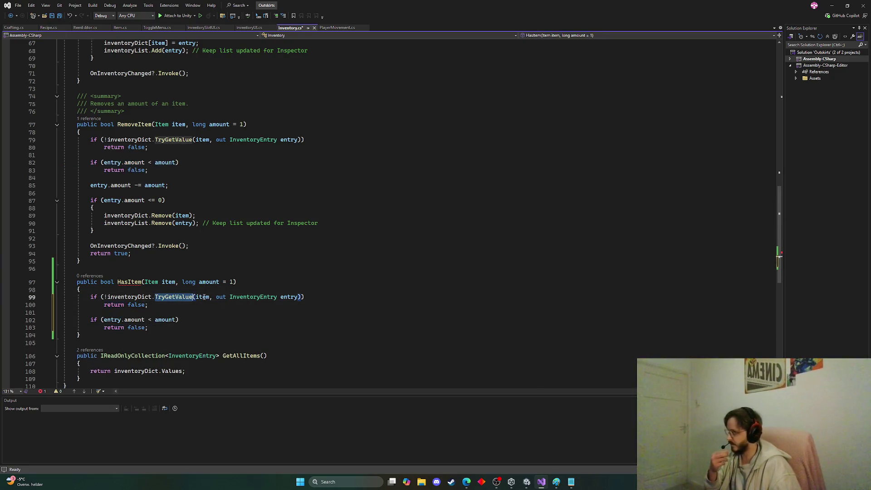
double_click(203, 297)
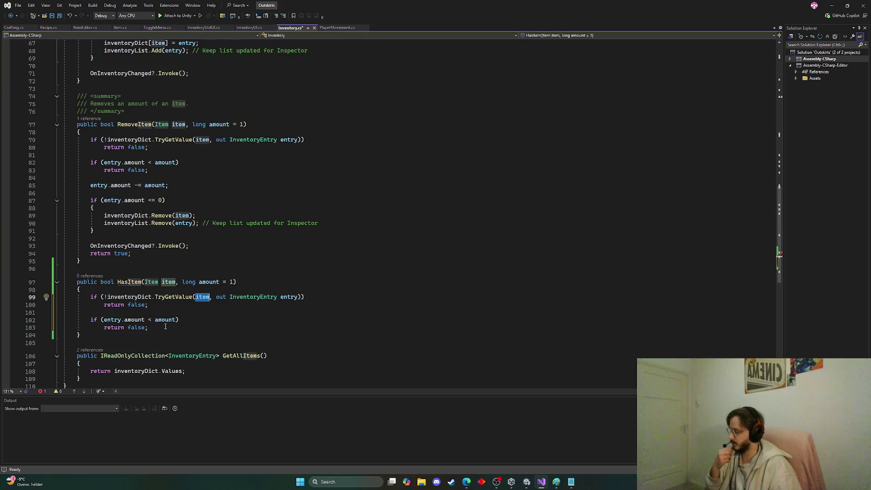
double_click(165, 321)
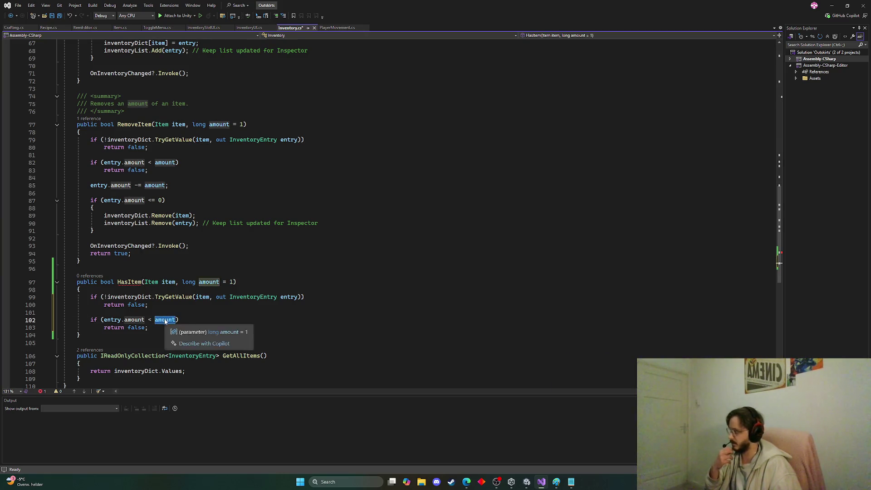
left_click(155, 329)
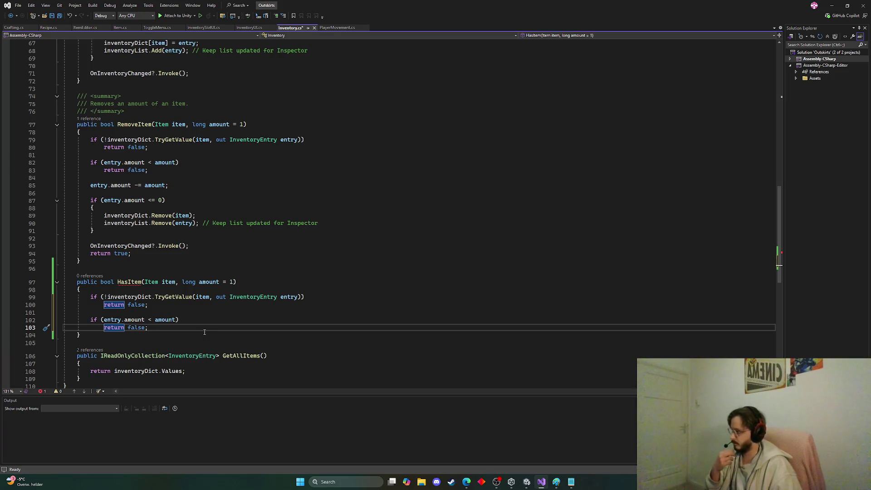
key("Return")
key("Return")
type("return t")
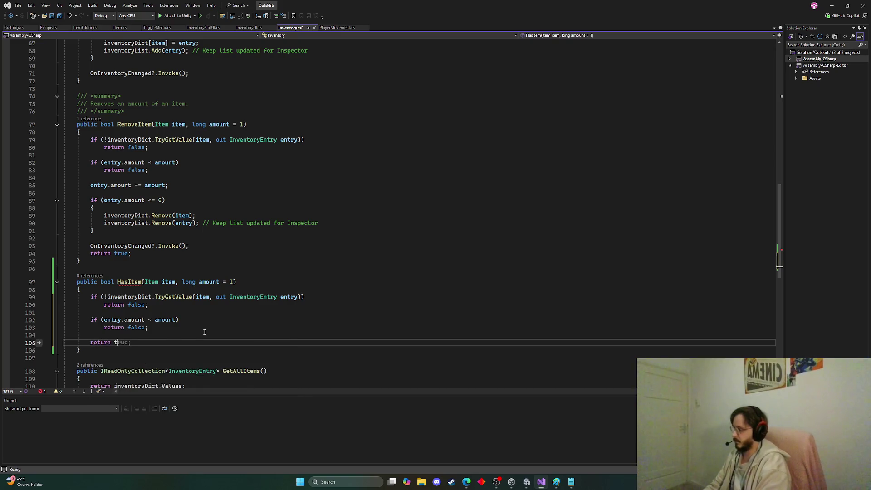
type("ru")
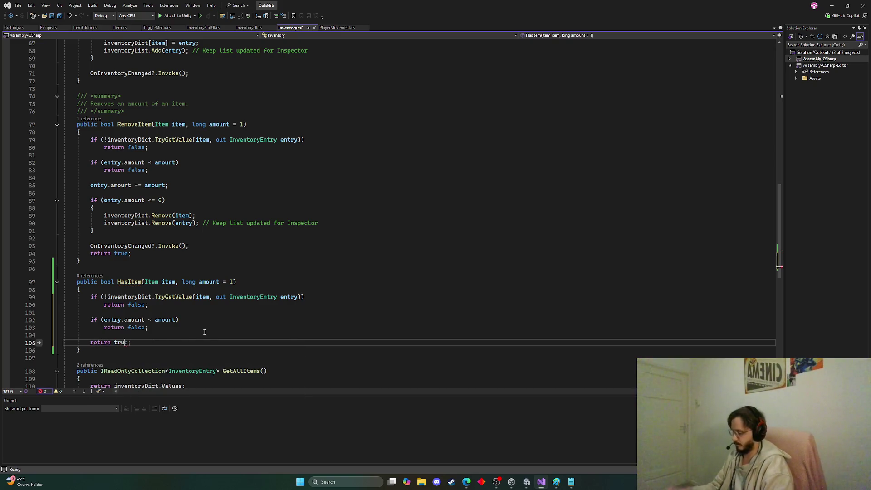
type("e;")
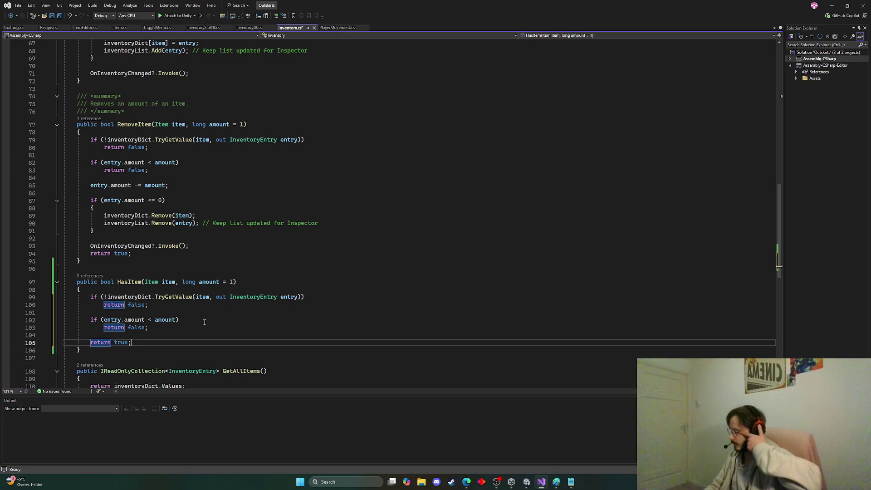
key("ctrl+s")
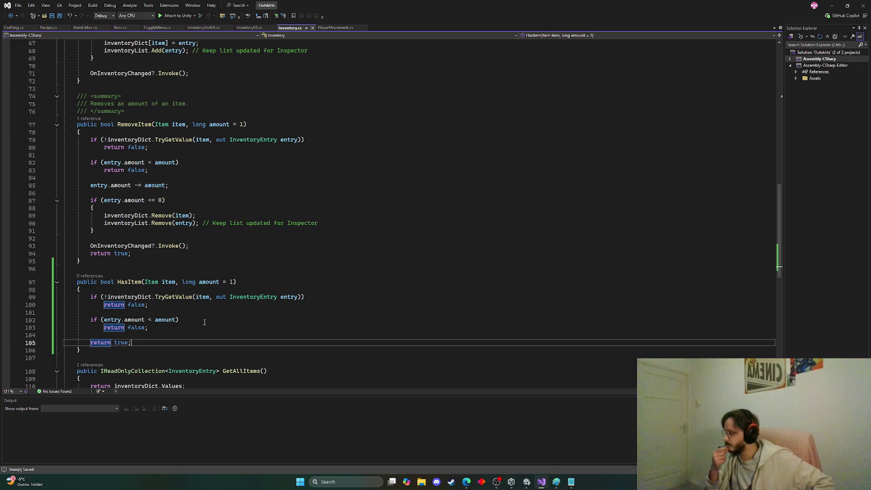
left_click(14, 28)
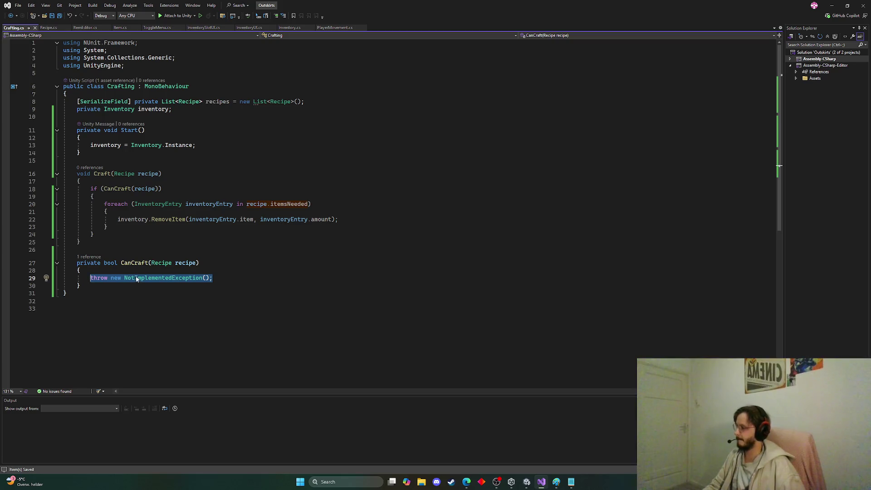
Step: Delete the CanCraft method and clear the CanCraft(recipe) condition from Craft's if
mouse_move(80, 285)
left_mouse_down()
mouse_move(64, 278)
mouse_move(51, 251)
left_mouse_up()
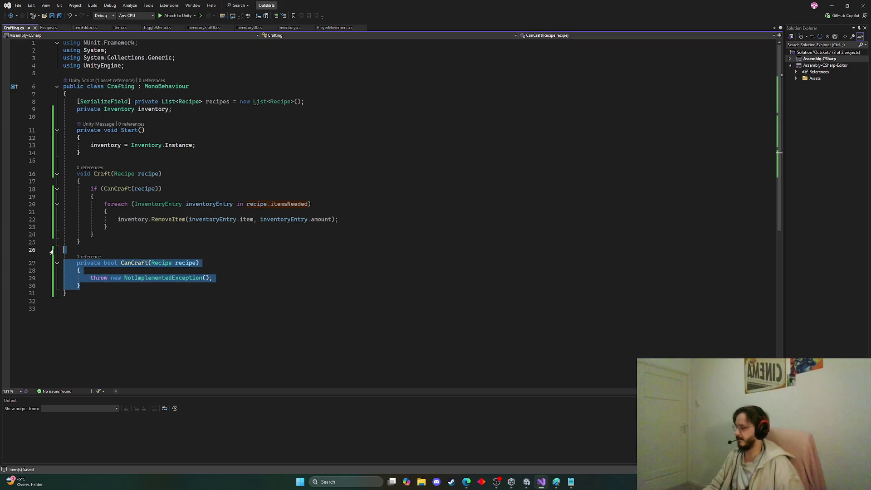
key("Delete")
left_click_drag(158, 189, 104, 189)
key("BackSpace")
type("inventory")
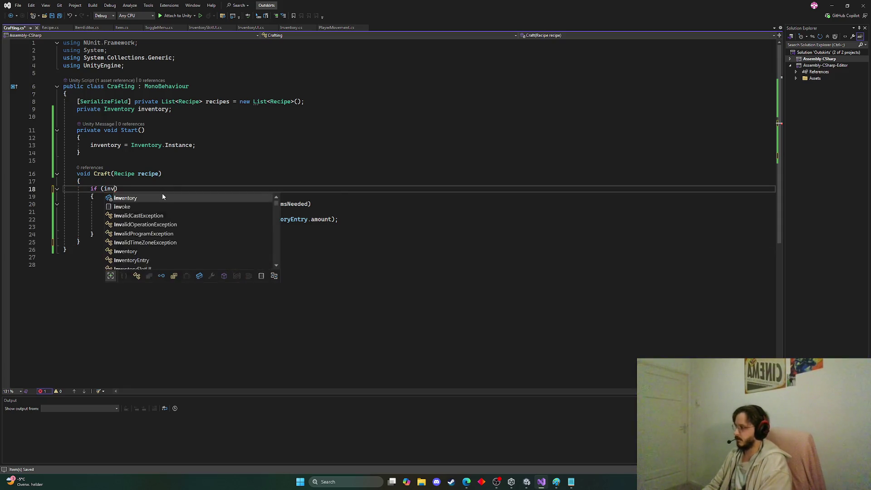
type(".HasItem(")
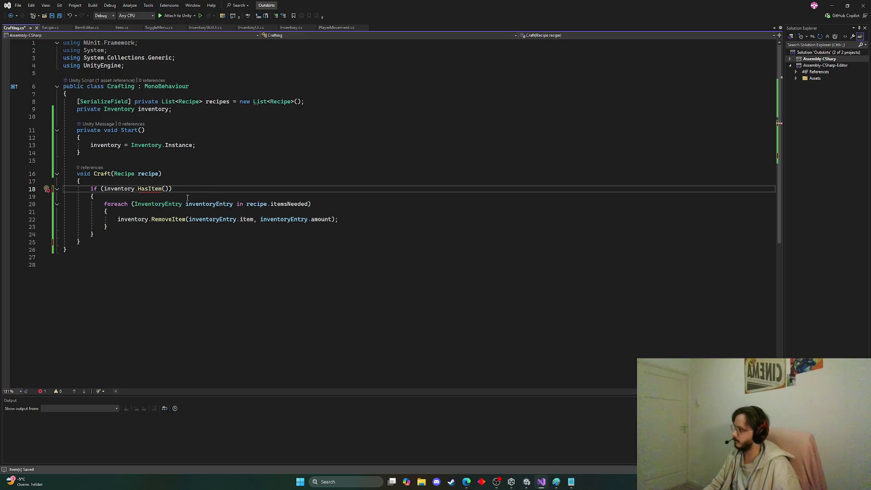
left_click(167, 190)
key("BackSpace")
key("BackSpace")
key("BackSpace")
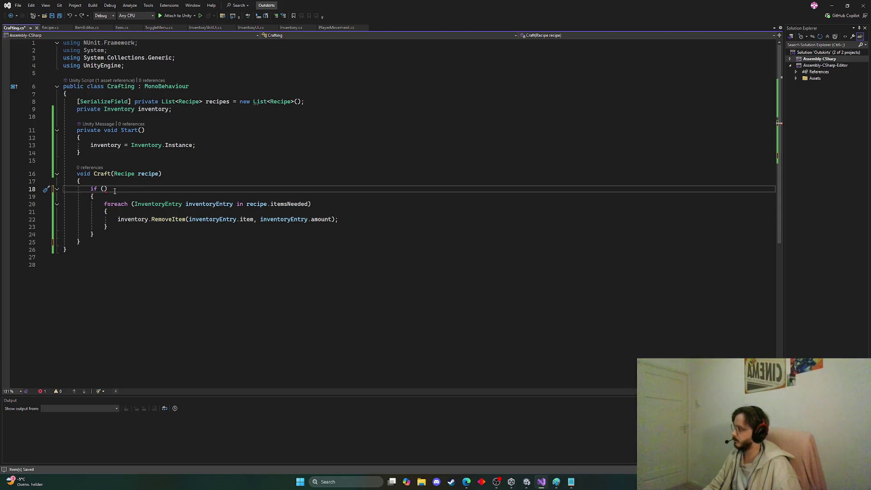
Step: Remove the if line and its braces around the foreach loop, then reformat and save
left_click_drag(94, 197, 26, 191)
key("Delete")
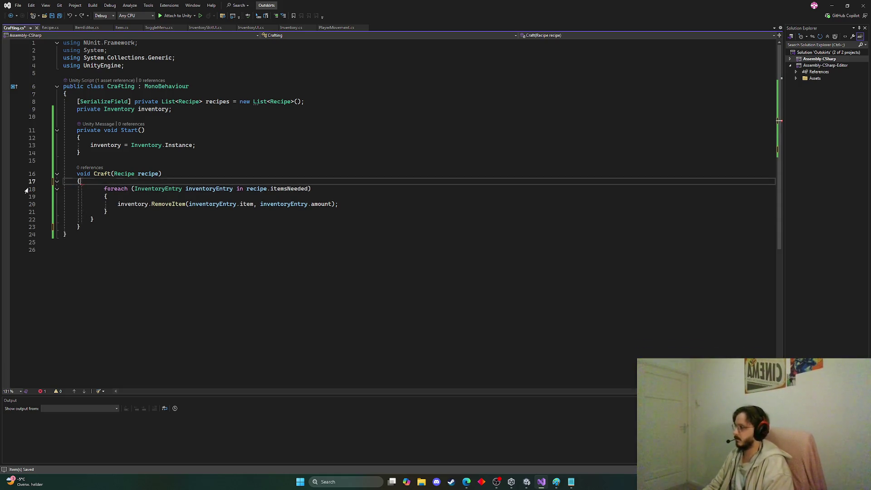
left_click_drag(94, 219, 6, 219)
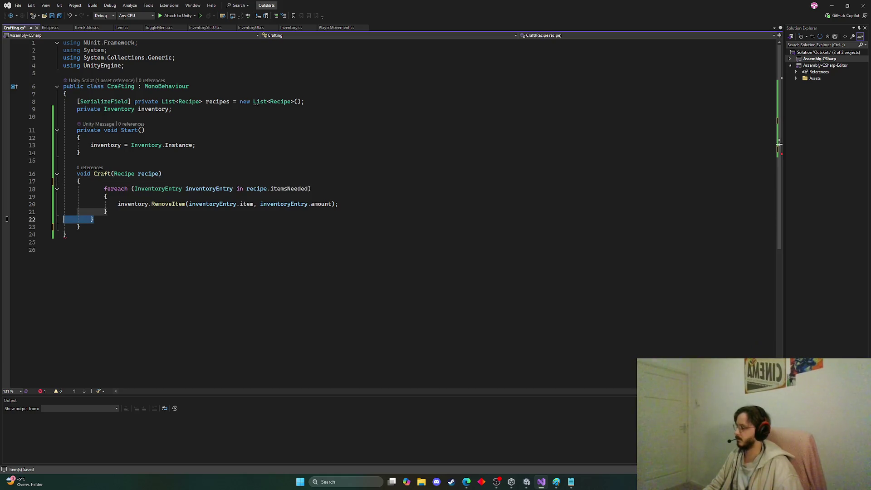
left_click(44, 220)
left_click_drag(94, 219, 53, 222)
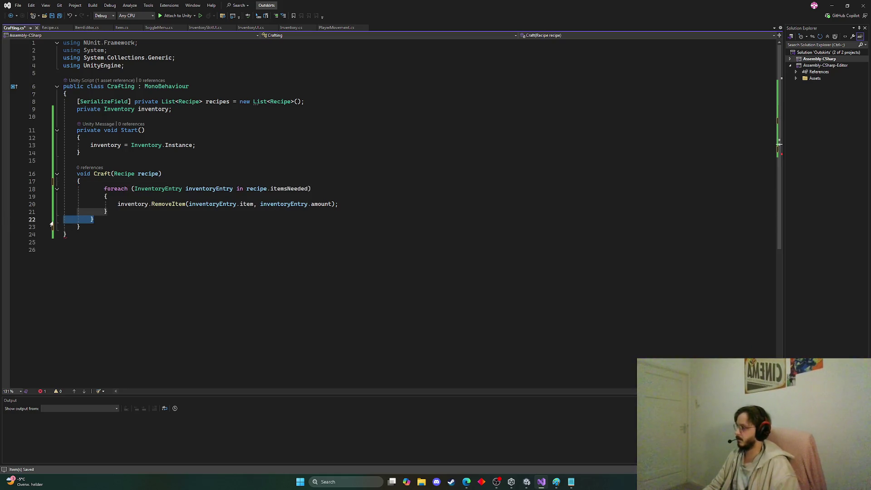
key("Delete")
key("ctrl+a")
key("ctrl+k")
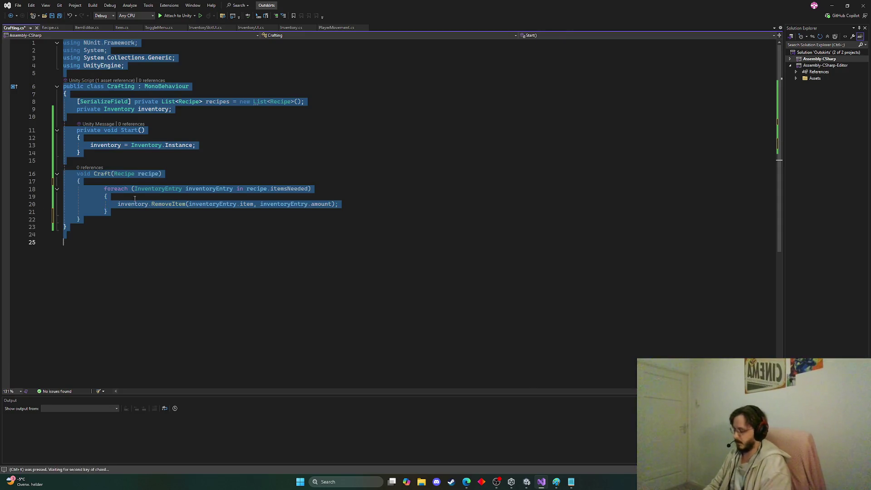
key("ctrl+d")
key("ctrl+s")
key("Return")
key("Return")
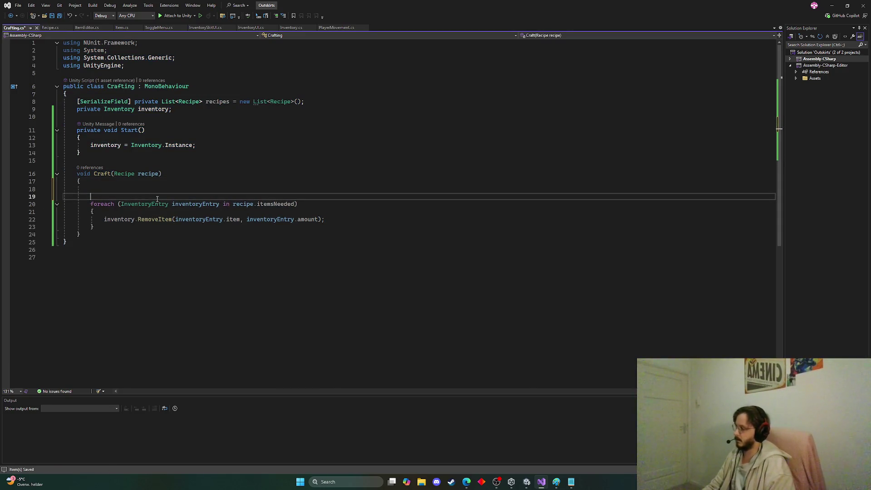
key("Up")
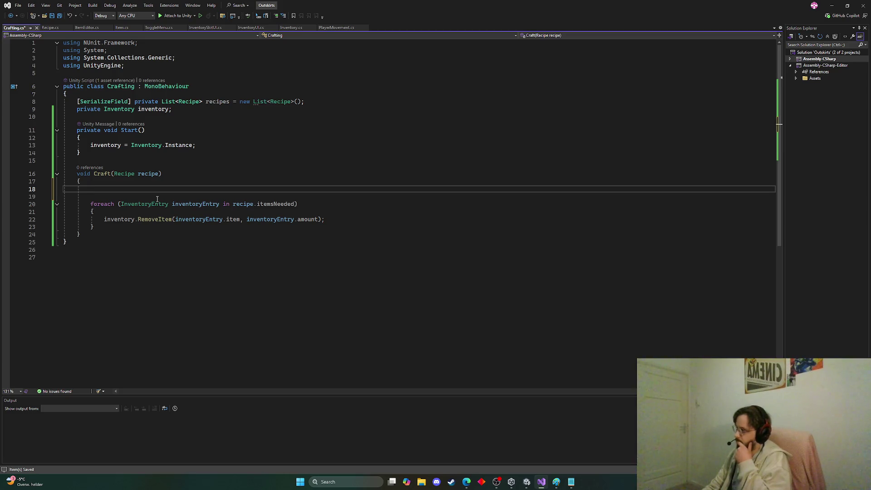
key("Down")
key("Down")
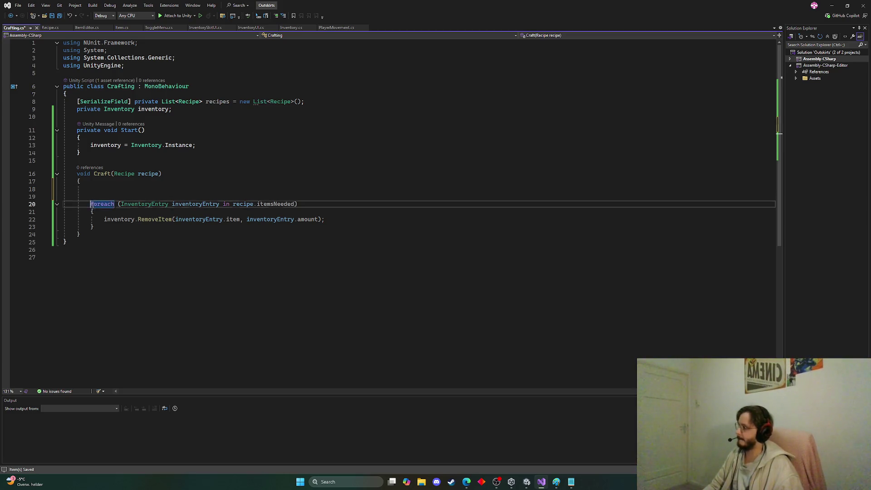
Step: Duplicate the foreach loop above itself and change the copy's RemoveItem call to HasItem
left_click_drag(91, 204, 95, 227)
key("ctrl+c")
left_click(101, 188)
key("ctrl+v")
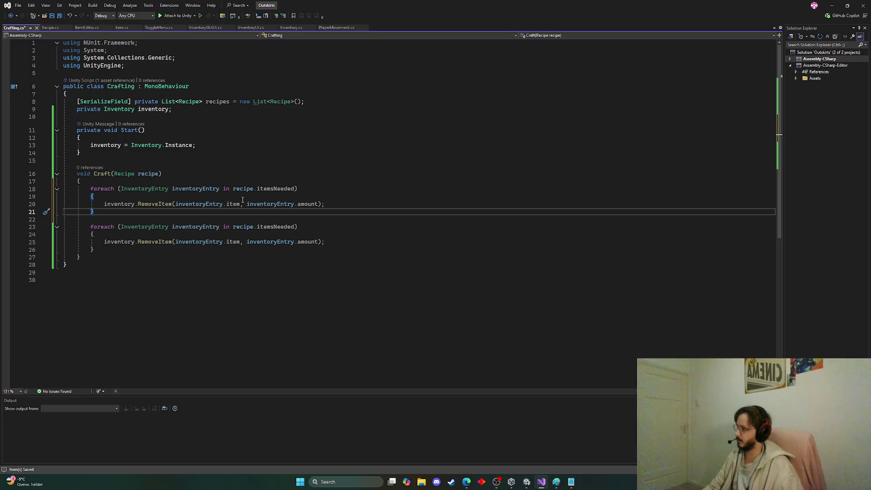
left_click_drag(342, 205, 138, 199)
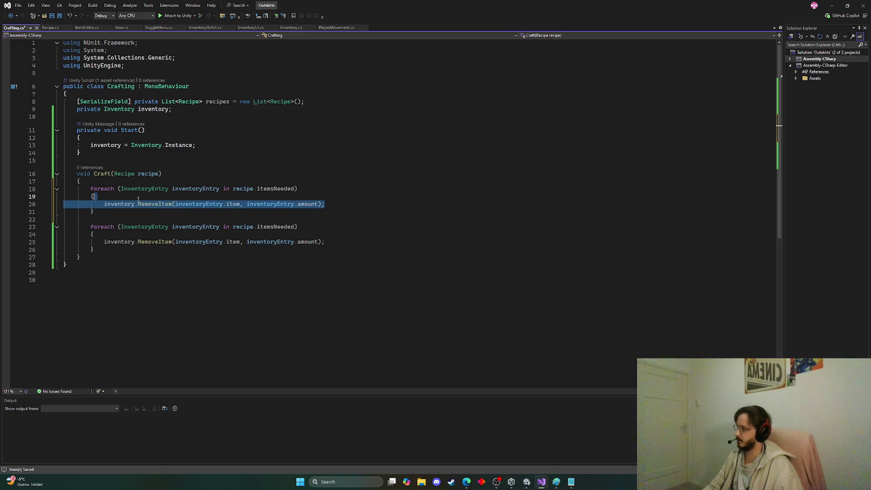
double_click(164, 205)
type("HasItem")
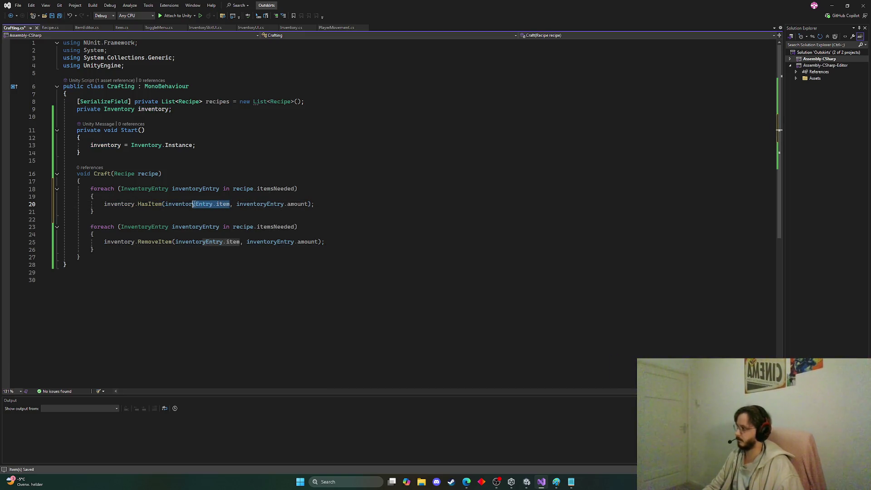
double_click(221, 205)
double_click(297, 204)
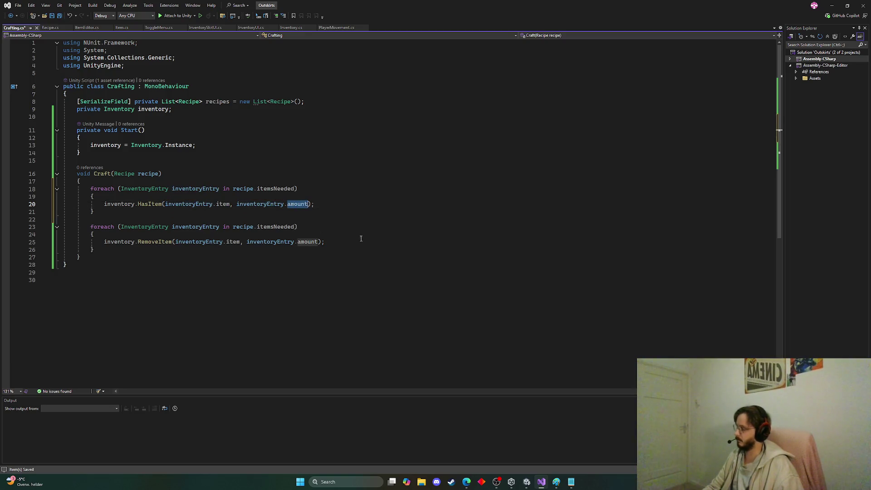
left_click(349, 209)
left_click(348, 204)
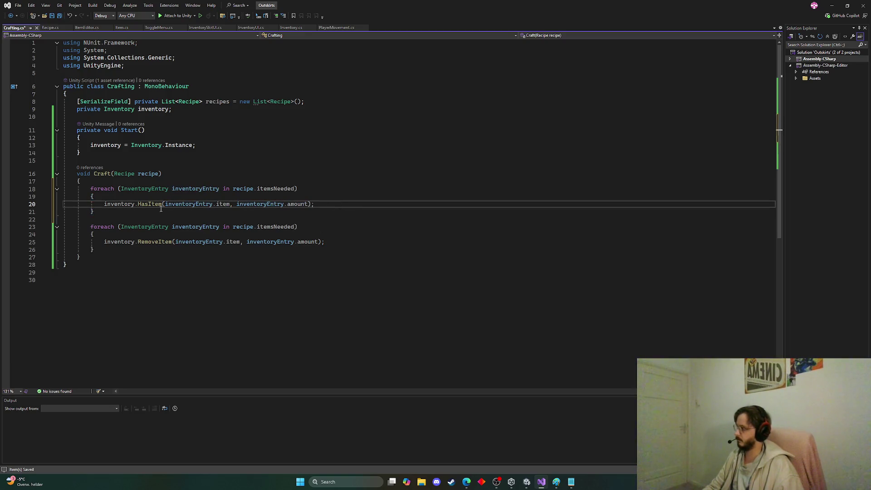
Step: Wrap the copied call as if (!inventory.HasItem(inventoryEntry.item, inventoryEntry.amount))
left_click(106, 205)
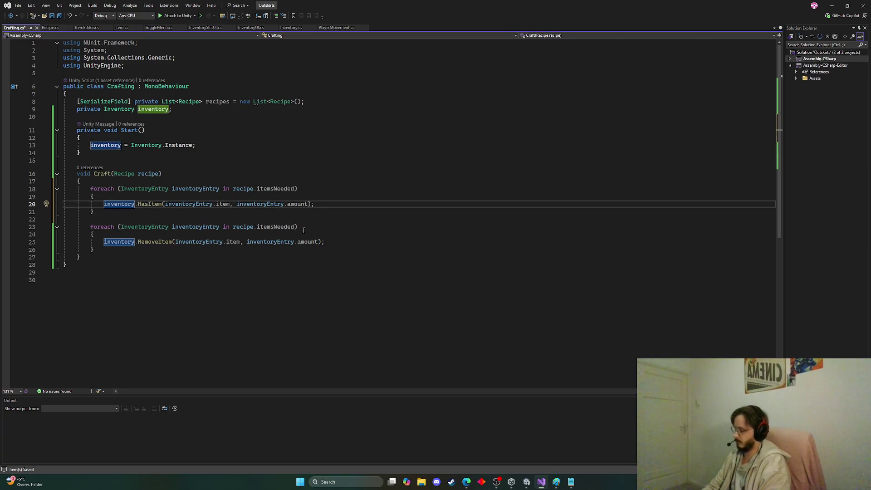
type("if(")
left_click(348, 204)
key("BackSpace")
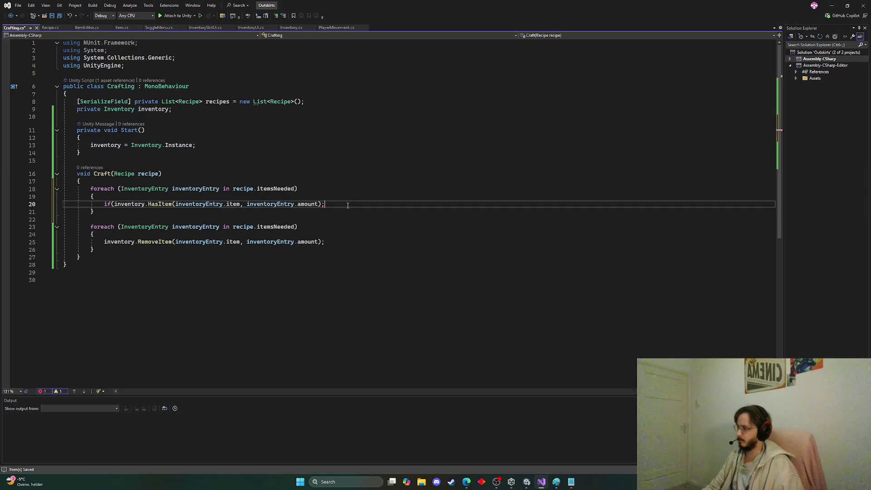
type(")")
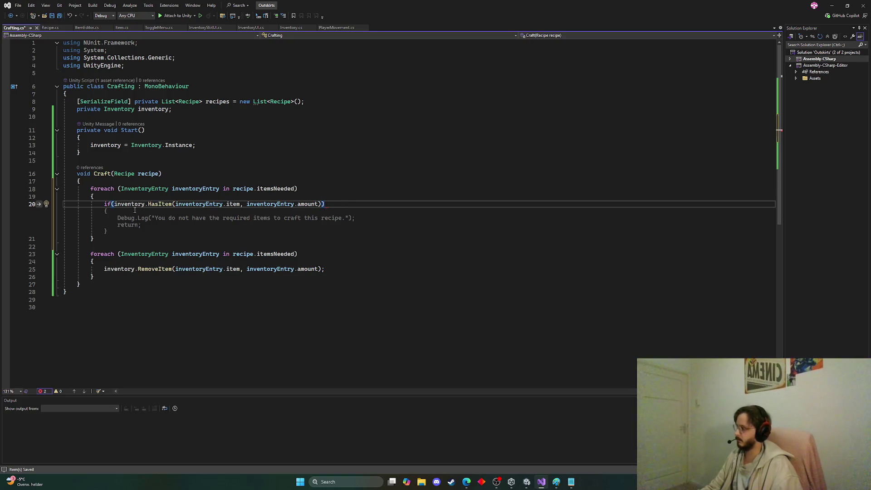
left_click(112, 204)
type("!")
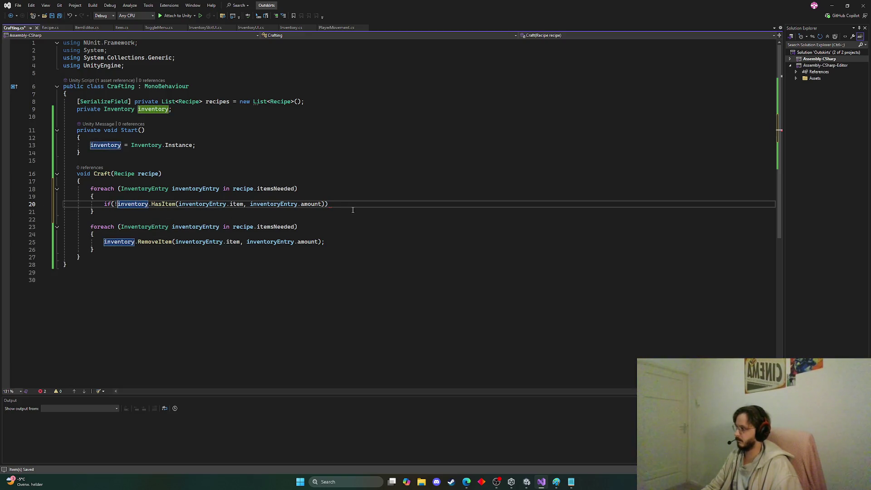
Step: Add return; under the HasItem condition, then format and save Crafting.cs
left_click(352, 209)
key("Return")
type("{")
key("Return")
type("return")
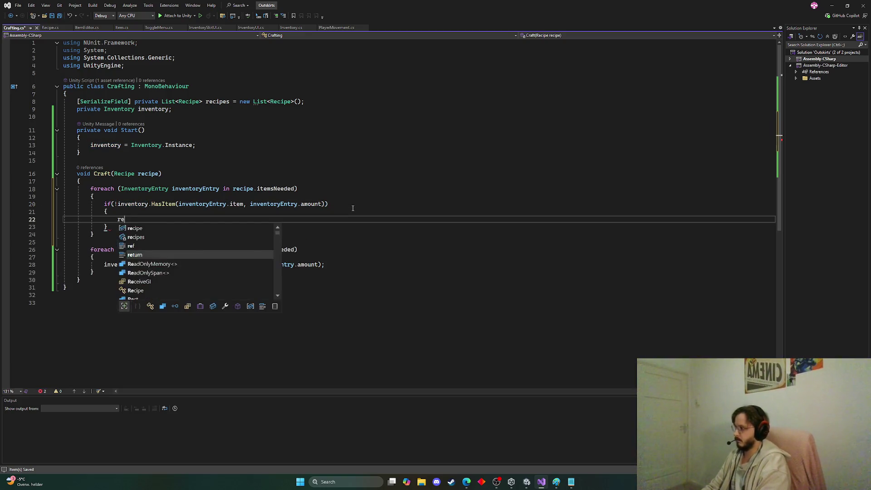
key("Escape")
left_click_drag(107, 227, 39, 217)
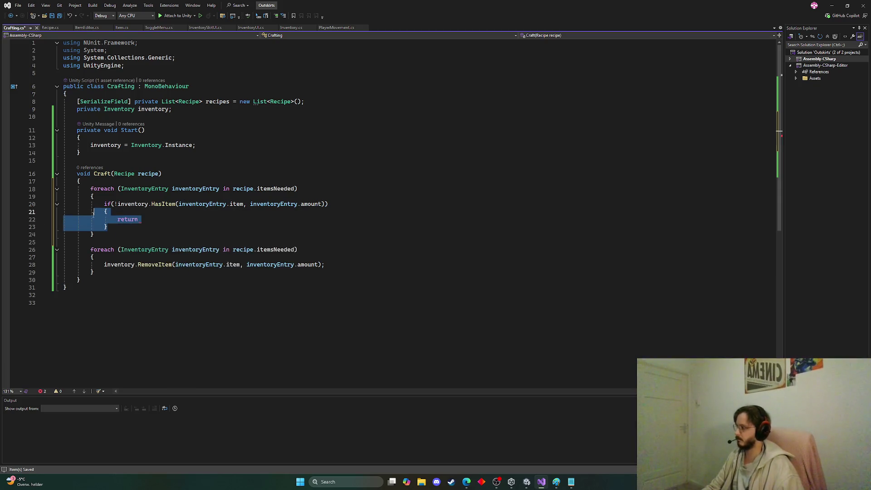
key("BackSpace")
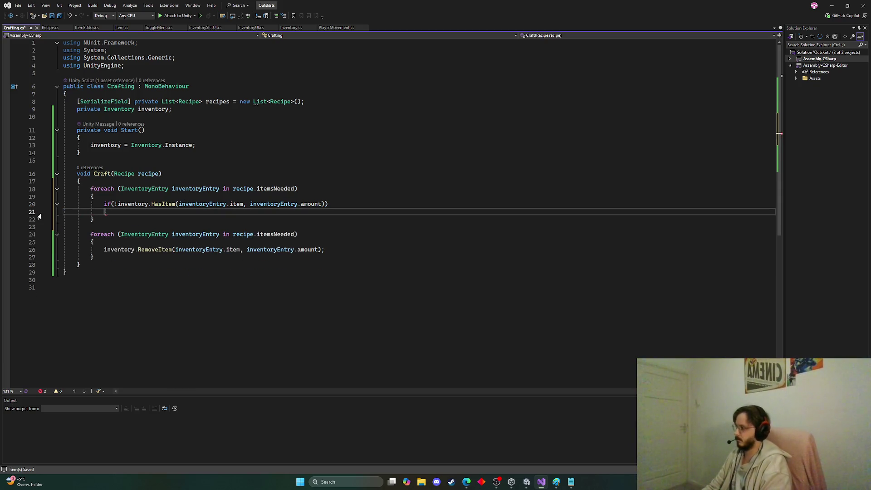
type("return;")
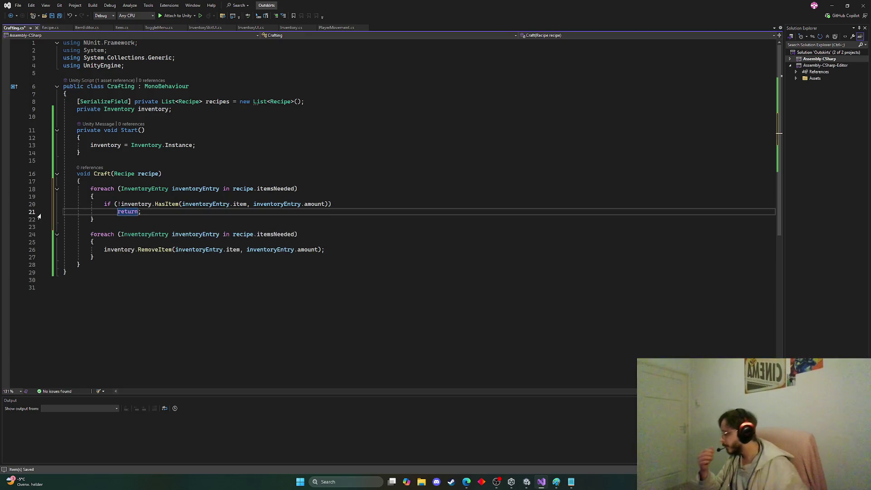
key("ctrl+a")
key("ctrl+s")
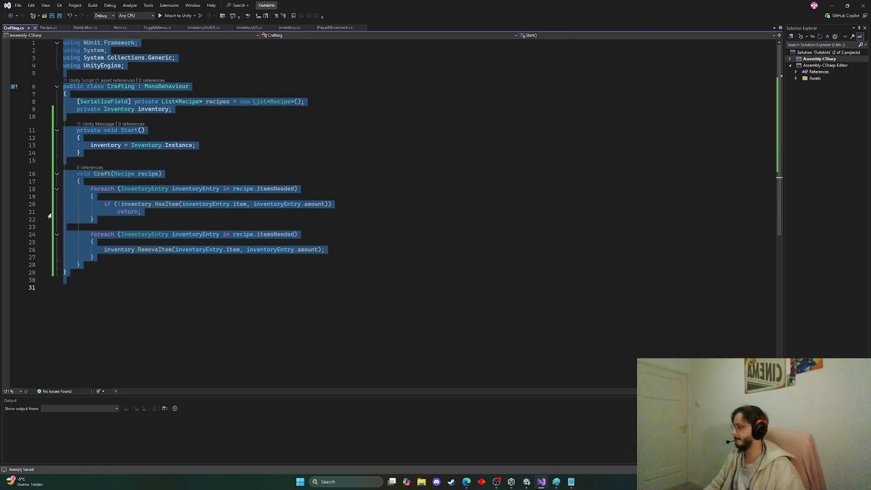
left_click(204, 227)
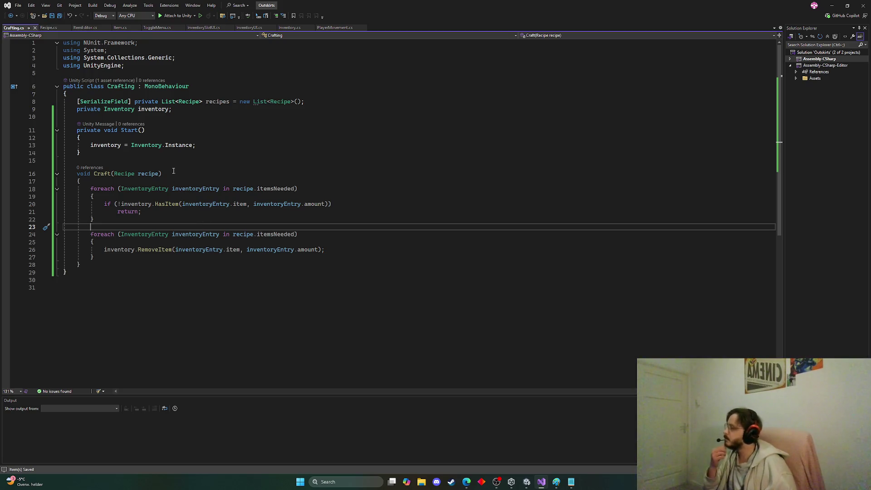
Step: Add Craft(recipes[0]); to Start below the inventory assignment and save Crafting.cs
left_click(222, 145)
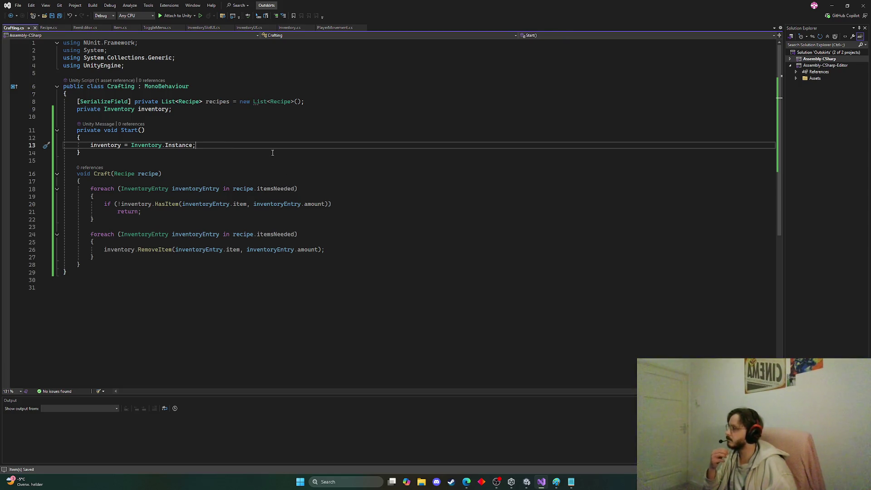
key("Return")
key("Return")
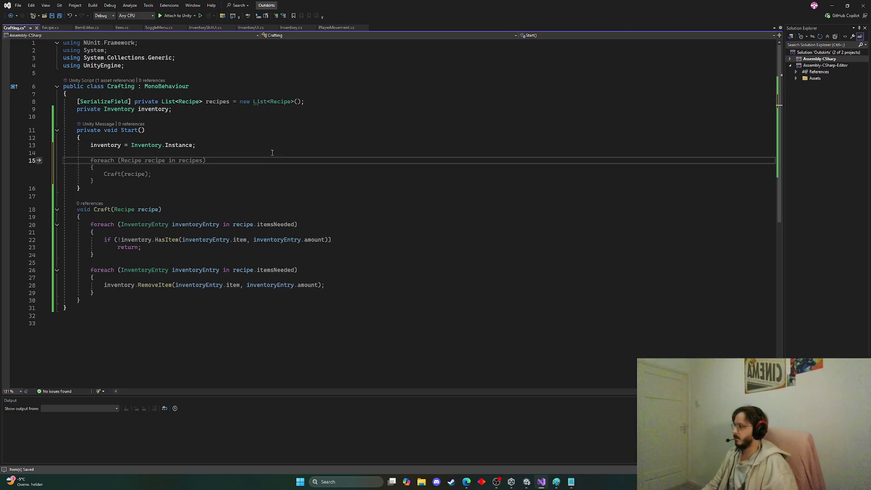
type("Craft")
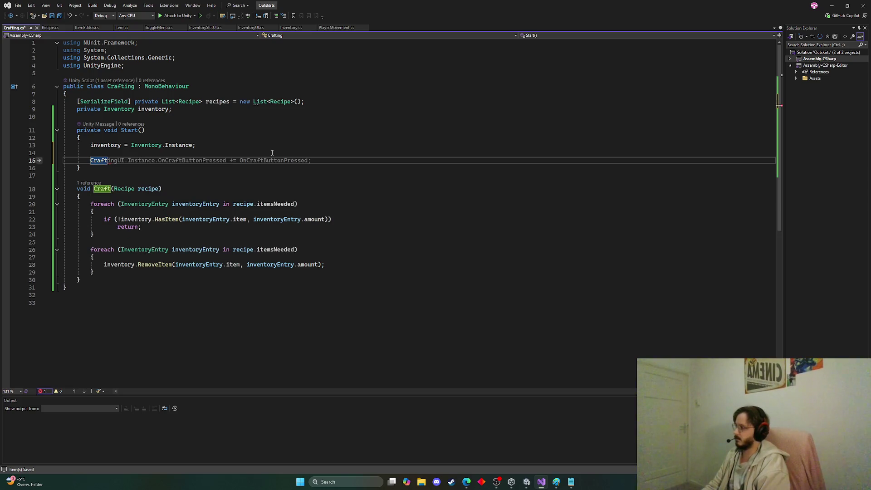
type("(r")
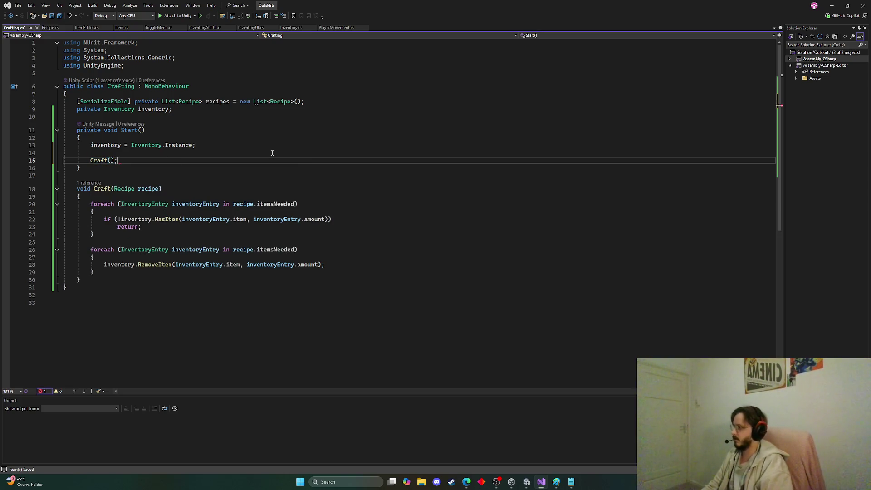
type("ecipes[")
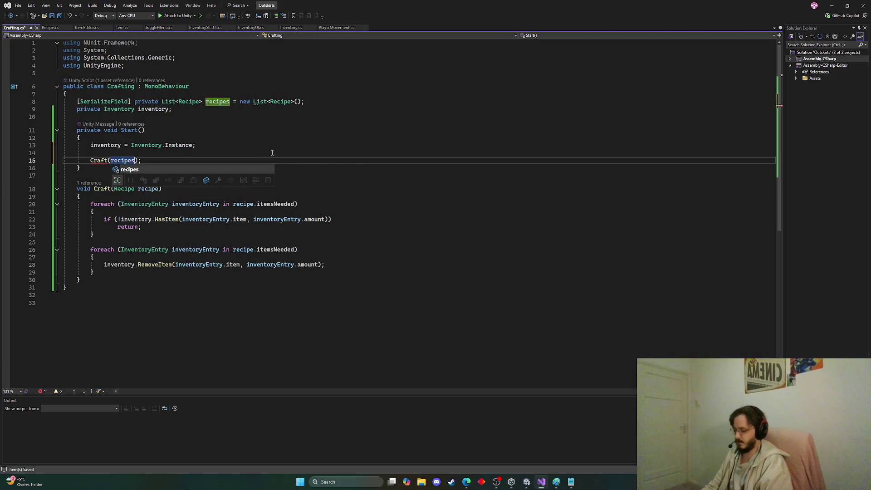
type("0")
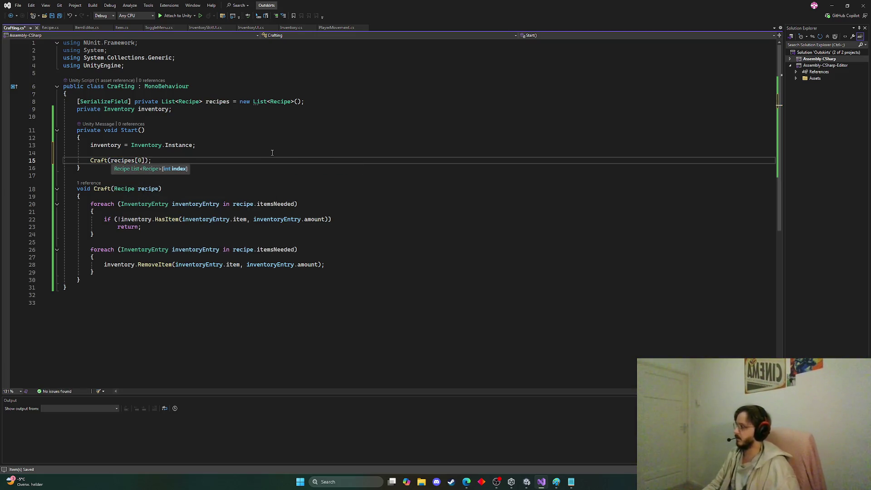
left_click(206, 151)
key("ctrl+s")
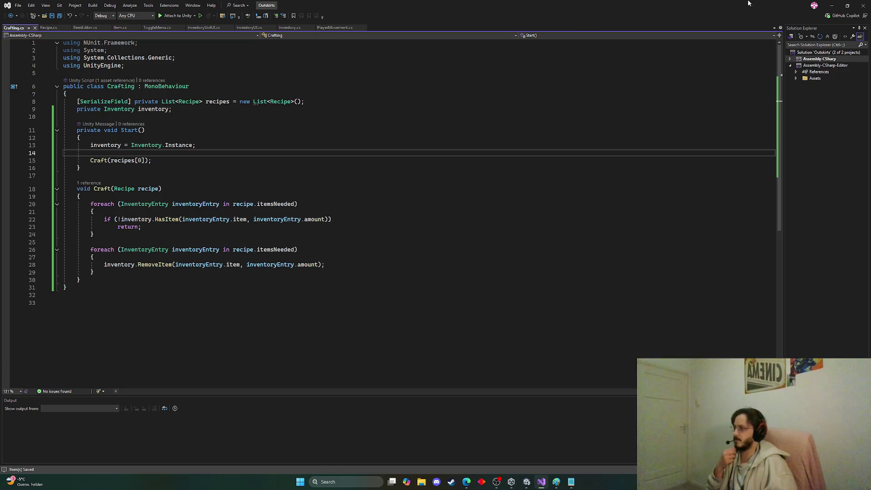
left_click(832, 5)
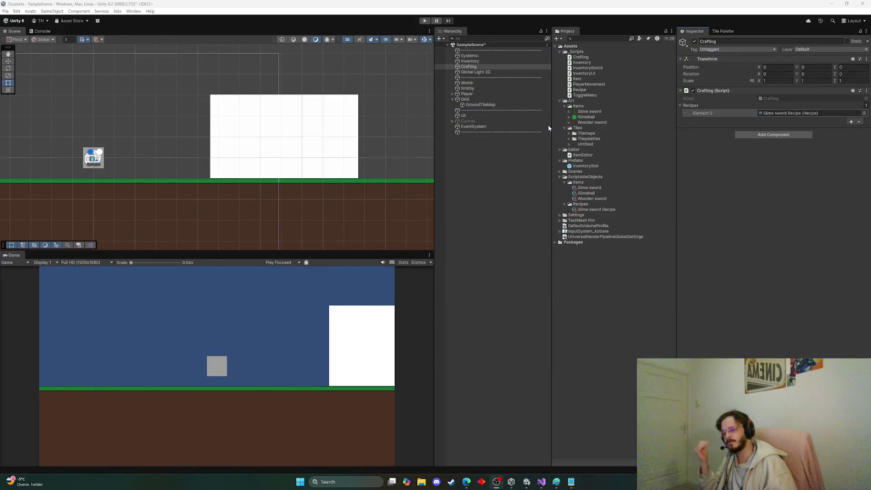
Step: Inspect Canvas and Inventory, then run the game with 5 Slimeballs and check Crafting and Inventory
left_click(471, 121)
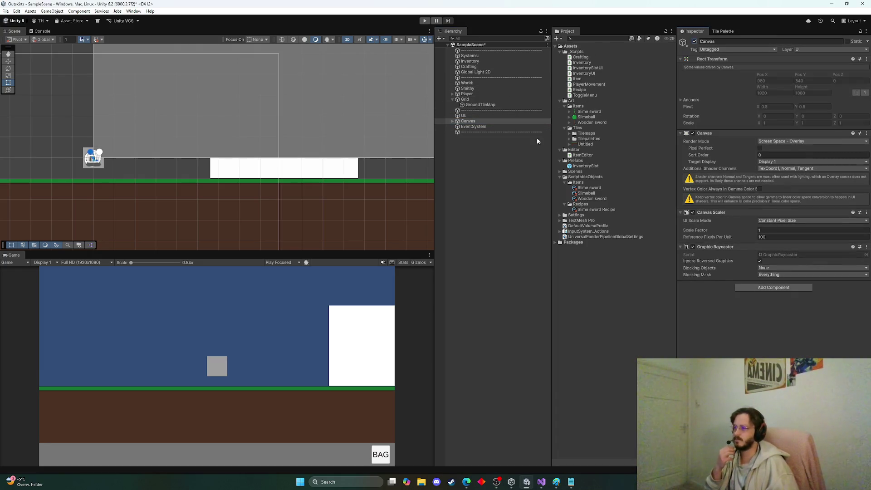
left_click(486, 61)
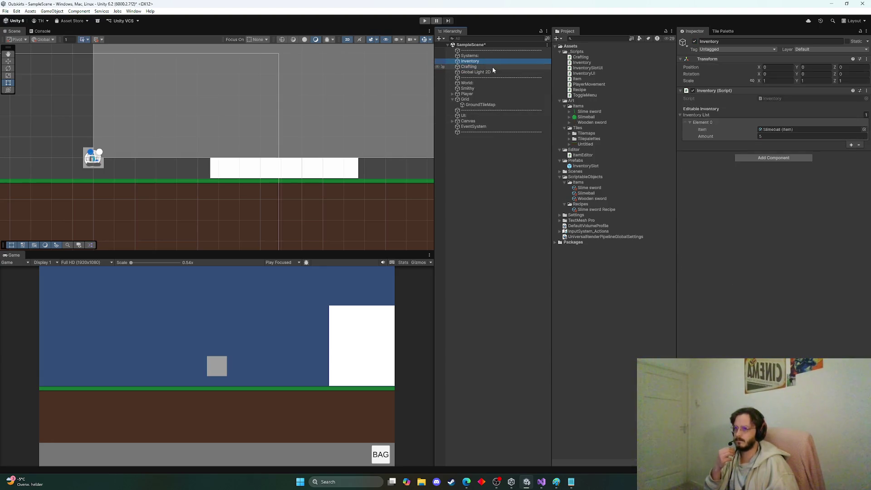
left_click(425, 21)
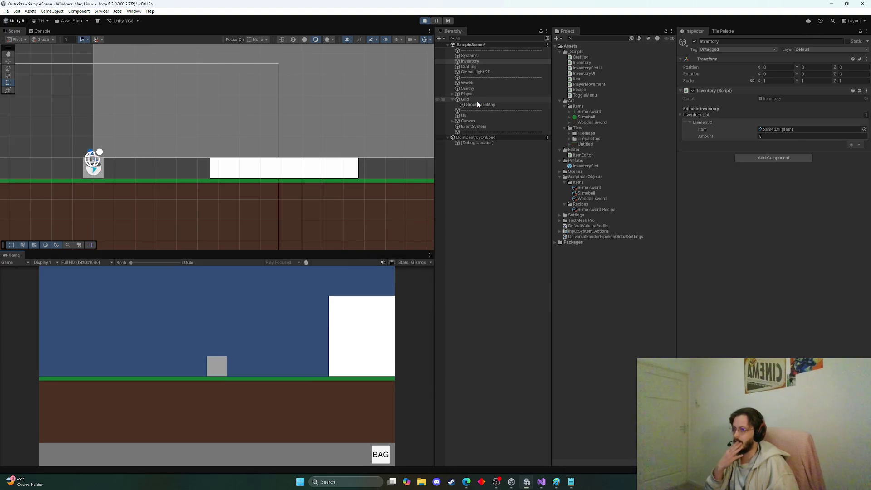
left_click(470, 66)
left_click(470, 61)
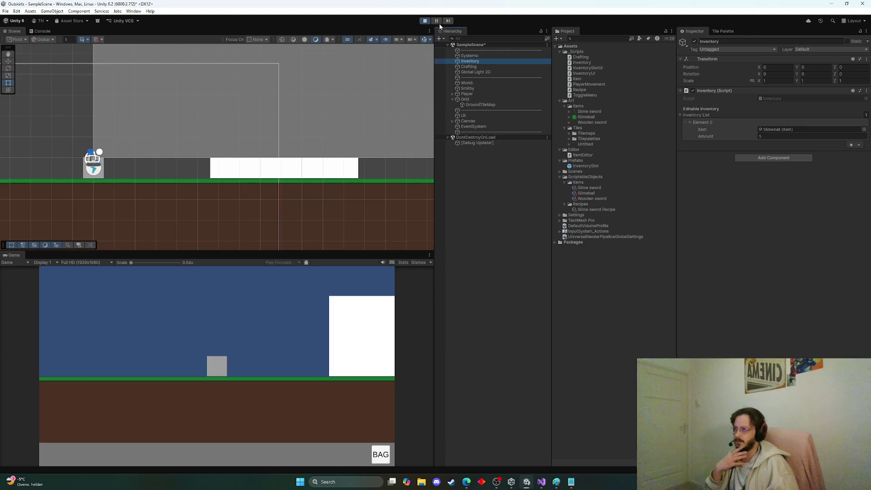
Step: Stop the game and check the Slime sword Recipe's ingredients
left_click(425, 21)
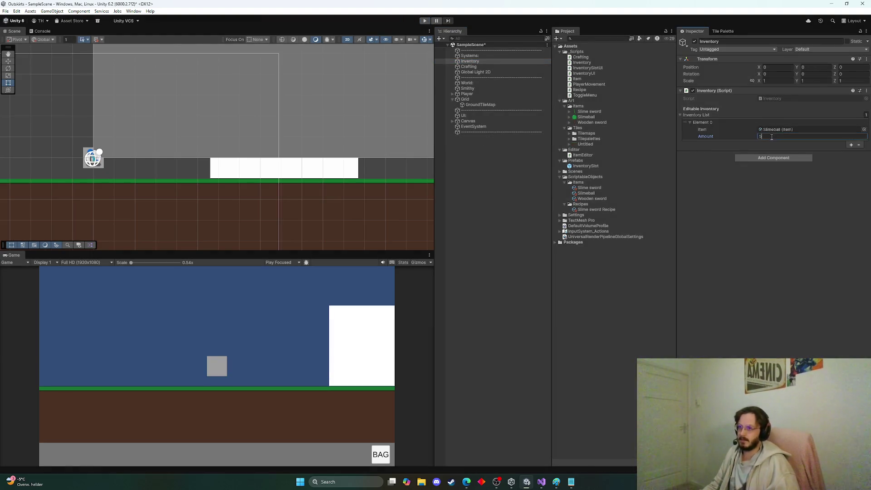
left_click(472, 66)
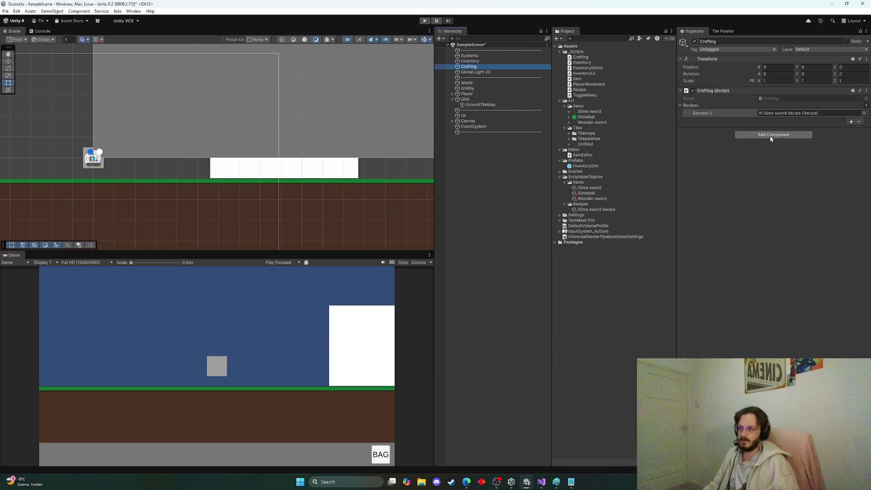
left_click(798, 113)
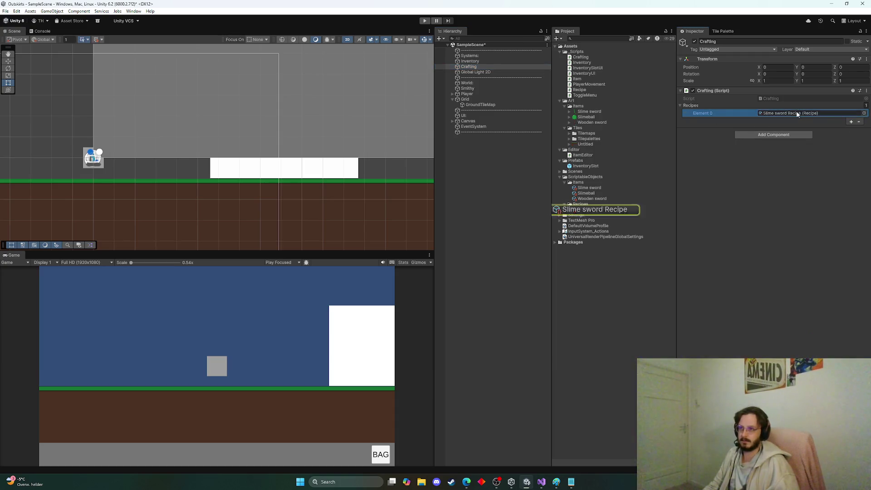
left_click(608, 209)
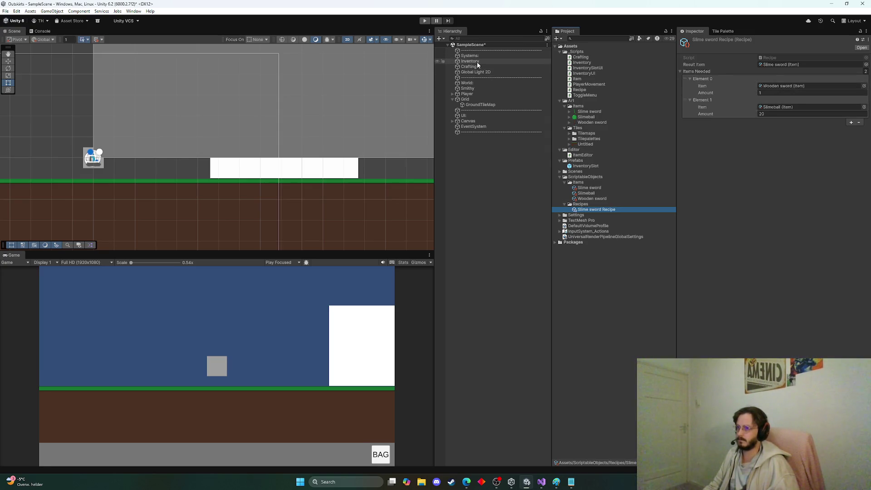
Step: Set the Inventory's first entry to Wooden sword
left_click(478, 62)
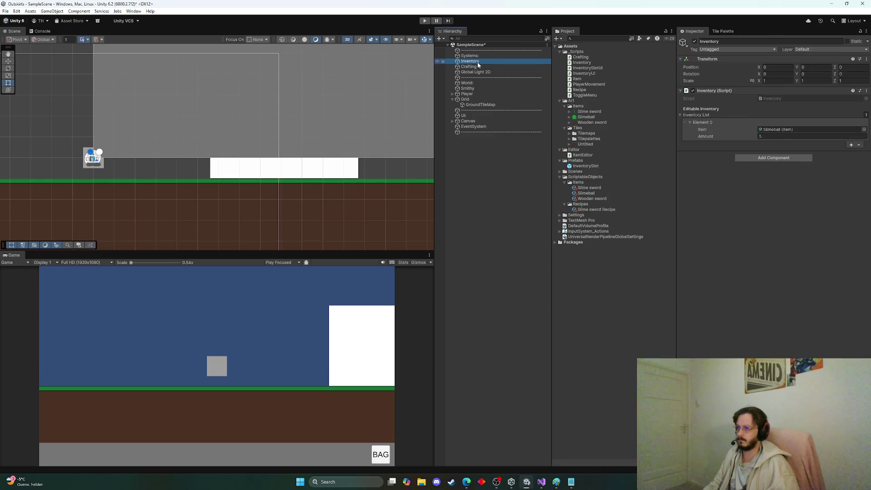
left_click(864, 129)
type("wood")
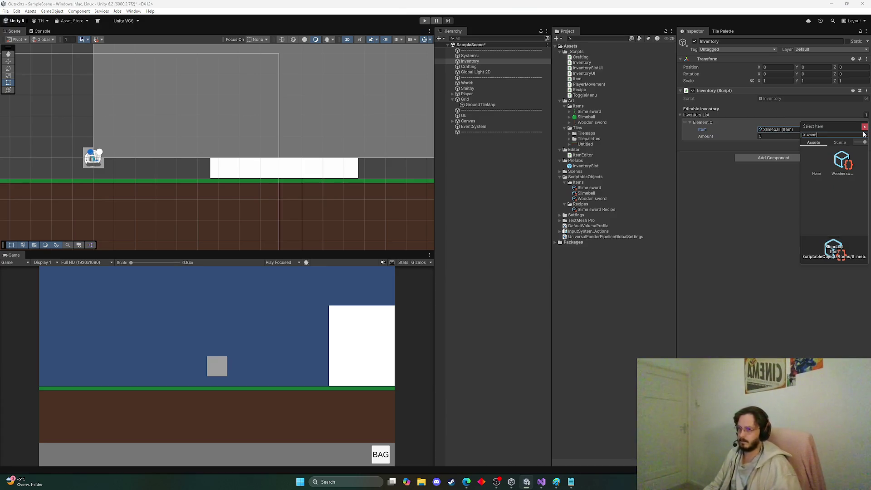
left_click(765, 147)
double_click(771, 136)
type("20")
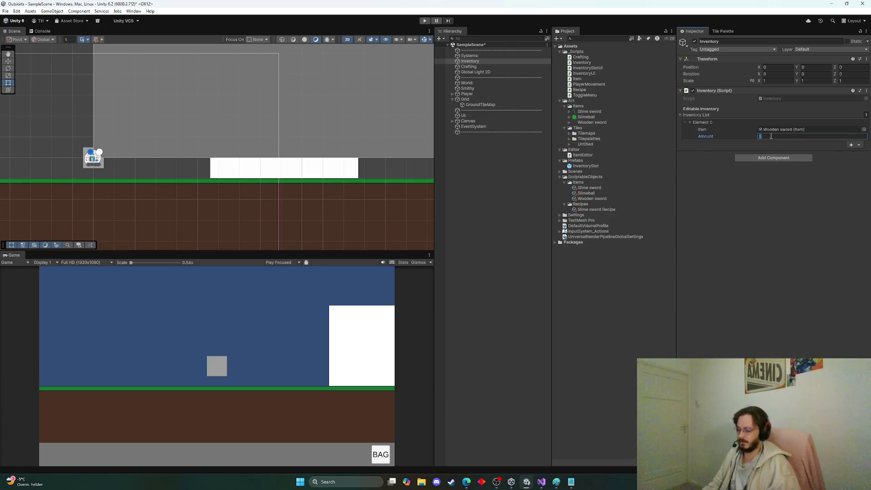
key("Return")
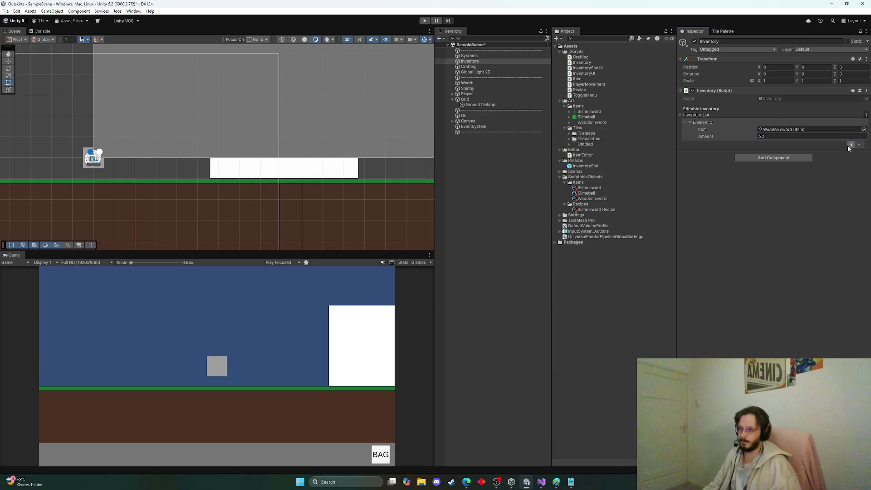
Step: Add a second Inventory entry holding Slimeball ×20
left_click(852, 145)
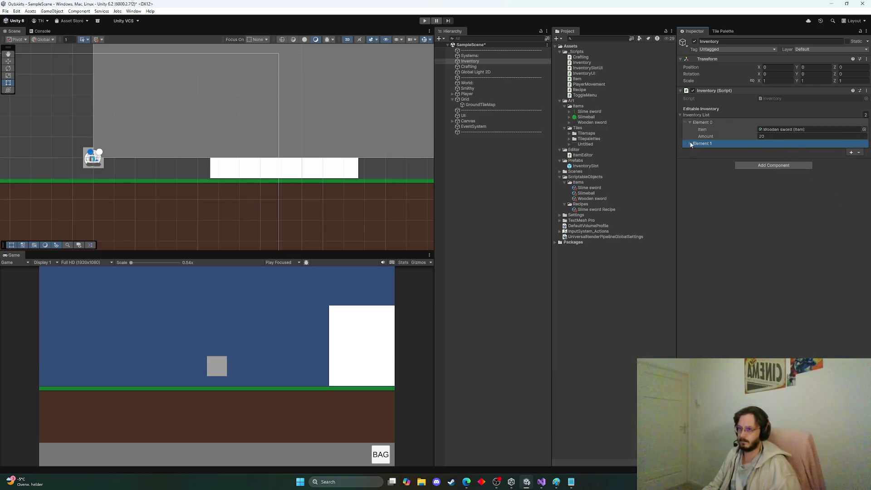
left_click(691, 144)
type("1")
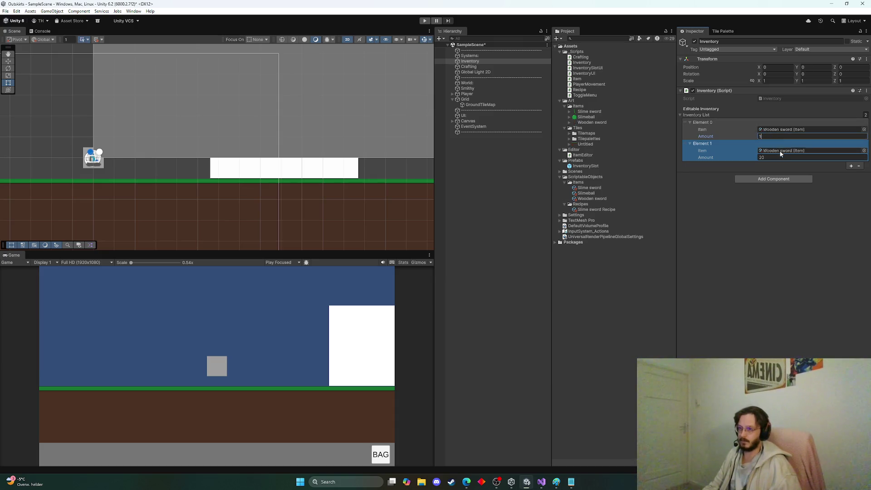
left_click(865, 150)
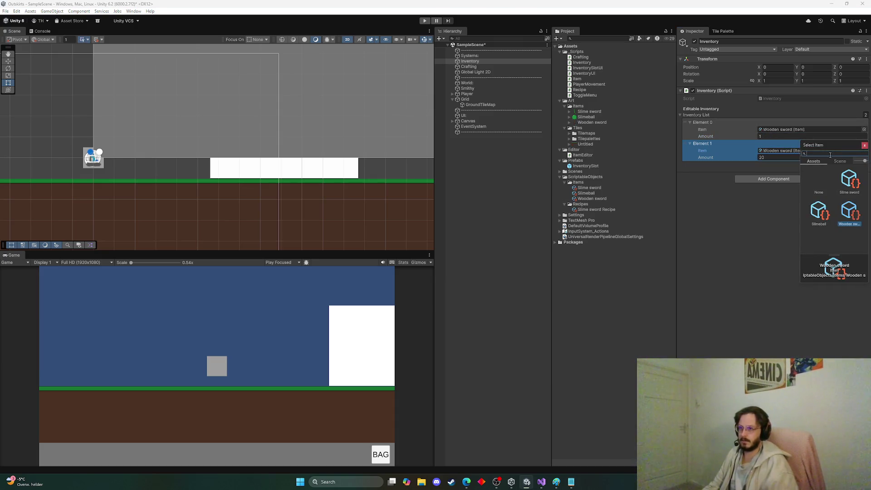
type("20")
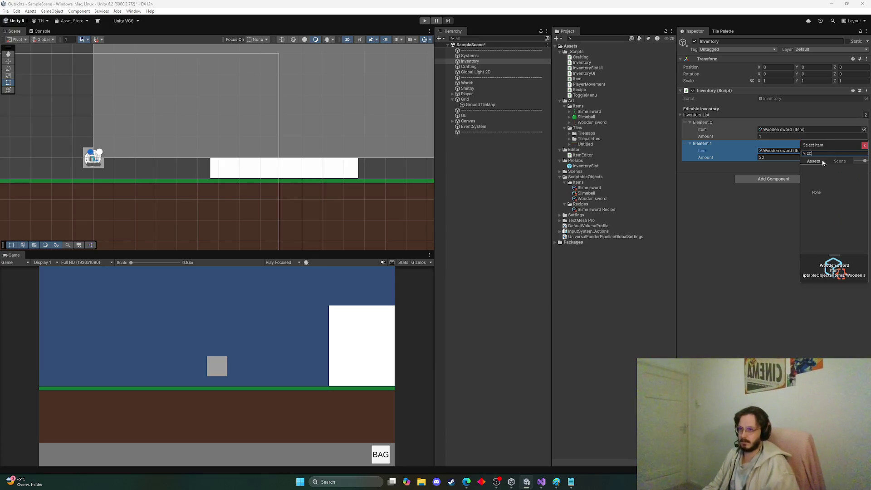
key("BackSpace")
key("BackSpace")
type("slime")
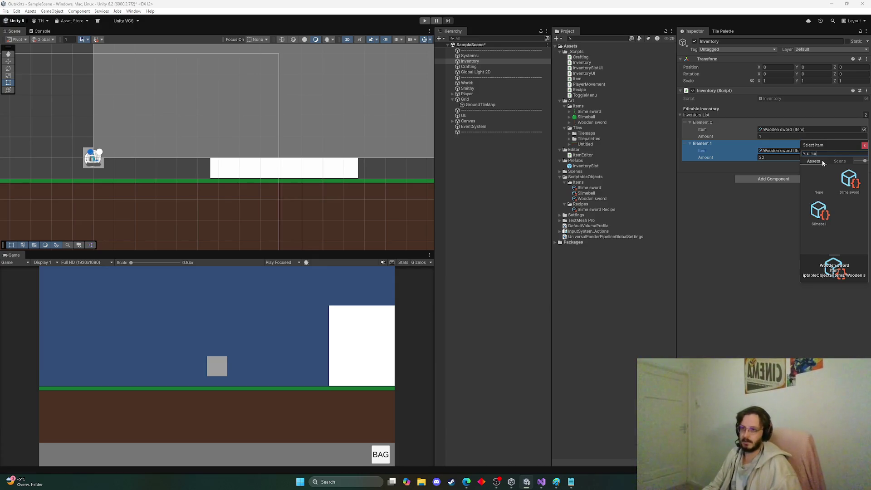
double_click(821, 210)
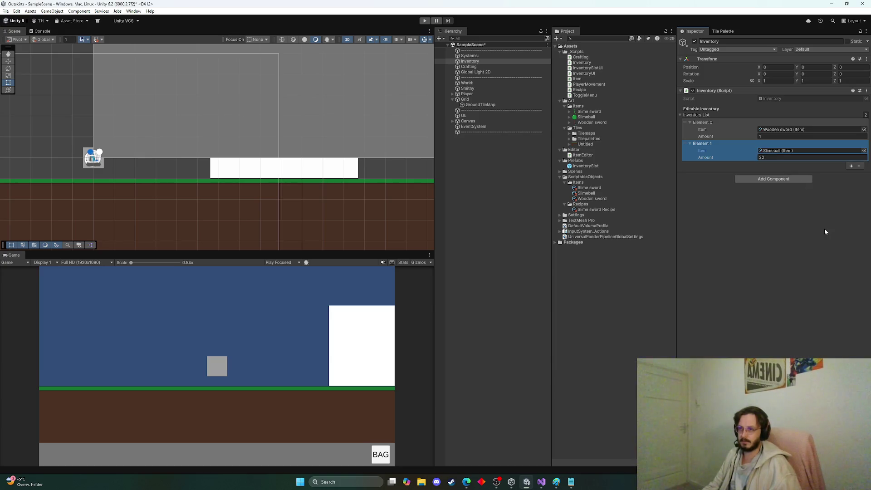
Step: Play-test the recipe, stop, and go to the end of Craft in Crafting.cs
left_click(423, 21)
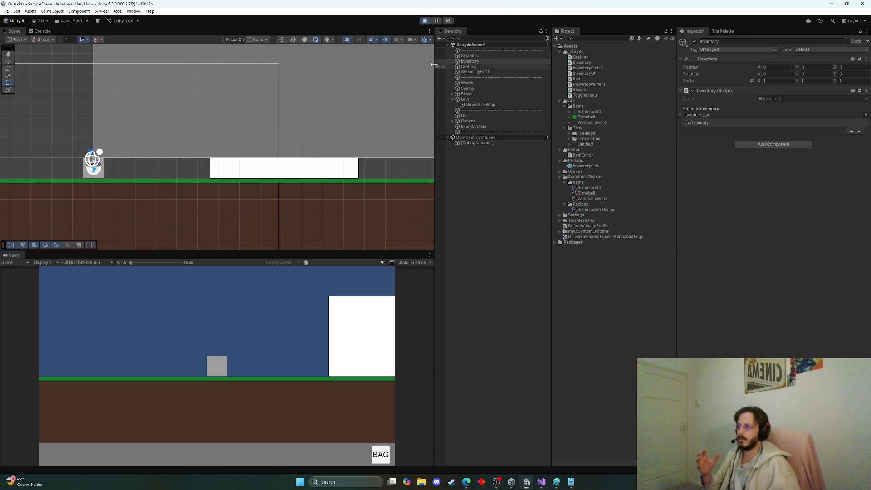
left_click(425, 21)
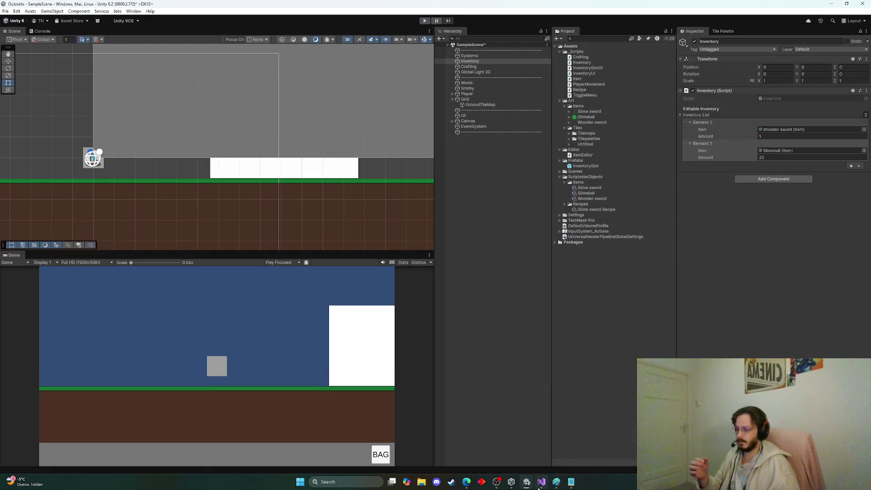
left_click(541, 482)
left_click(140, 274)
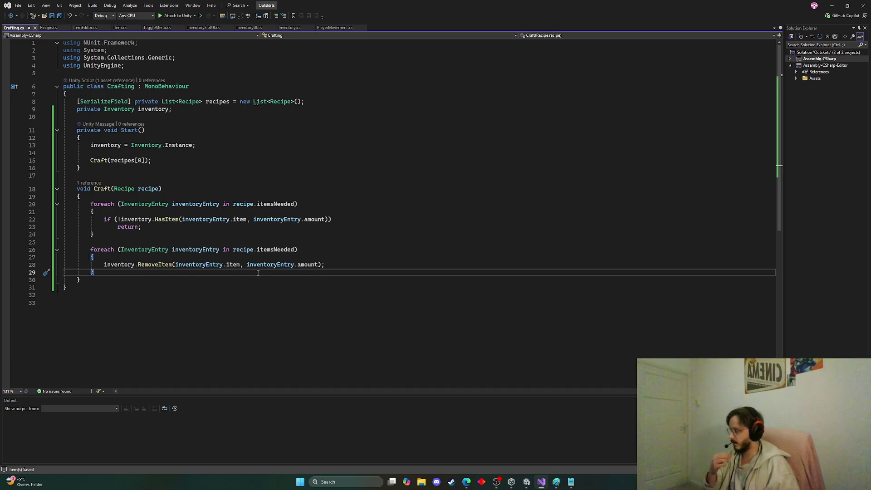
Step: End Craft with inventory.AddItem(recipe.resultItem), dropping the amount argument, save, and return to Unity
key("Return")
key("Return")
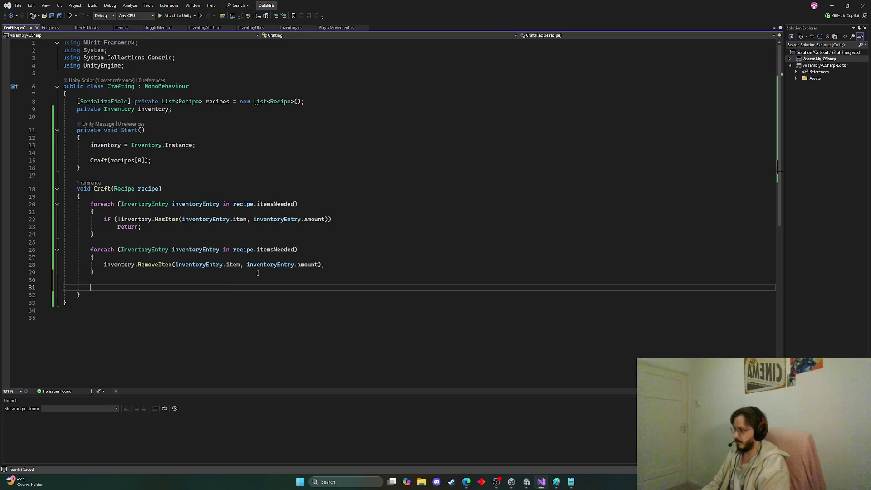
key("Tab")
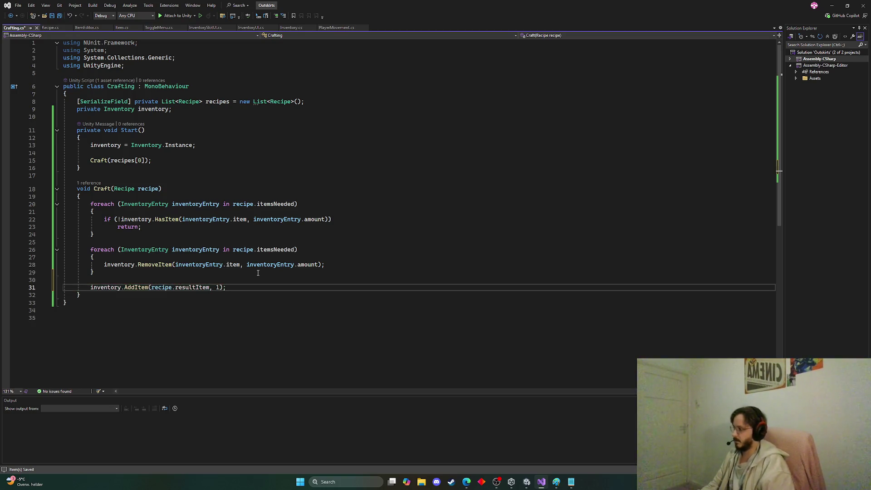
key("ctrl+s")
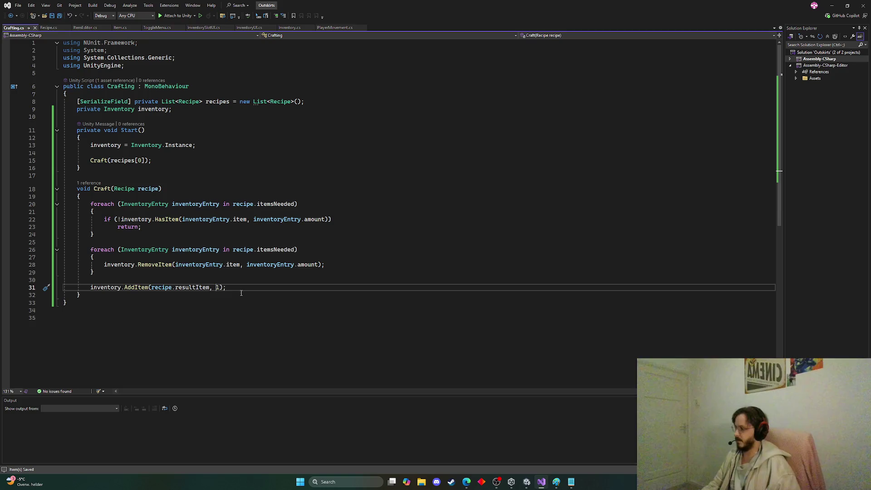
key("BackSpace")
key("BackSpace")
key("BackSpace")
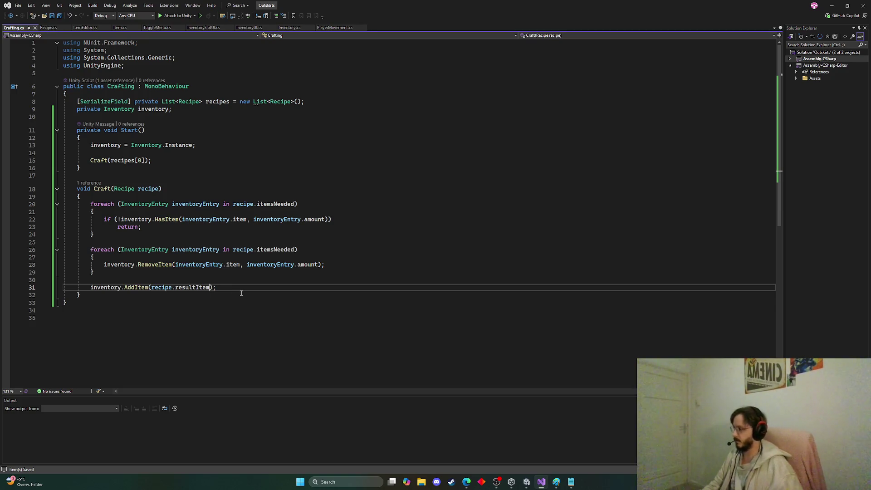
left_click(228, 281)
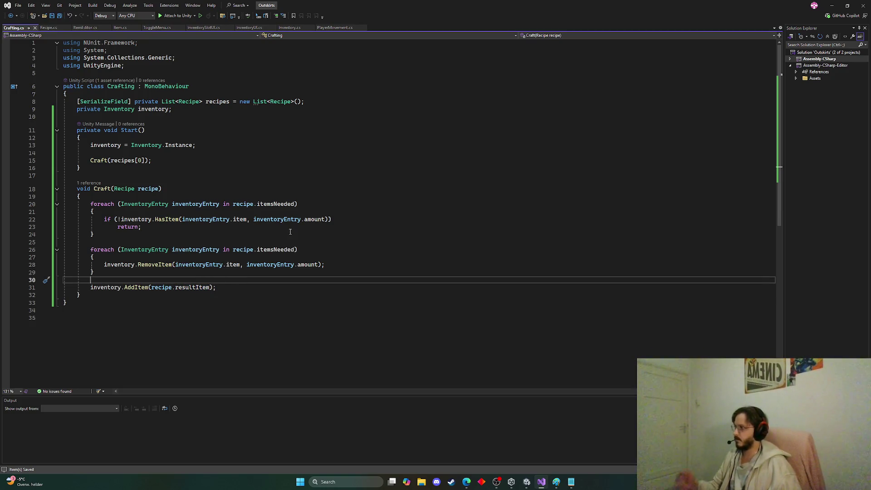
left_click(833, 5)
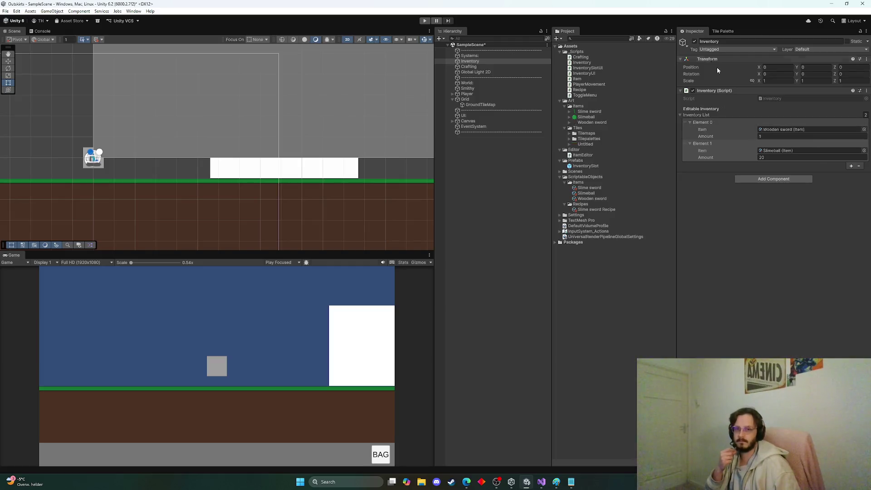
Step: Play-test crafting, swap the two Inventory entries, and retest to get one Slime sword
left_click(425, 20)
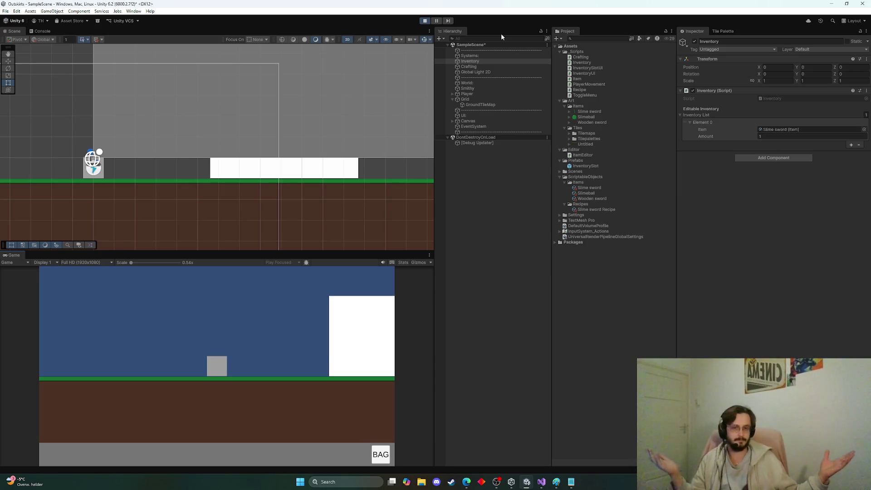
left_click(427, 20)
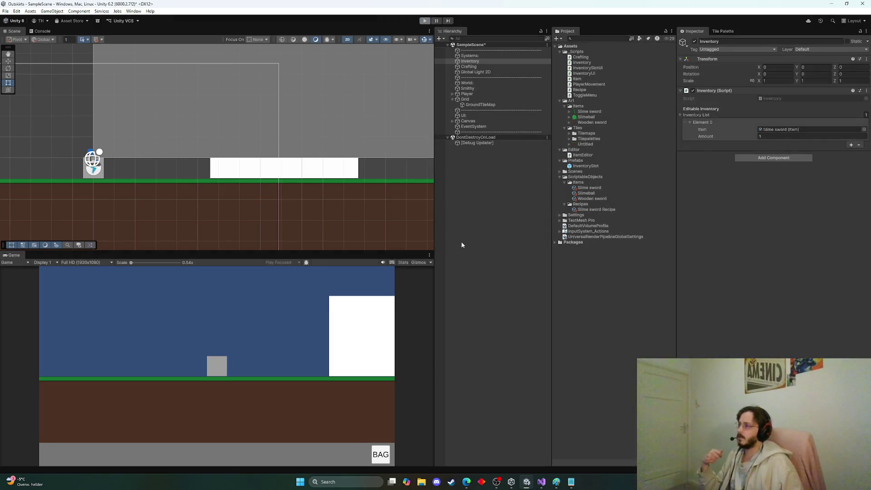
left_click(711, 154)
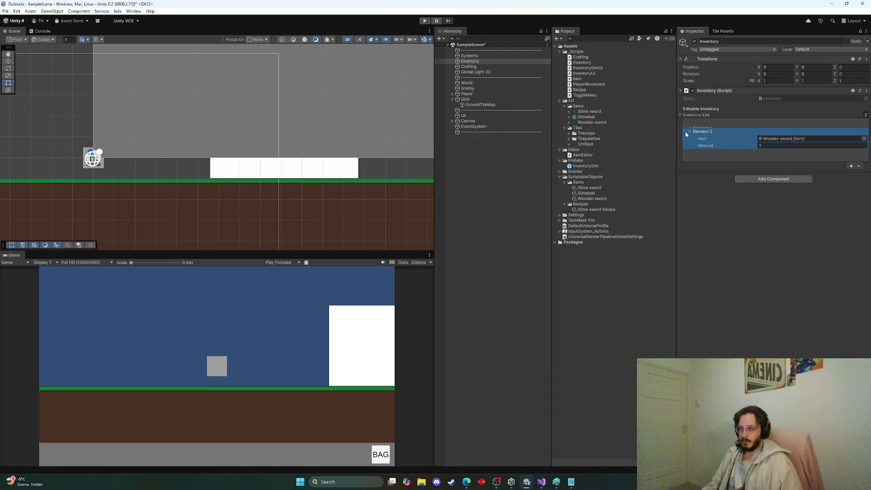
left_click_drag(685, 132, 686, 152)
left_click(425, 20)
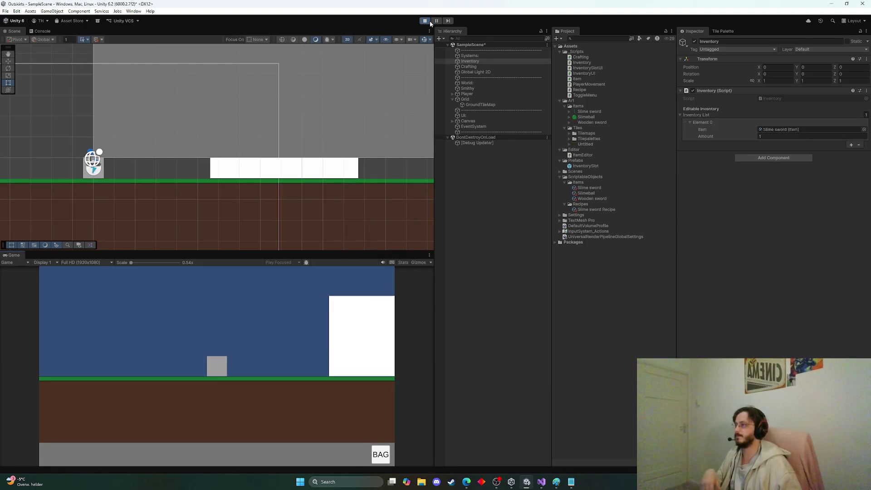
left_click(425, 20)
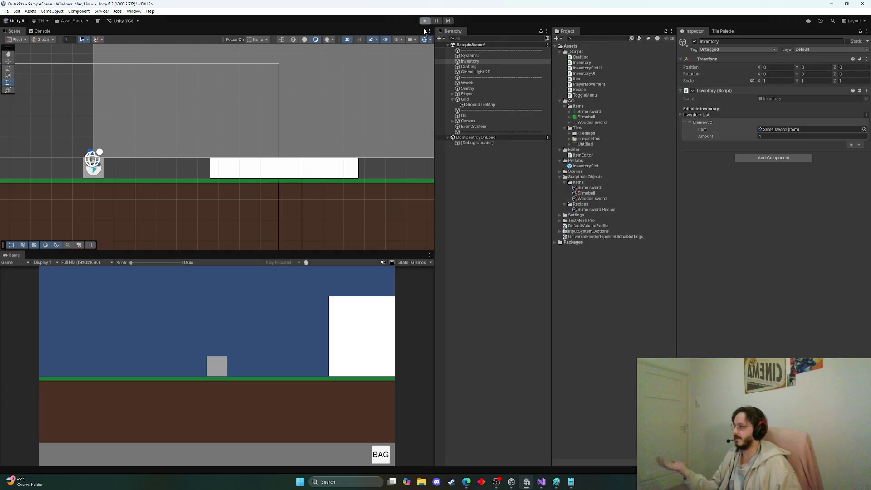
left_click(542, 482)
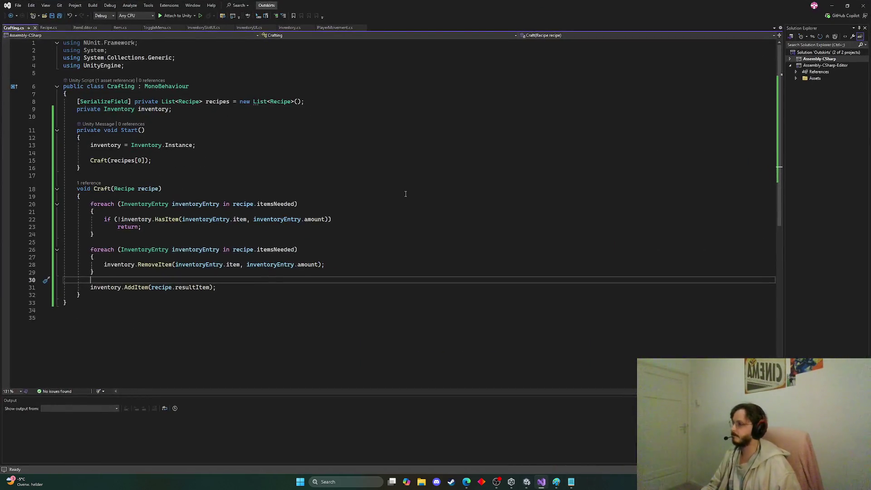
Step: Remove Craft(recipes[0]); from Start, make Craft public, and save Crafting.cs
left_click_drag(150, 160, 43, 157)
key("BackSpace")
key("BackSpace")
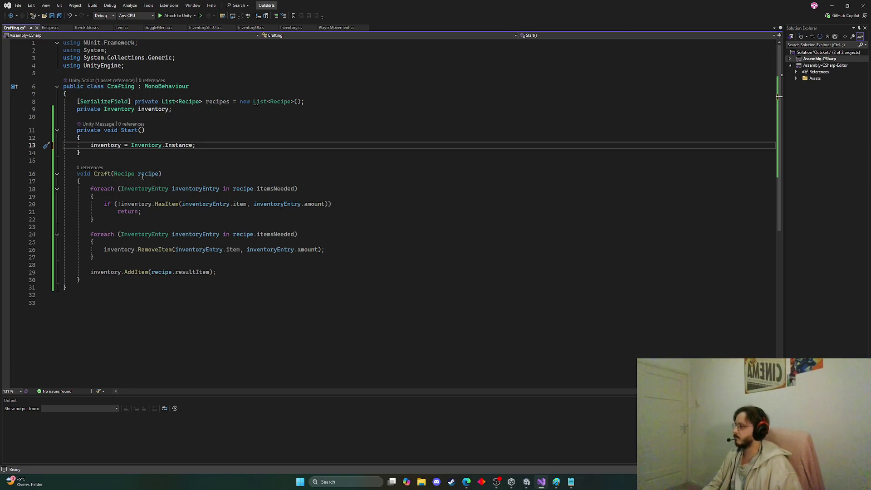
left_click(77, 173)
type("public")
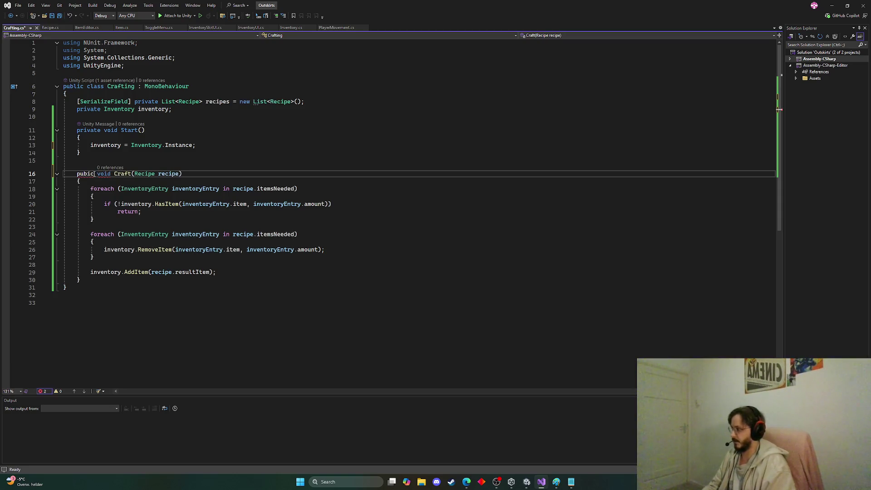
key("BackSpace")
key("BackSpace")
key("BackSpace")
type("lic")
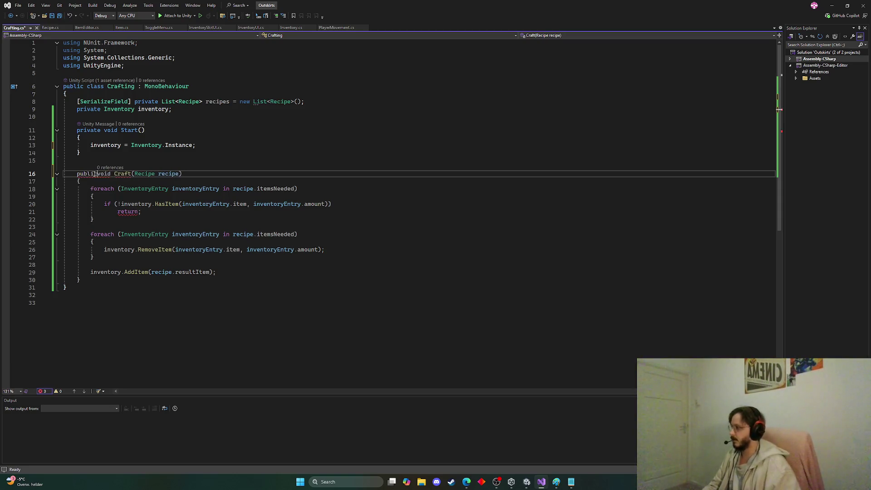
key("ctrl+s")
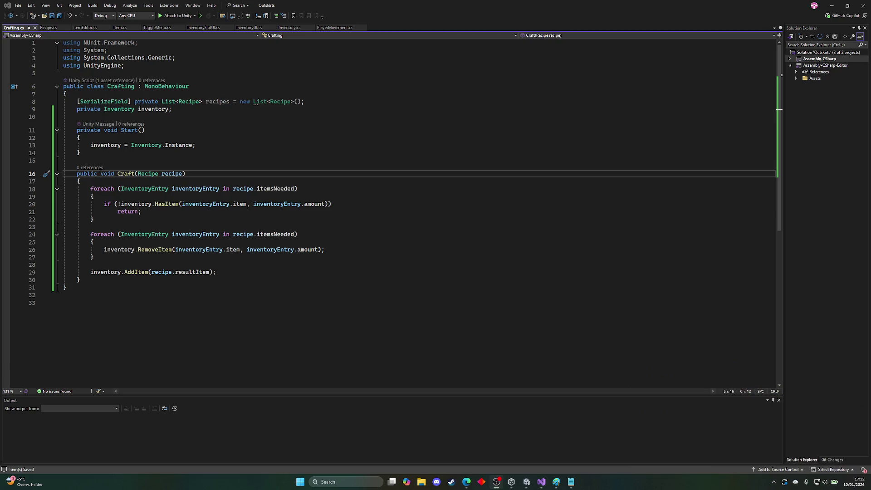
Step: Type a LITTLE BREAK note on line 32 below Craft, zoom in, and select it
key("alt+Tab")
left_click(246, 281)
key("Return")
key("Return")
type("L")
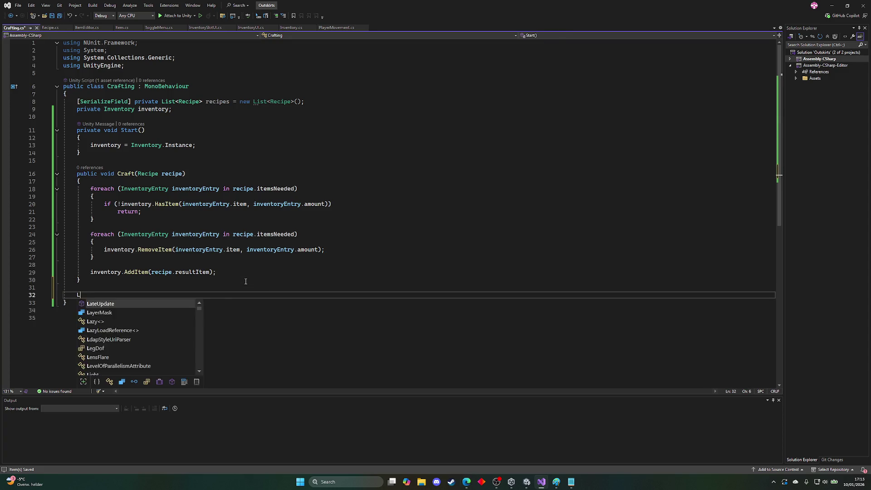
type("ITTLE BREAK")
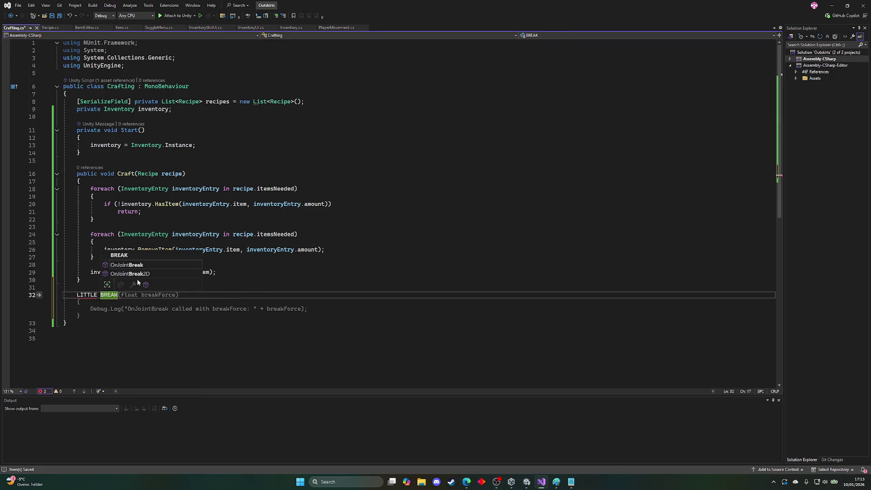
left_click(116, 339)
scroll(240, 277, "up", 9)
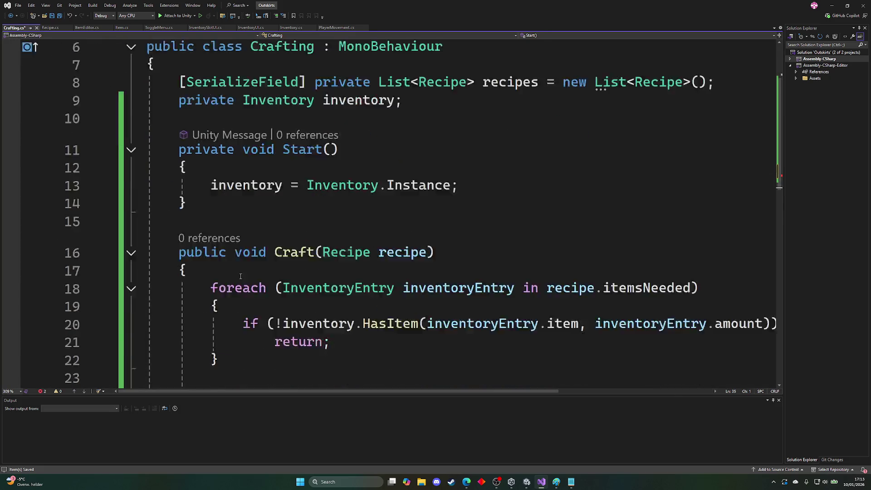
scroll(241, 277, "down", 8)
scroll(241, 277, "up", 3)
scroll(241, 276, "up", 2, "ctrl")
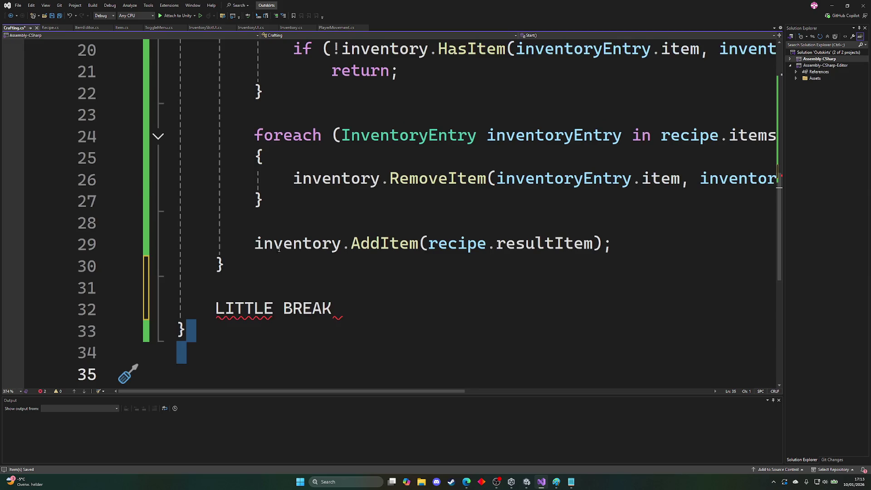
scroll(279, 249, "down", 1)
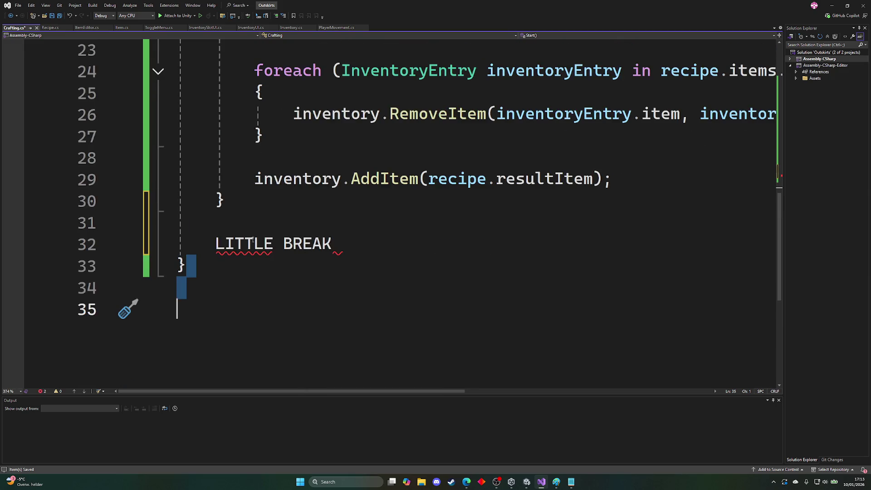
left_click_drag(216, 244, 365, 245)
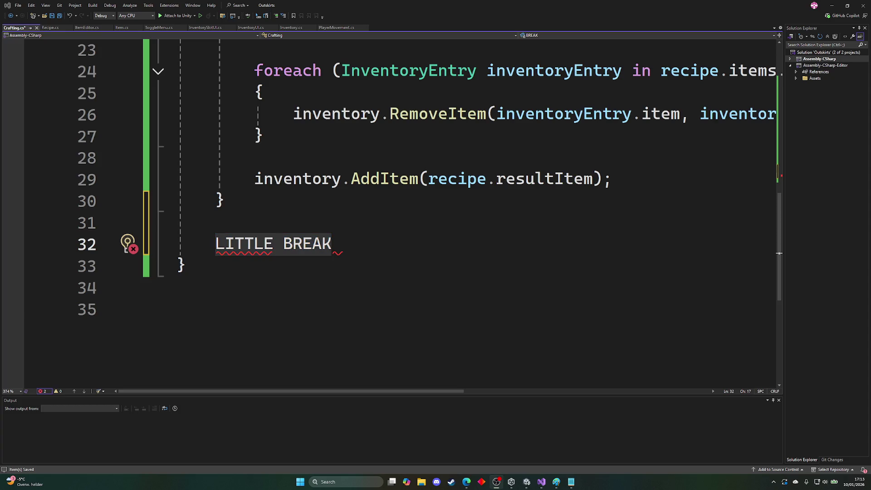
key("alt+Tab")
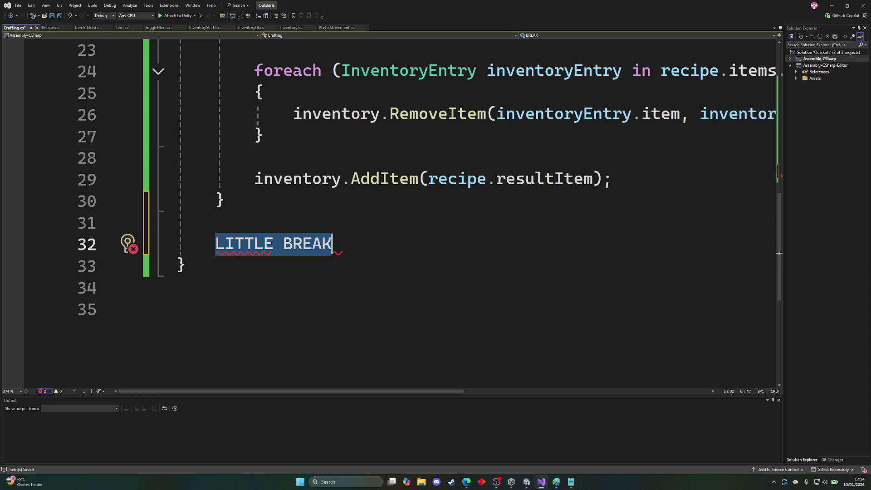
key("alt+Tab")
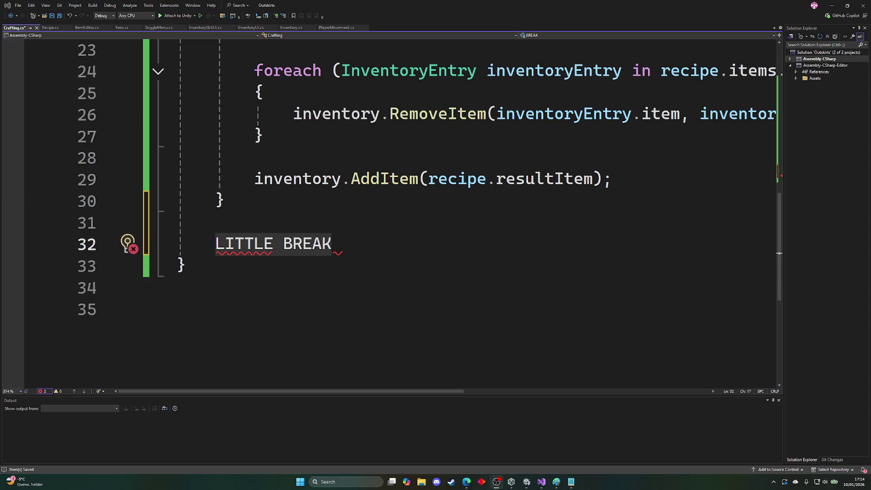
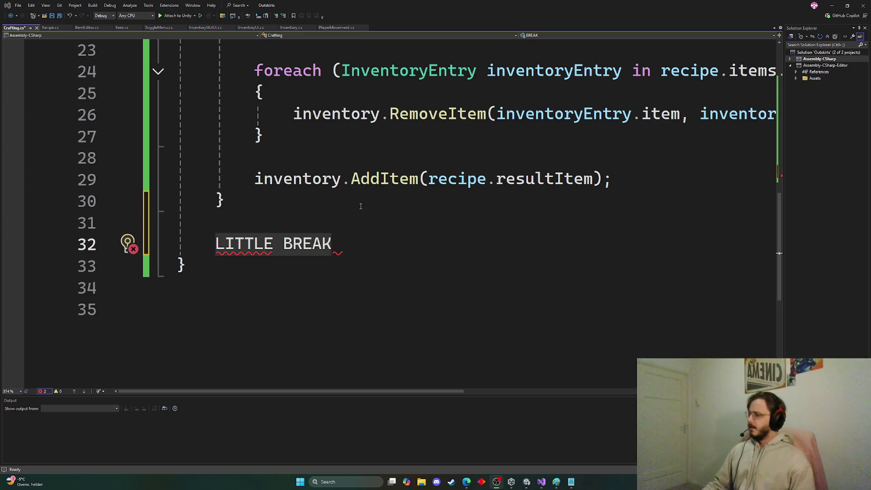
Step: Delete the stray LITTLE BREAK line from Crafting.cs, save, and return to Unity
scroll(361, 206, "down", 7, "ctrl")
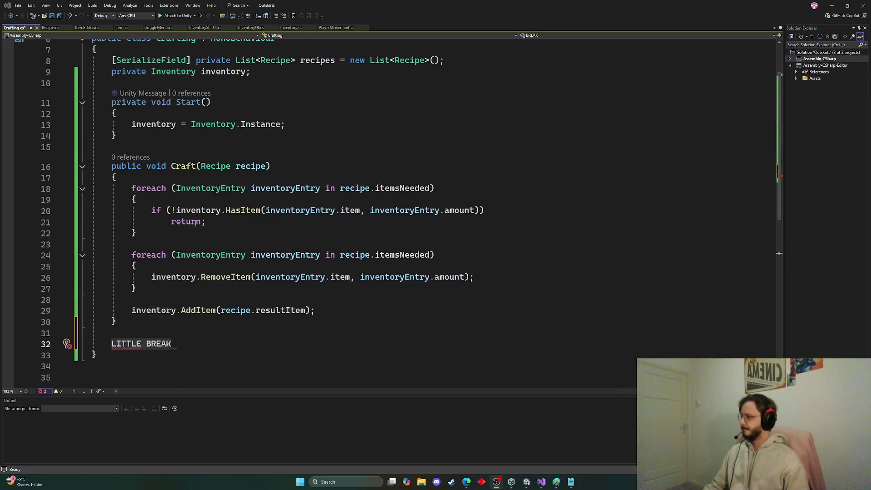
scroll(195, 222, "down", 1)
left_click_drag(173, 310, 72, 302)
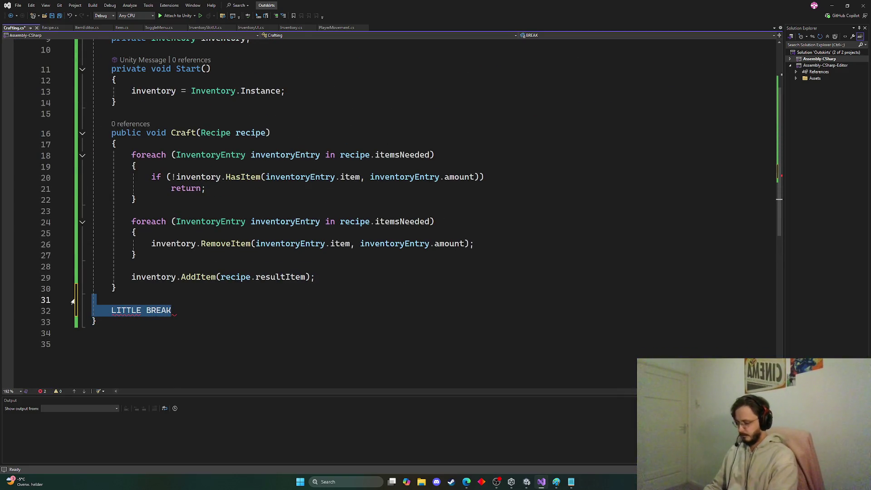
key("BackSpace")
key("ctrl+s")
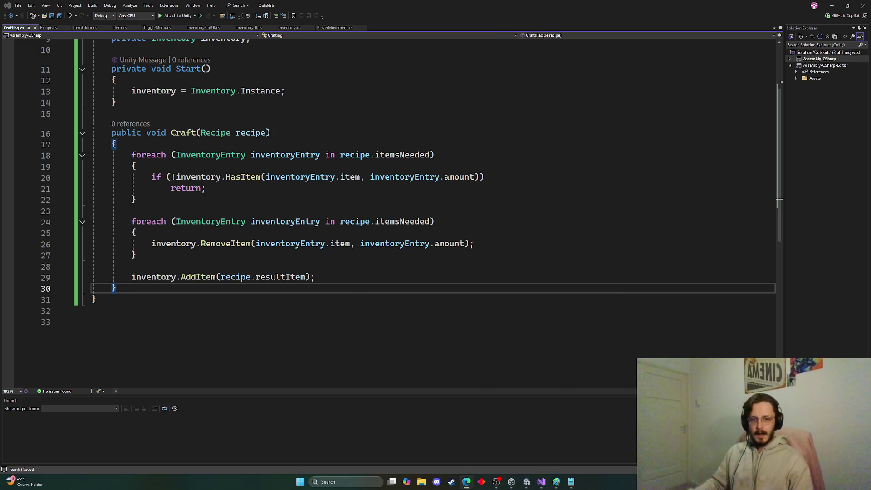
key("alt+Tab")
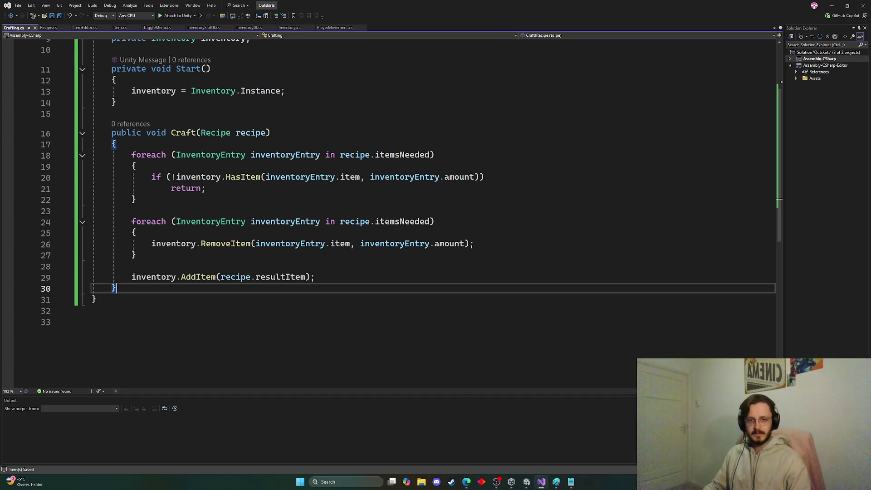
scroll(586, 217, "down", 4)
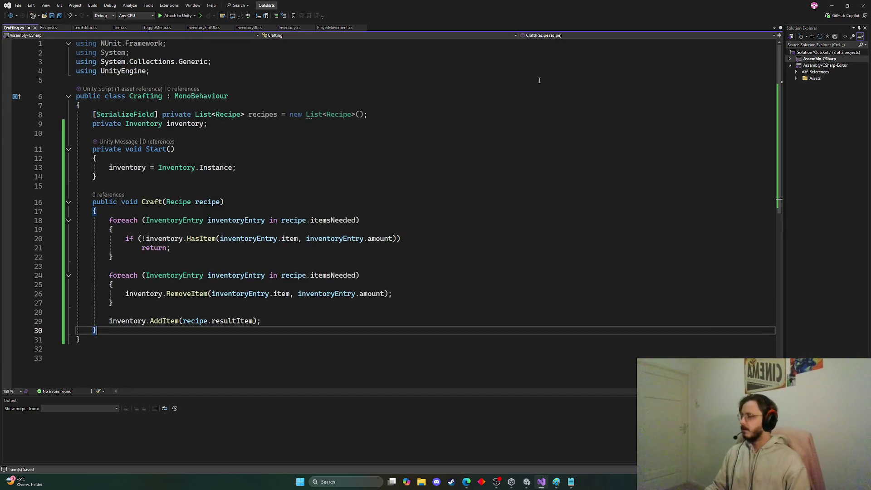
left_click(832, 6)
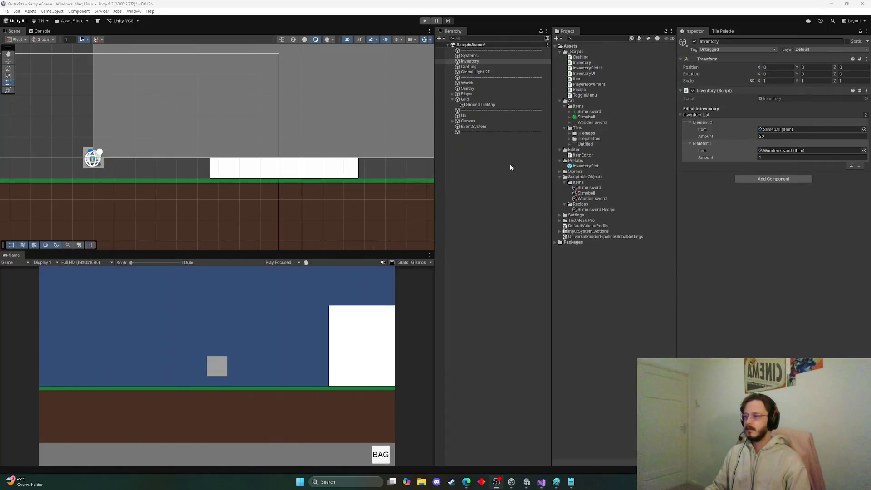
Step: Start the game in Play mode once Unity finishes recompiling the scripts
scroll(282, 208, "down", 5)
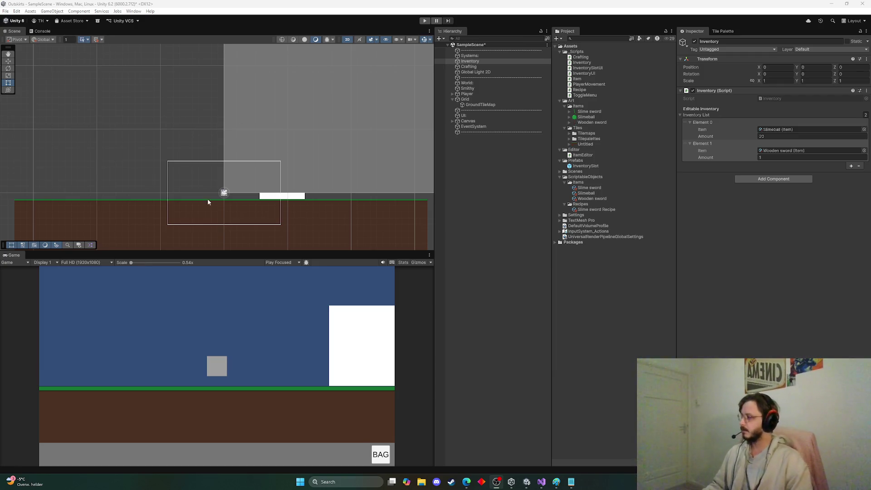
left_click(425, 21)
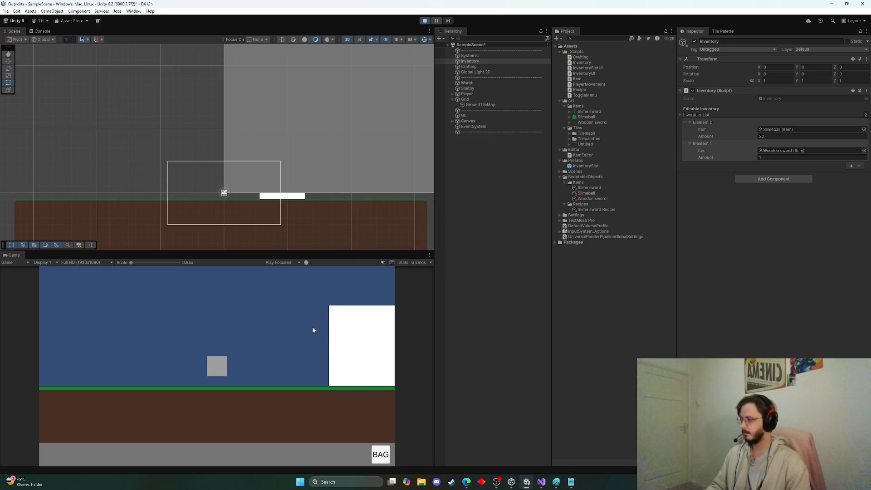
Step: Walk the player left and right with A and D, then stop Play mode
key("d")
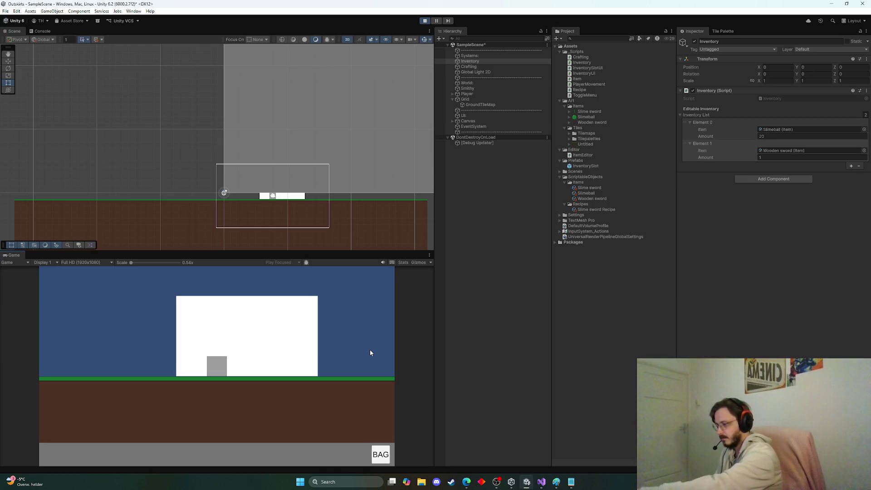
key("a")
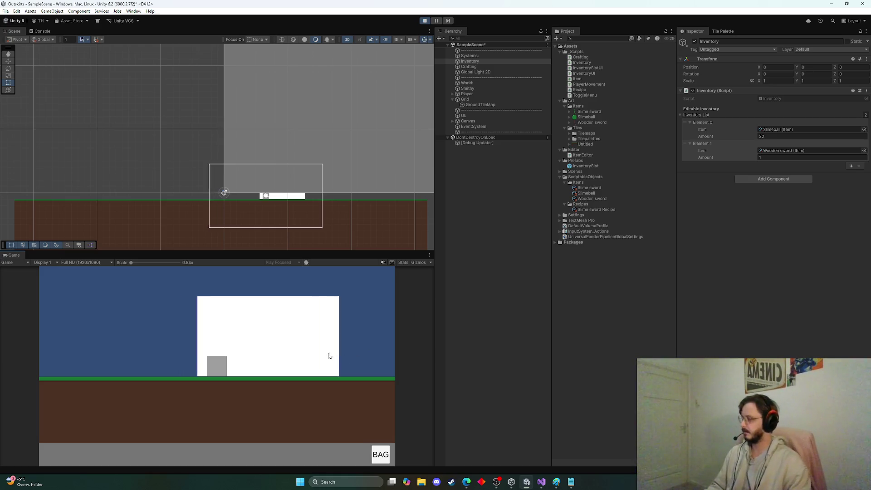
key("d")
key("d")
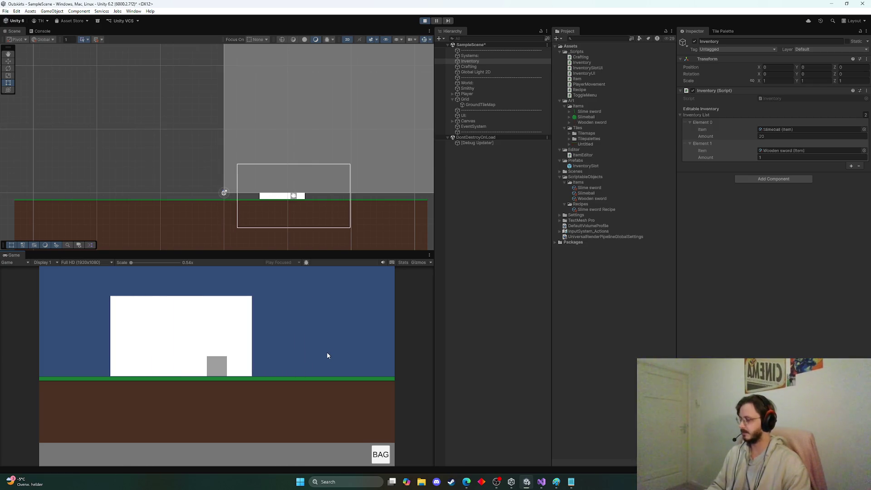
key("a")
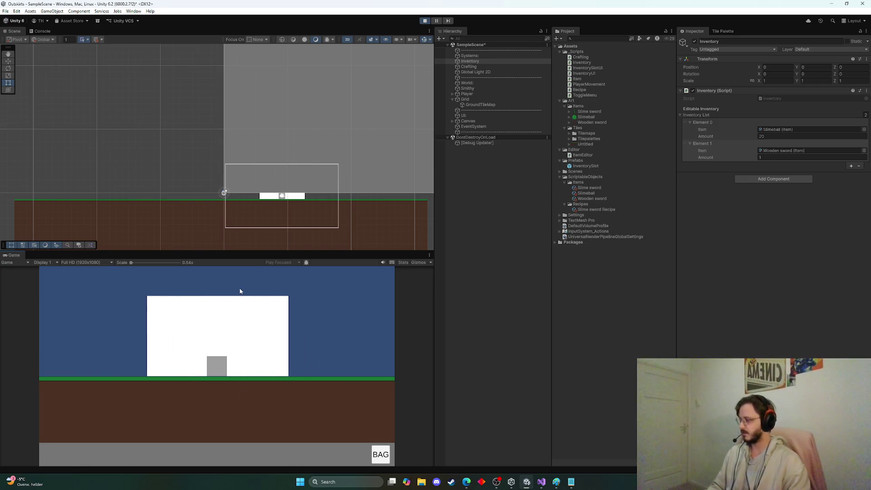
key("d")
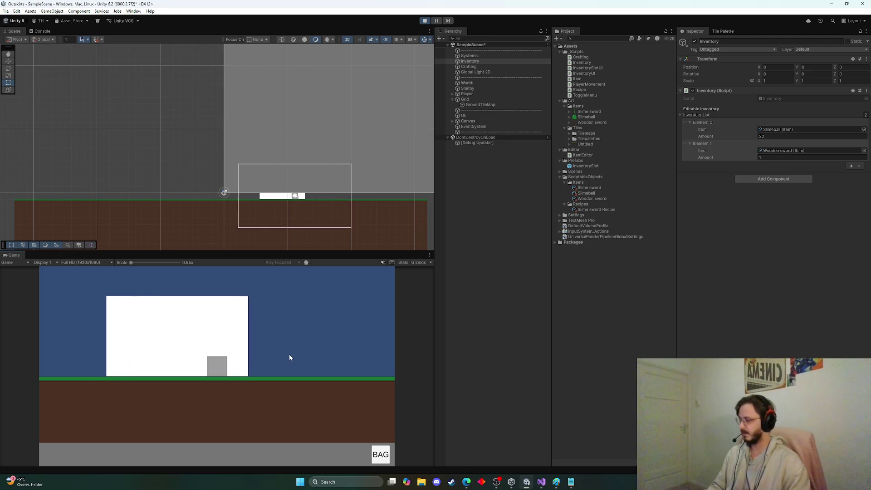
key("a")
key("a")
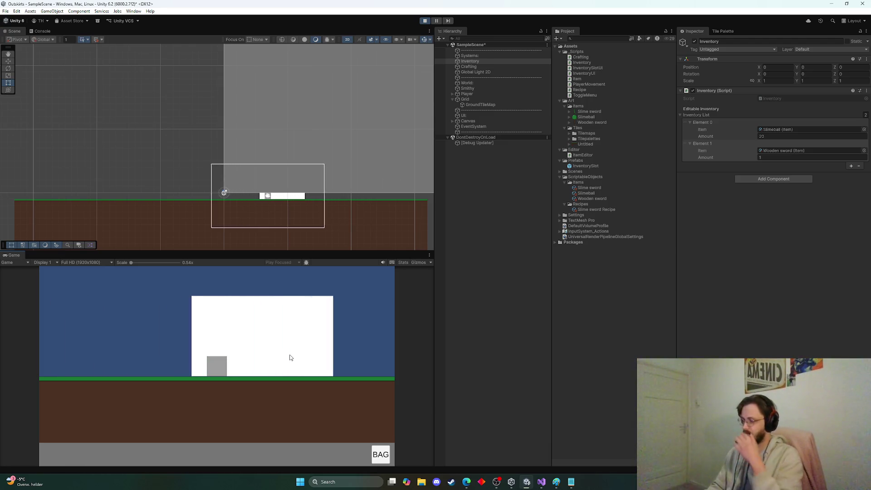
key("d")
key("d")
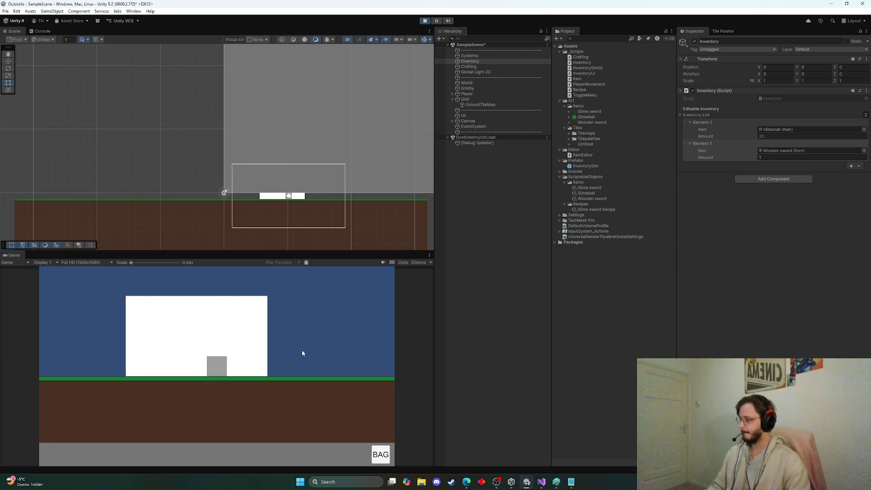
key("d")
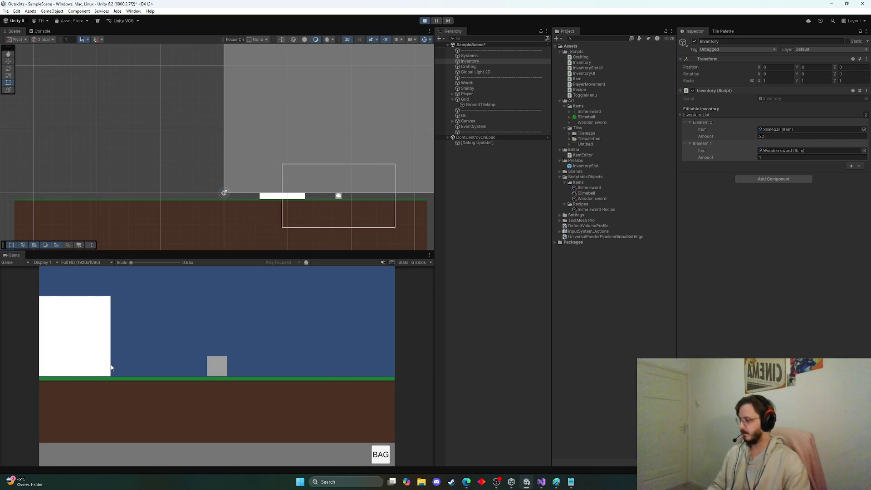
key("a")
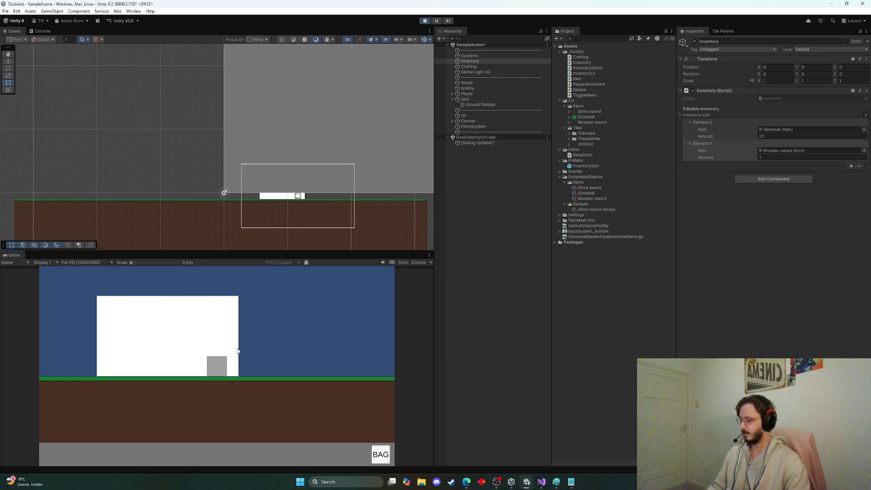
key("a")
key("d")
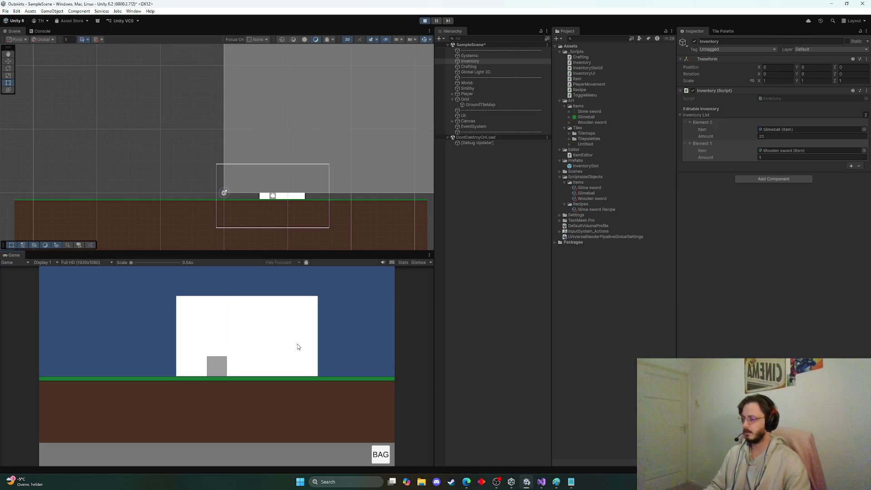
key("a")
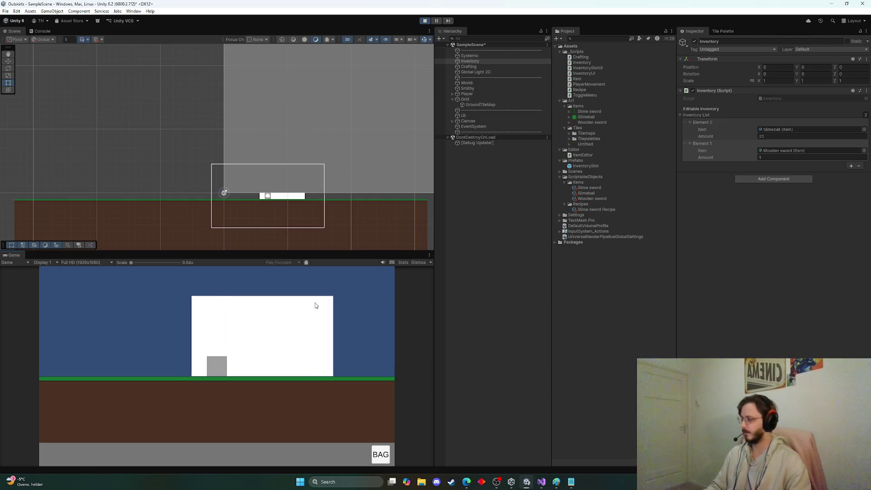
key("a")
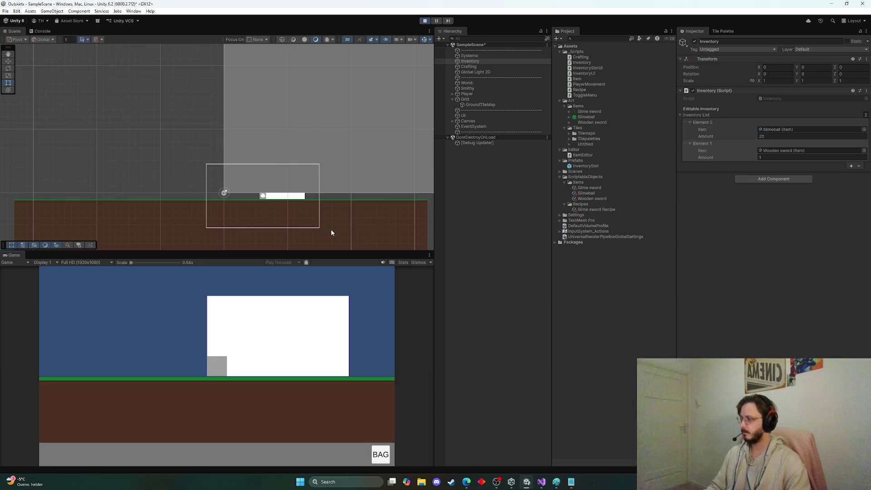
left_click(425, 21)
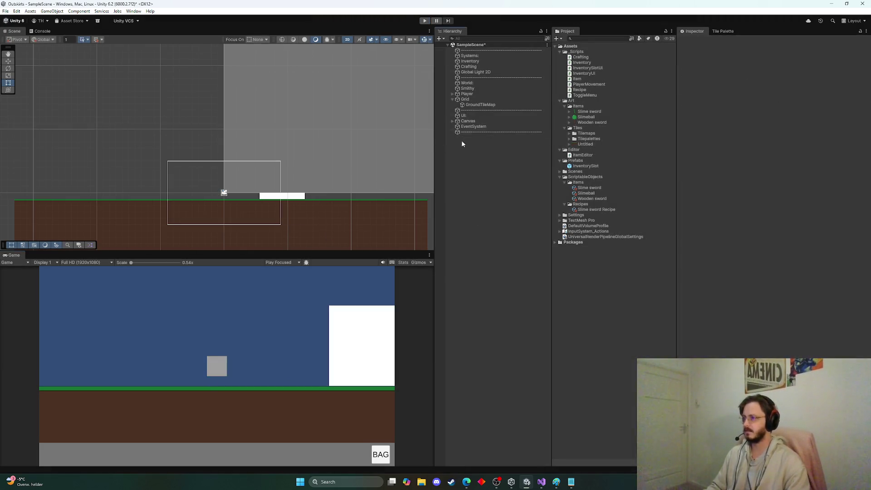
Step: Save the scene and expand the Canvas in the Hierarchy
key("ctrl+s")
scroll(344, 202, "down", 1)
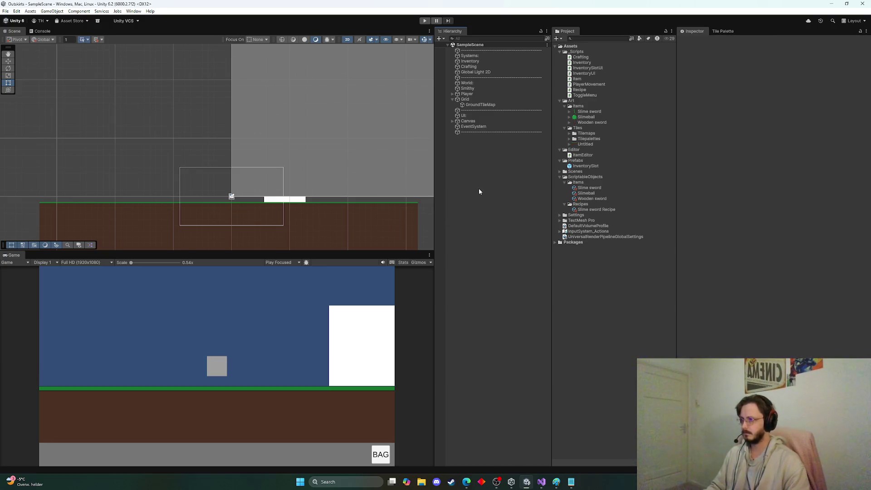
left_click(452, 121)
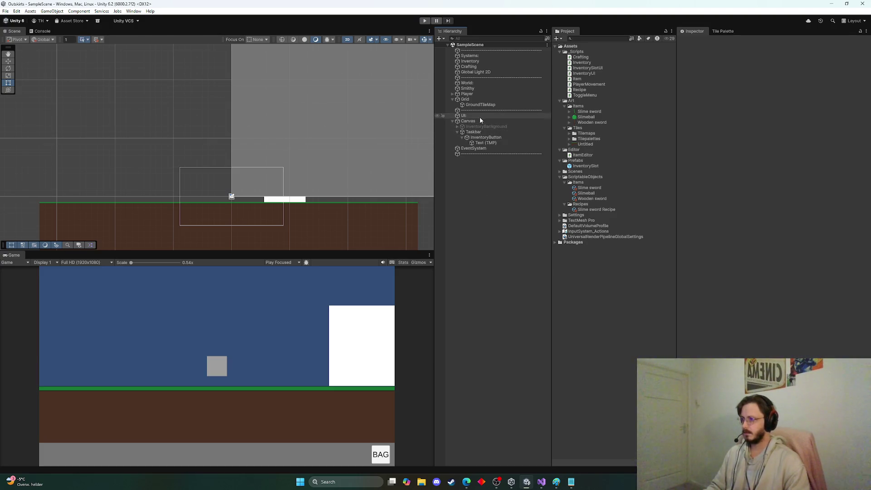
left_click(457, 132)
right_click(465, 121)
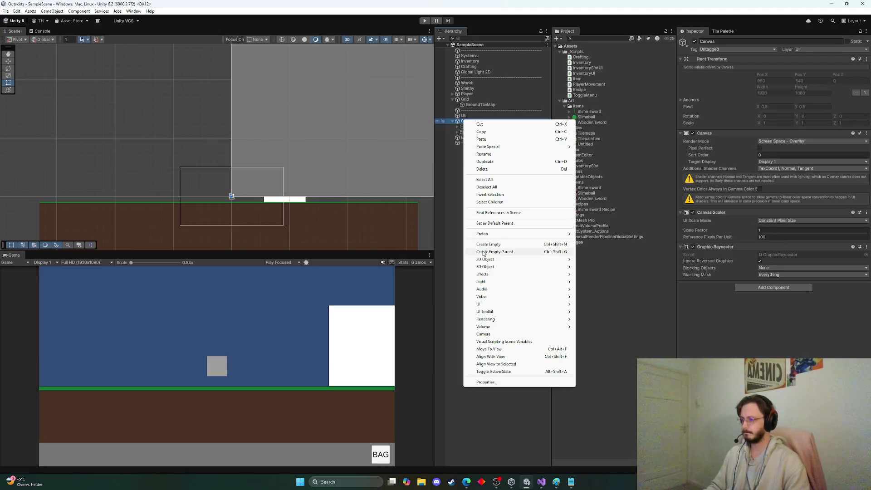
mouse_move(492, 306)
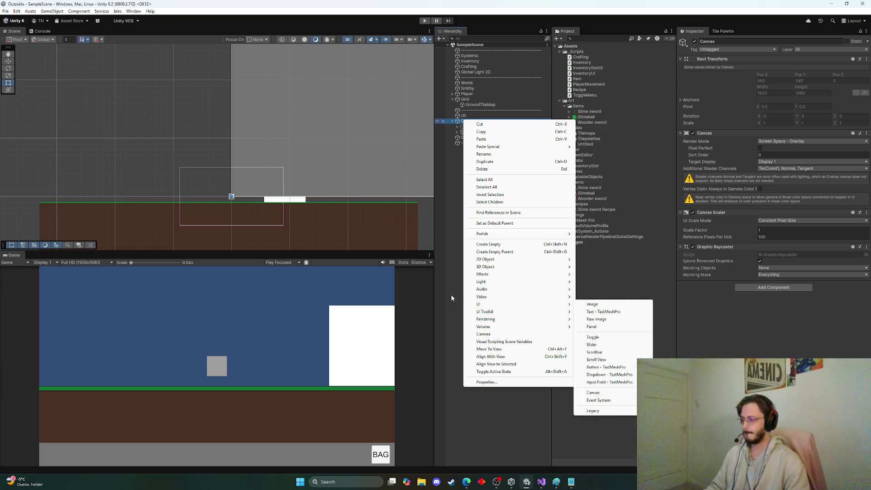
left_click(457, 296)
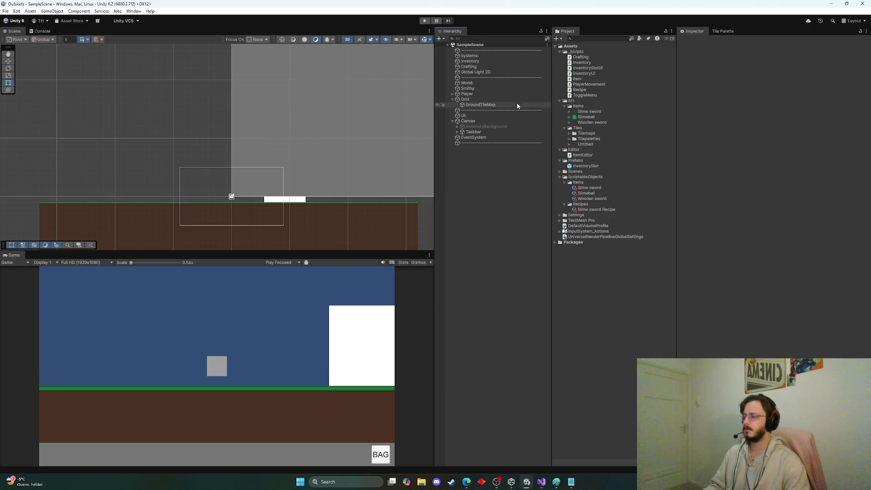
Step: Add a UI Image under the Canvas and name it CraftingBackground
right_click(471, 121)
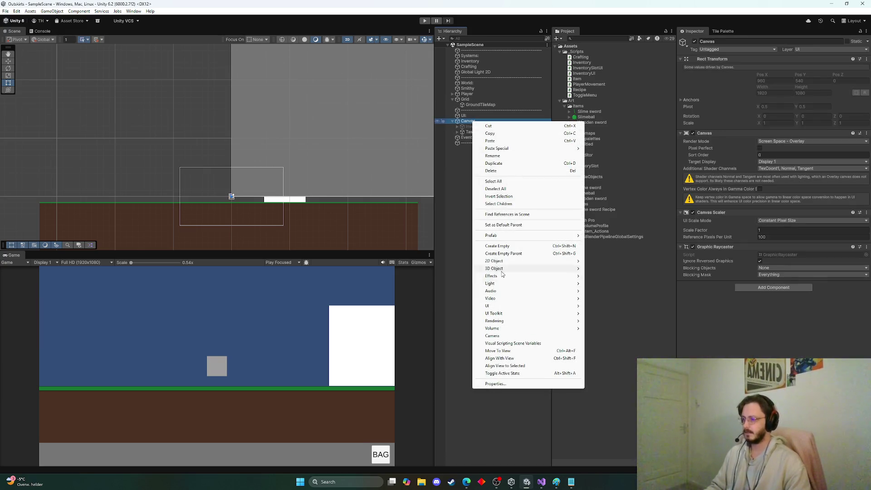
mouse_move(488, 306)
left_click(616, 306)
type("cRAFTING")
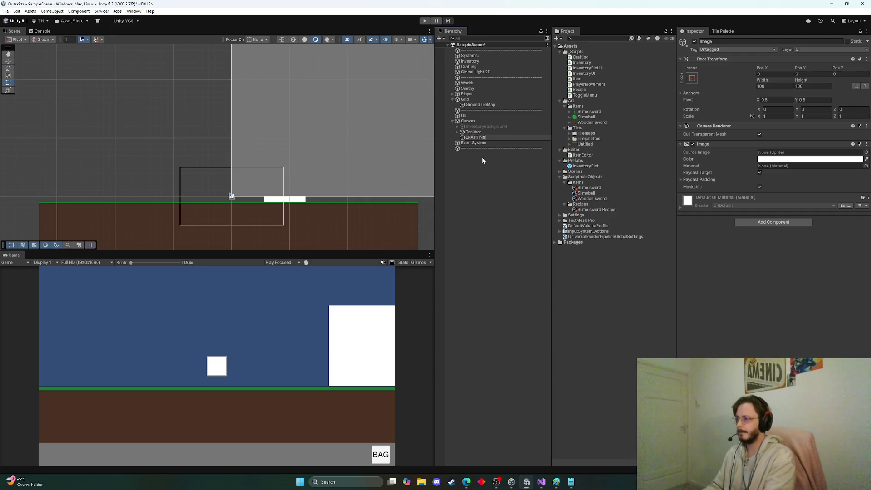
key("BackSpace")
type("CraftingBackgrou")
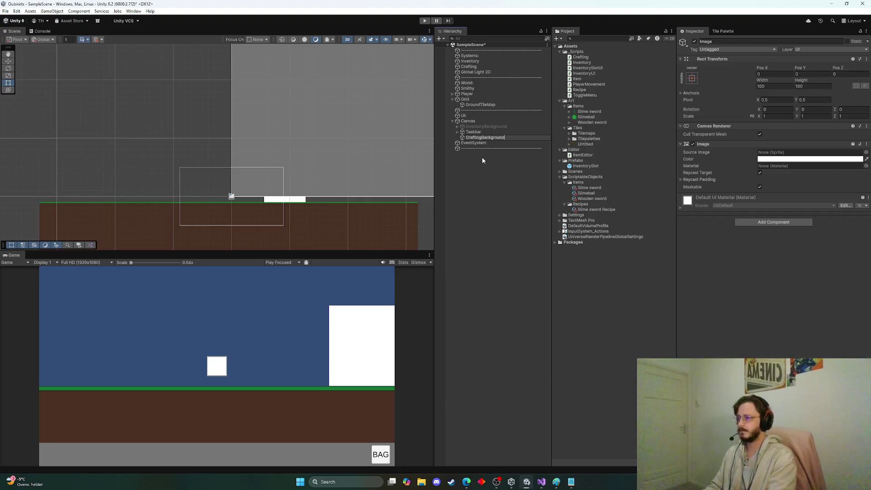
type("nd")
key("Return")
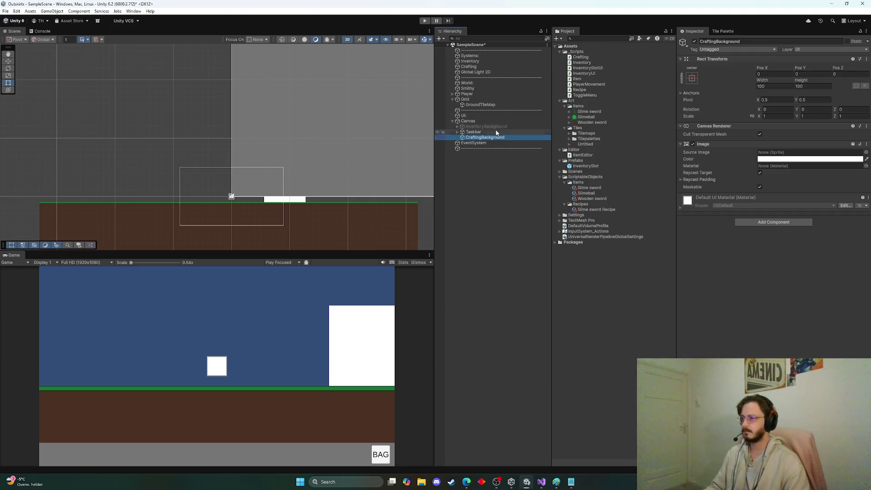
scroll(336, 117, "down", 10)
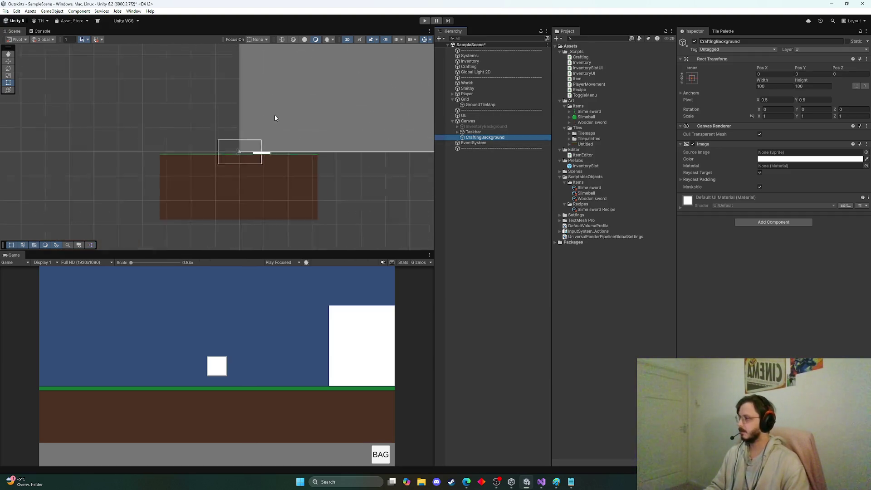
scroll(282, 129, "down", 3)
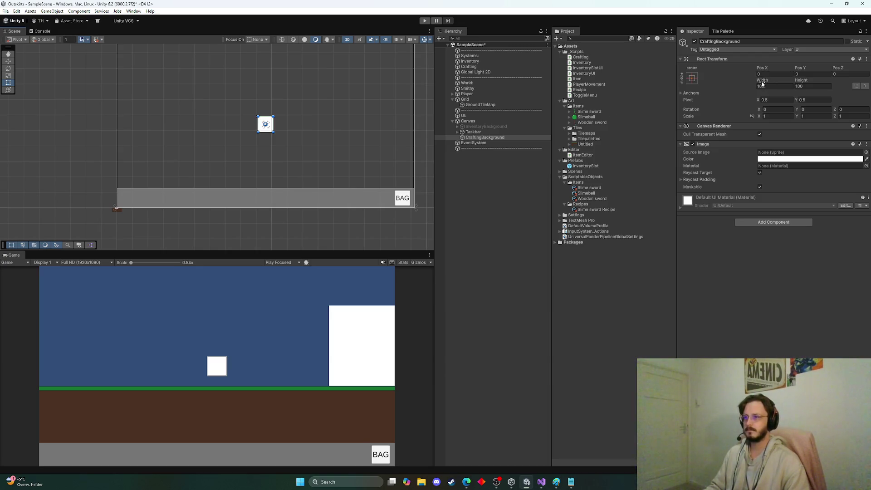
Step: Resize CraftingBackground to width 1000 and height 800
left_click(692, 81)
left_click(775, 81)
mouse_move(761, 82)
left_mouse_down()
mouse_move(178, 88)
mouse_move(117, 78)
left_mouse_up()
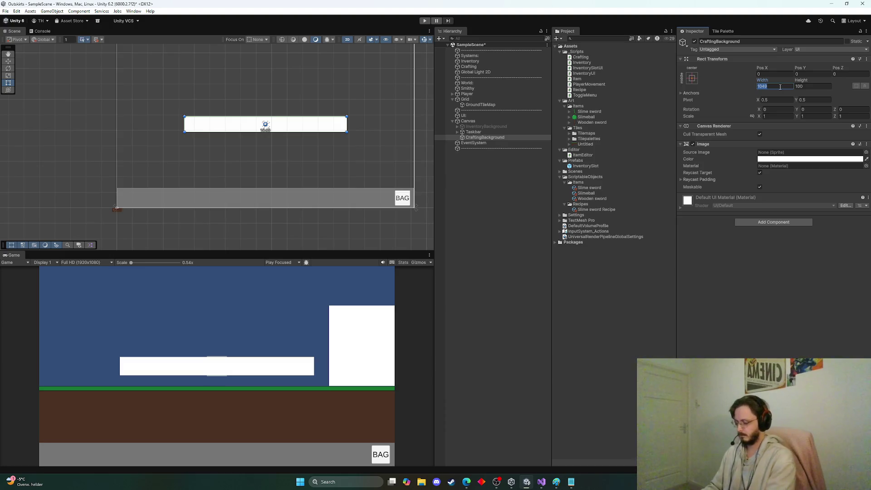
type("1000")
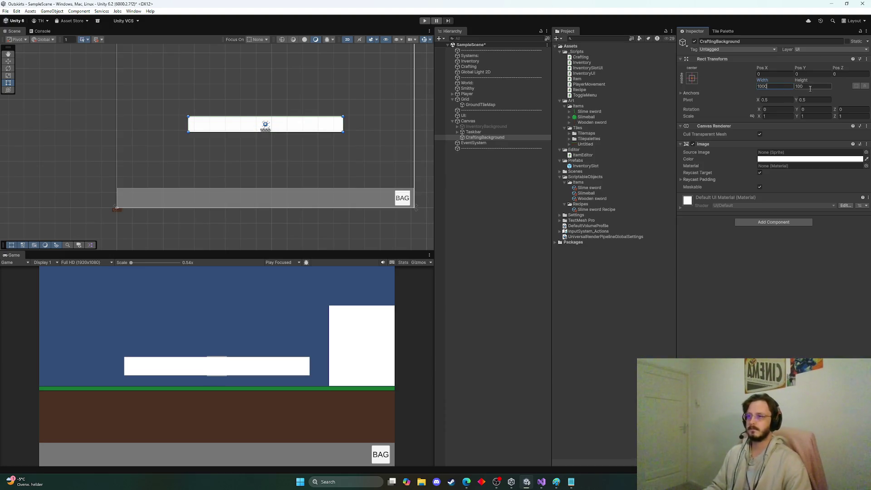
left_click(811, 86)
type("800")
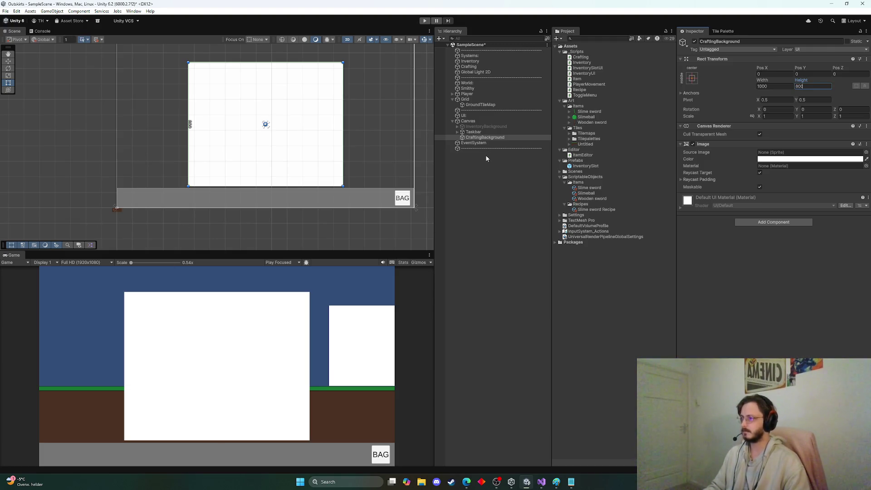
Step: Briefly show and hide InventoryBackground to compare it with the new panel
left_click(485, 127)
left_click(694, 41)
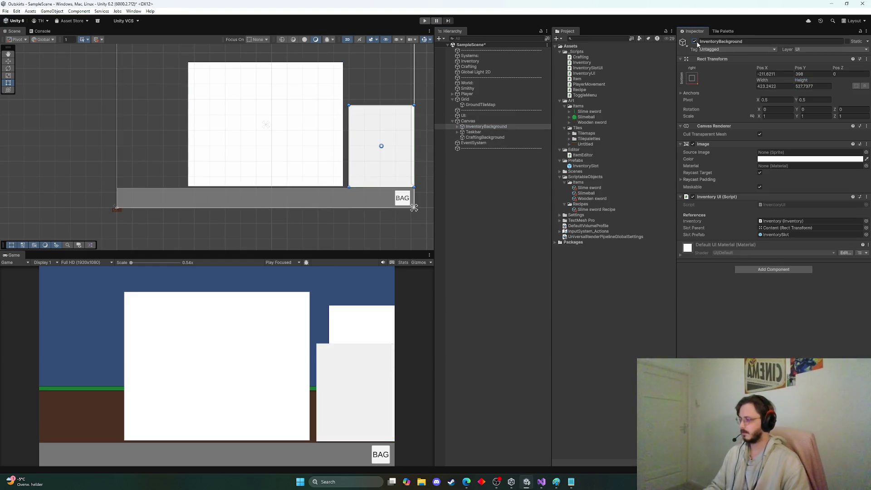
left_click(696, 42)
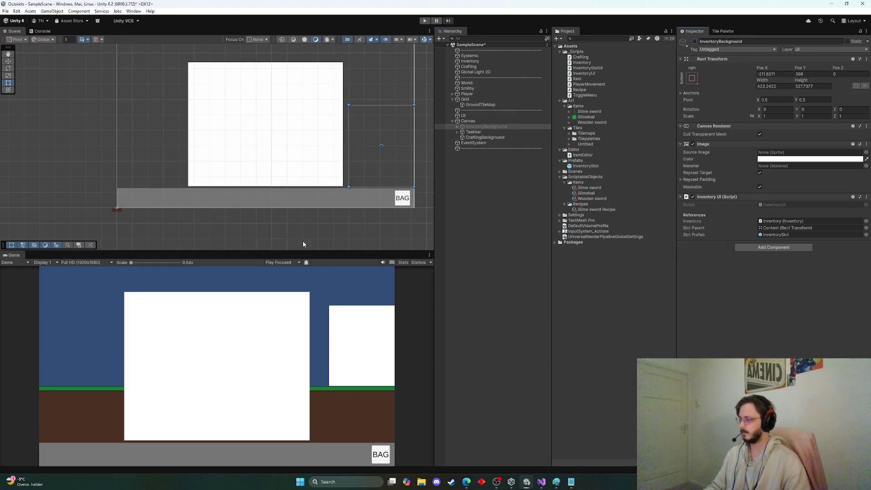
scroll(325, 146, "down", 1)
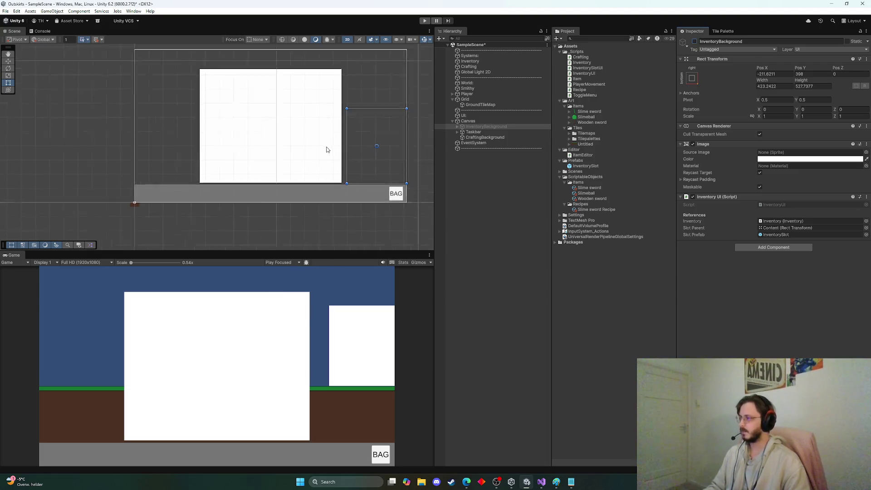
scroll(284, 120, "up", 3)
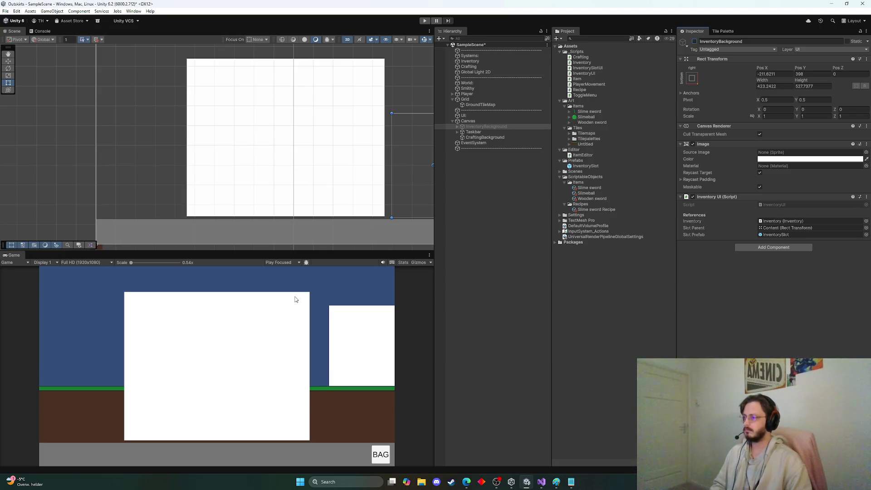
right_click(485, 137)
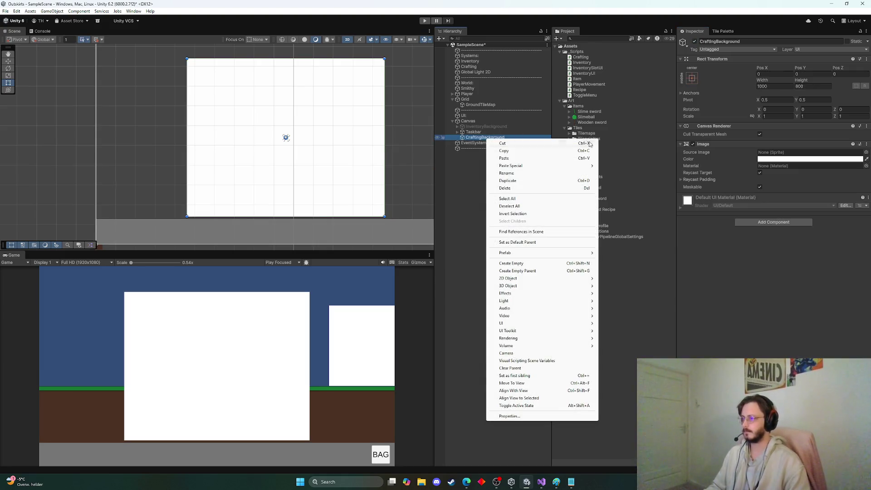
Step: Add a child Image to CraftingBackground named Recipe
mouse_move(524, 323)
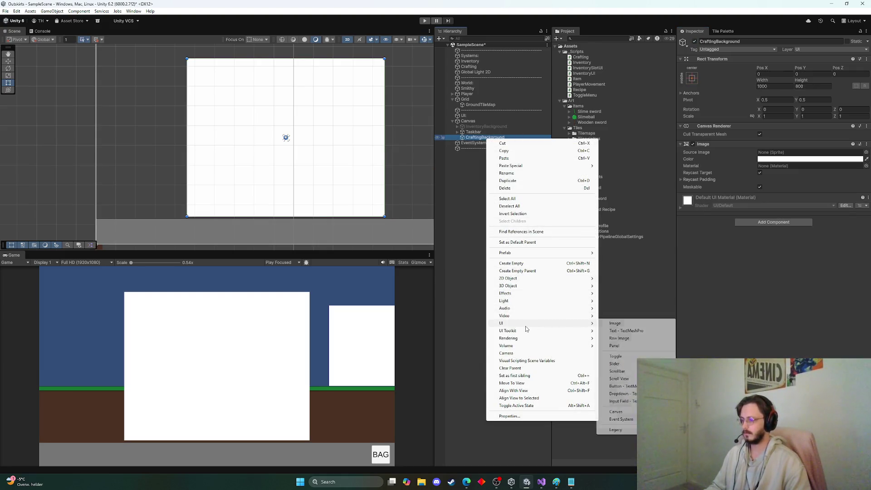
left_click(616, 324)
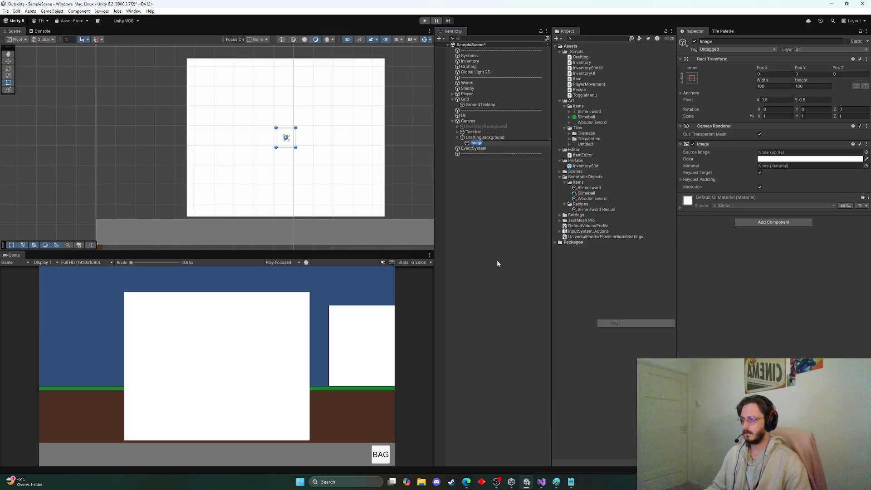
type("R")
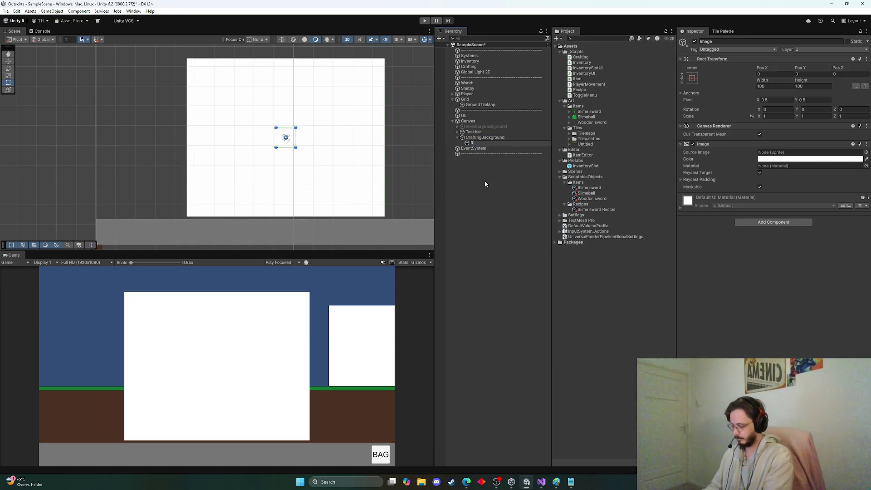
type("ecipe")
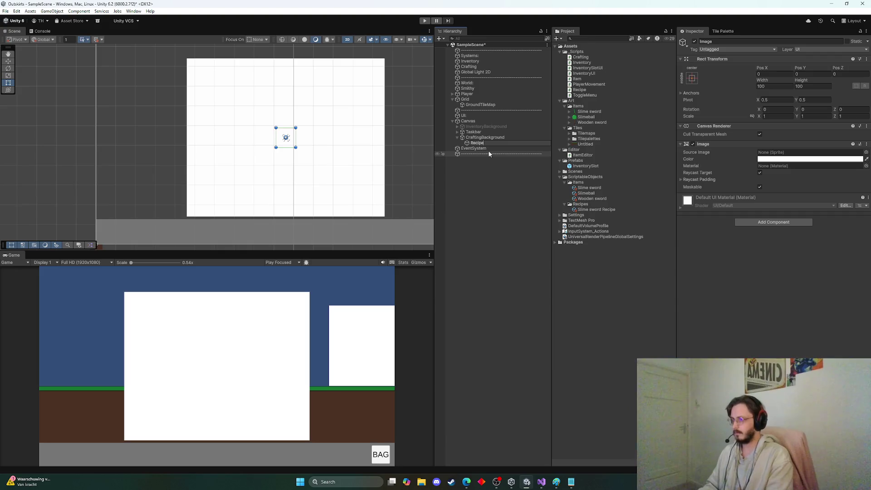
key("Return")
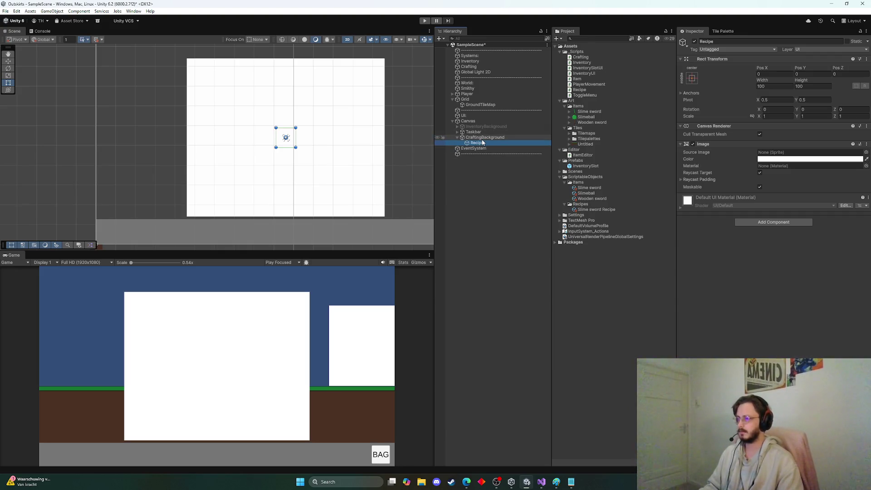
Step: Add a second child Image to CraftingBackground named Options
right_click(483, 138)
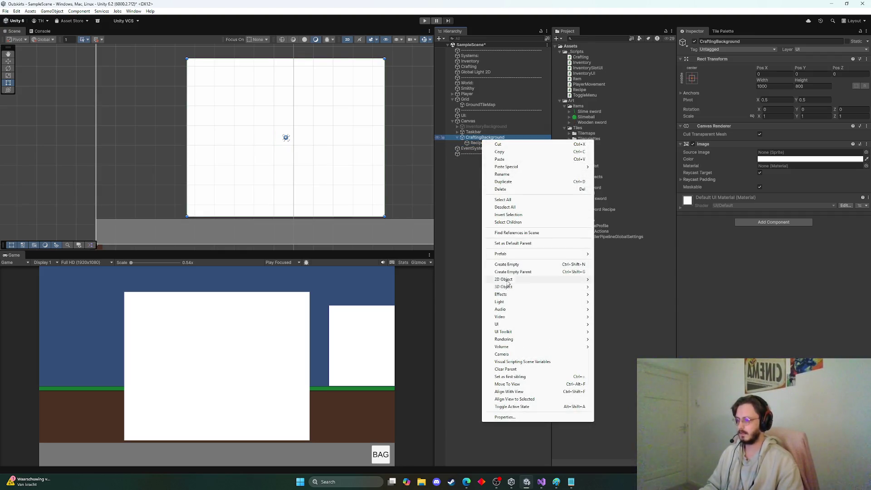
mouse_move(522, 279)
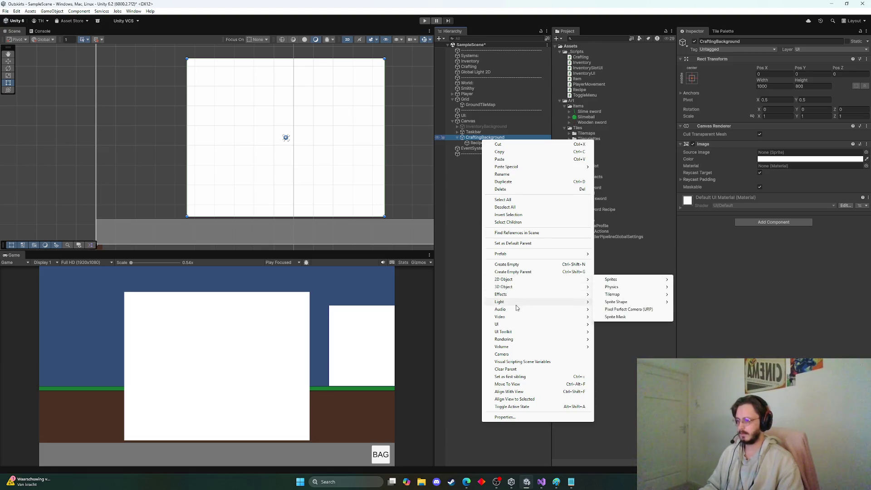
mouse_move(517, 324)
left_click(624, 326)
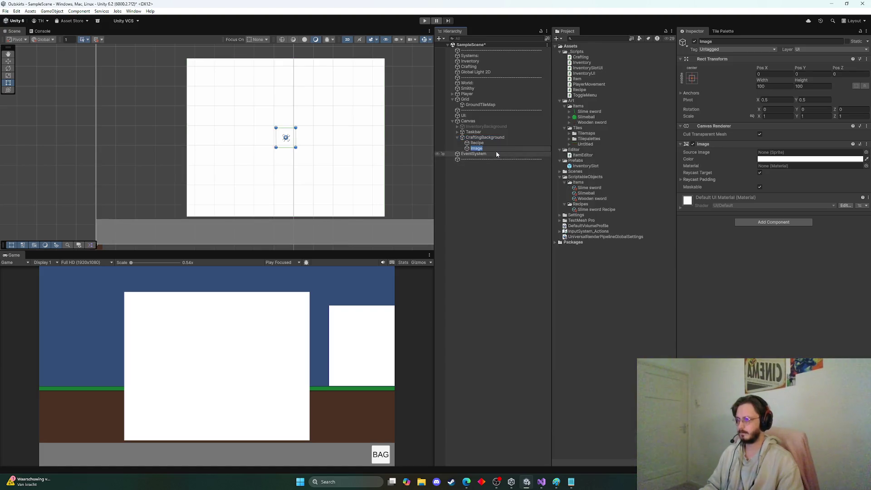
key("Return")
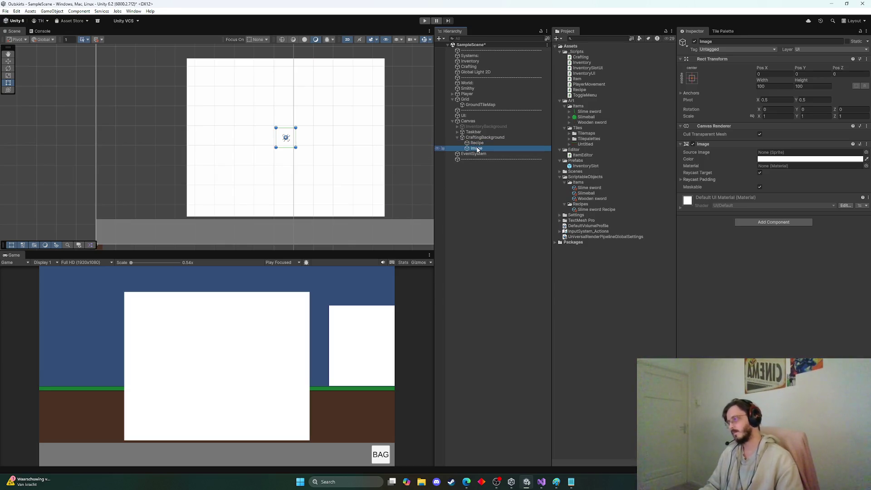
left_click(476, 149)
type("Options")
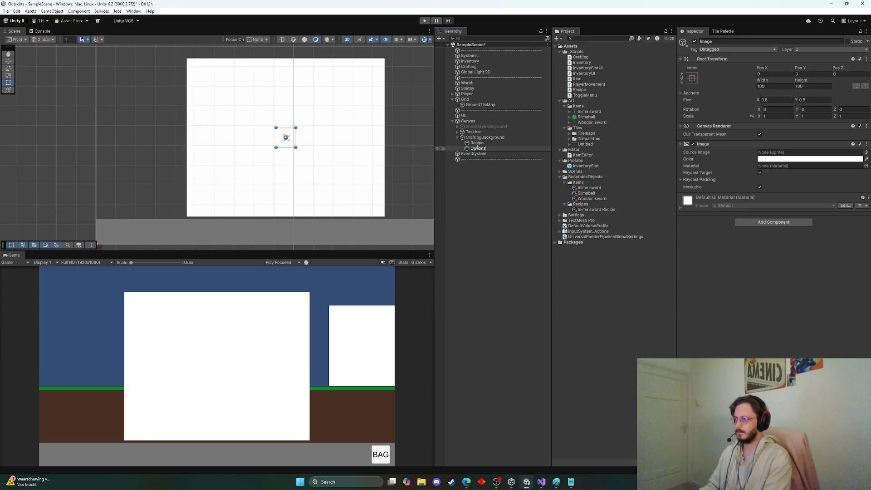
key("Return")
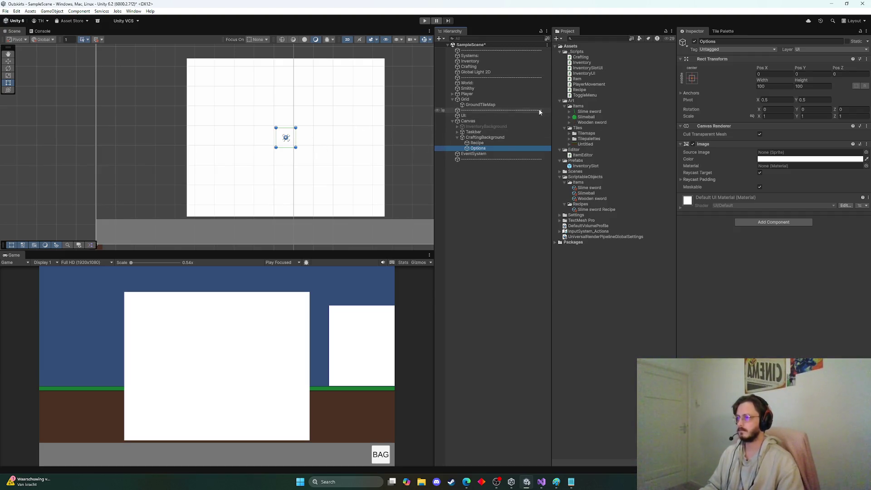
Step: Anchor Recipe to stretch along CraftingBackground's left side and widen it
left_click(692, 78)
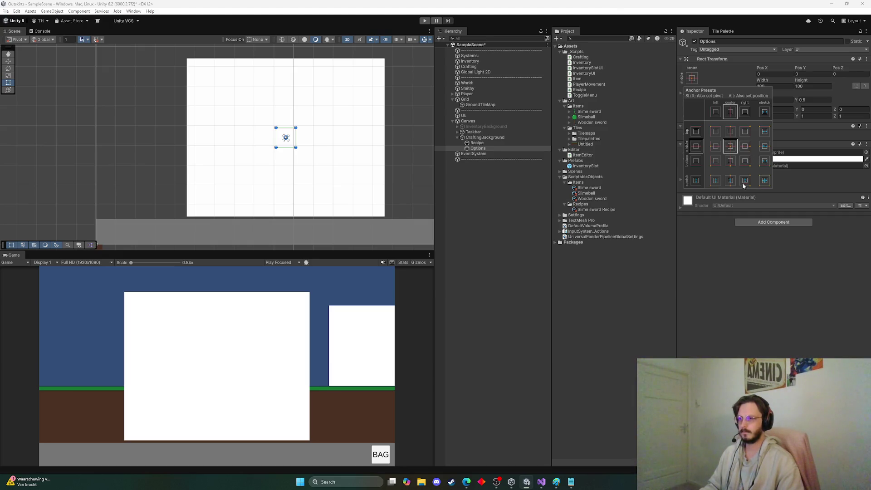
left_click(691, 79)
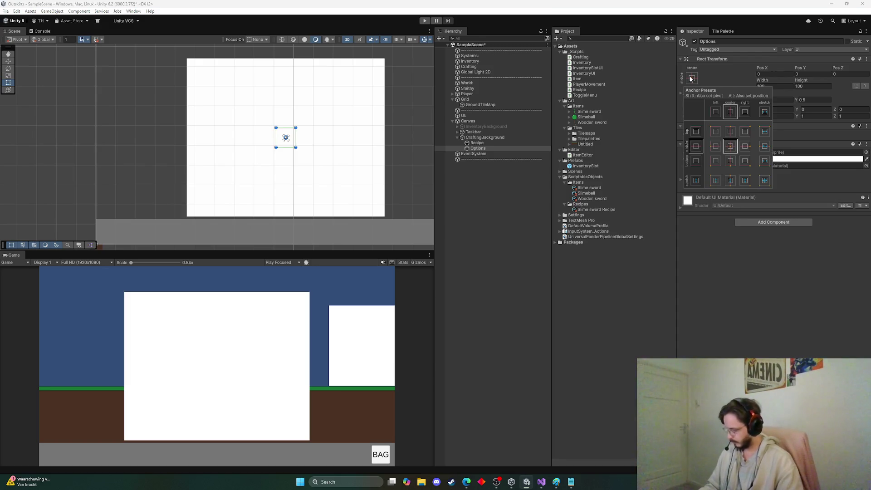
key("shift+alt")
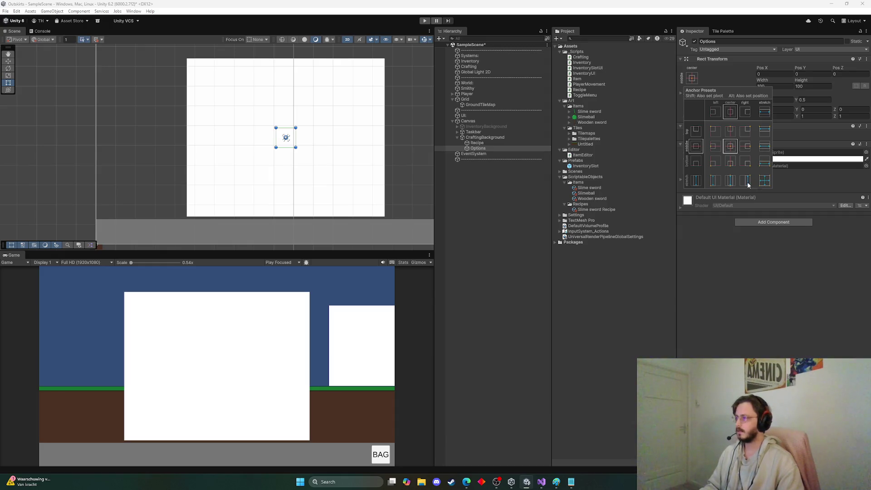
left_click(505, 143)
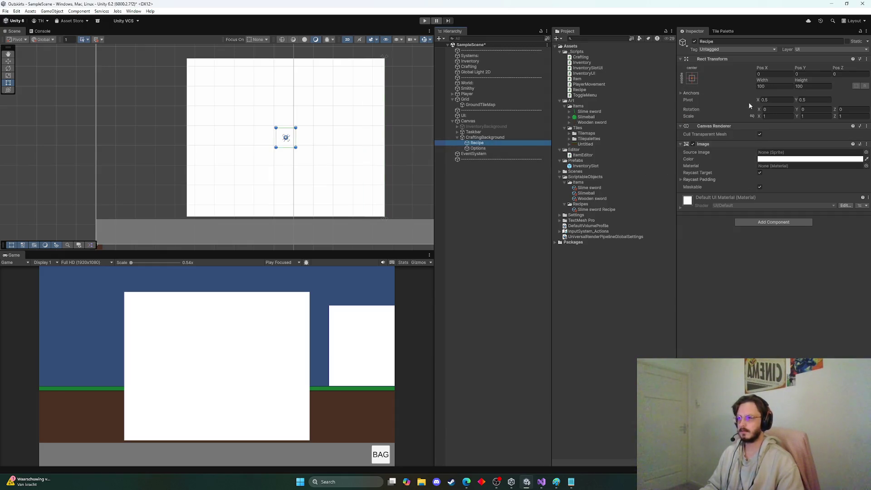
left_click(692, 78)
left_click(716, 181, "alt")
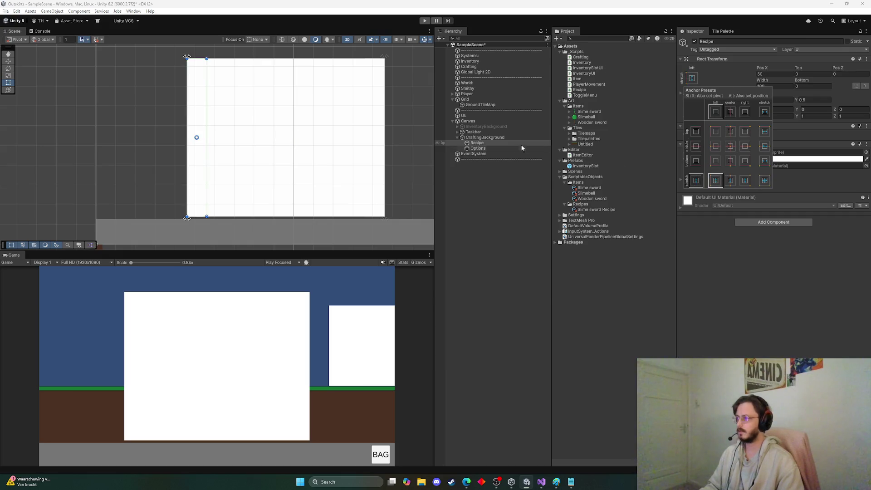
mouse_move(207, 135)
left_mouse_down()
mouse_move(295, 135)
mouse_move(287, 135)
left_mouse_up()
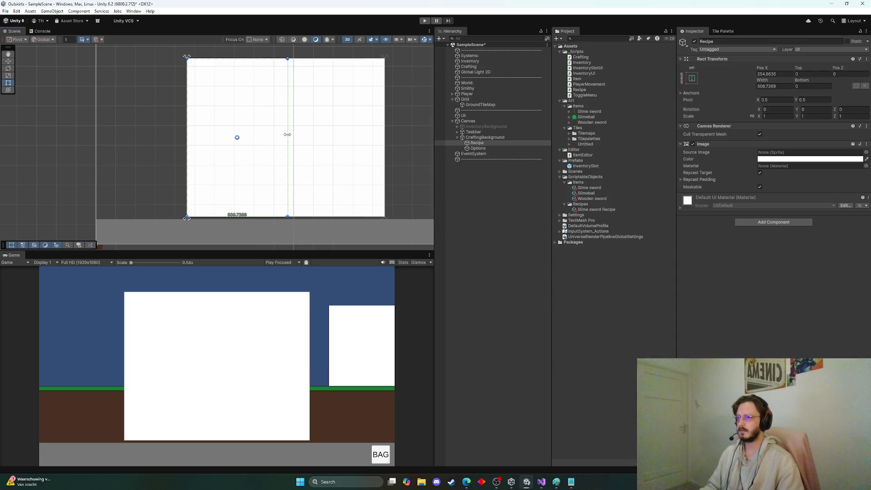
Step: Set both the Recipe and Options widths to 500
left_click(485, 137)
left_click(483, 144)
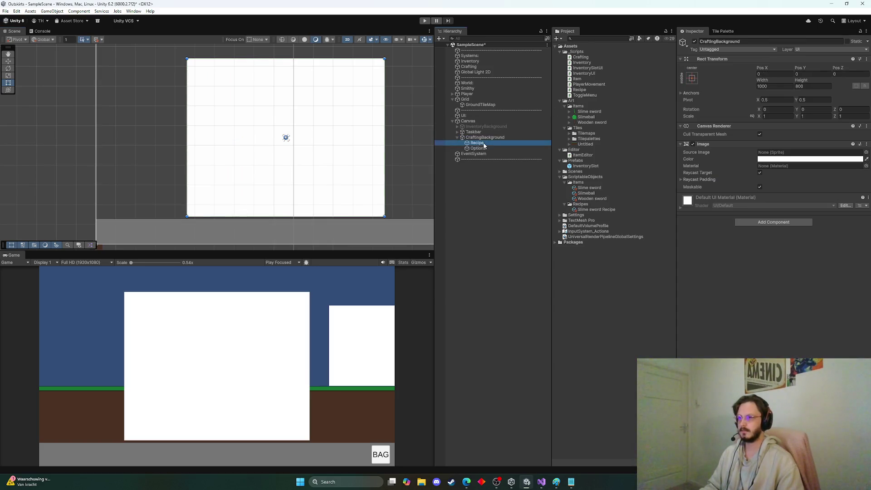
left_click(781, 86)
type("500")
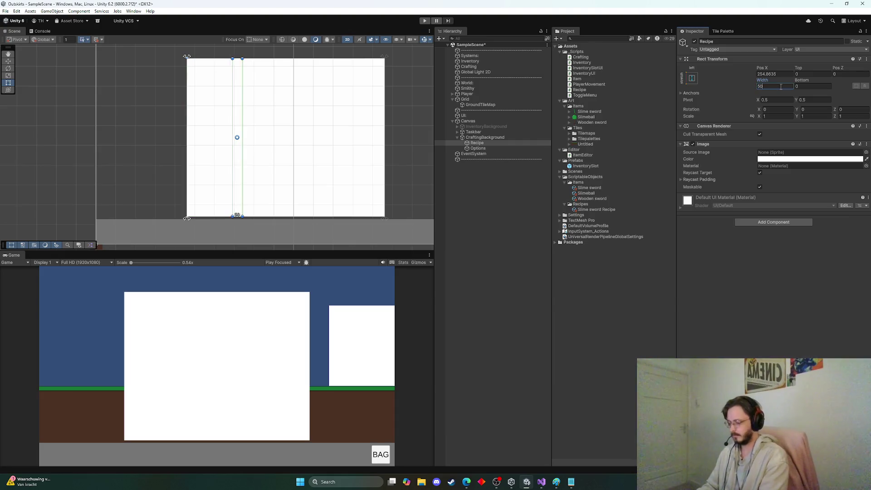
key("Return")
left_click(476, 148)
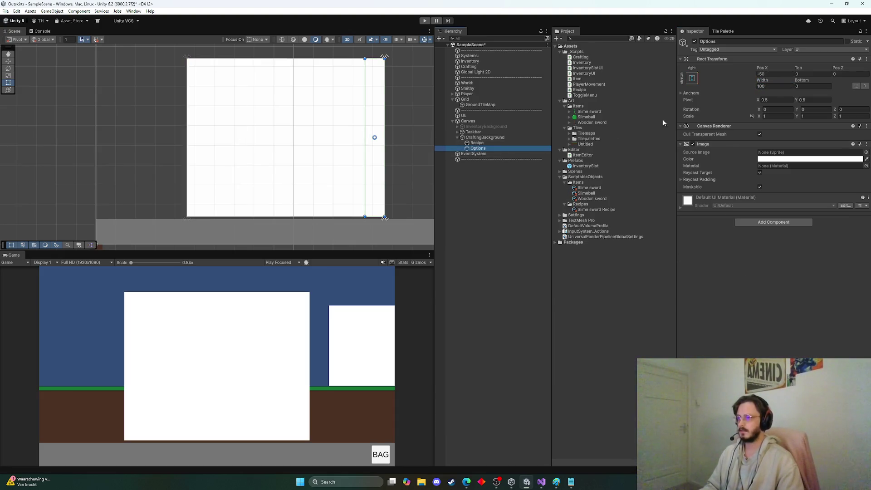
left_click(773, 86)
type("500")
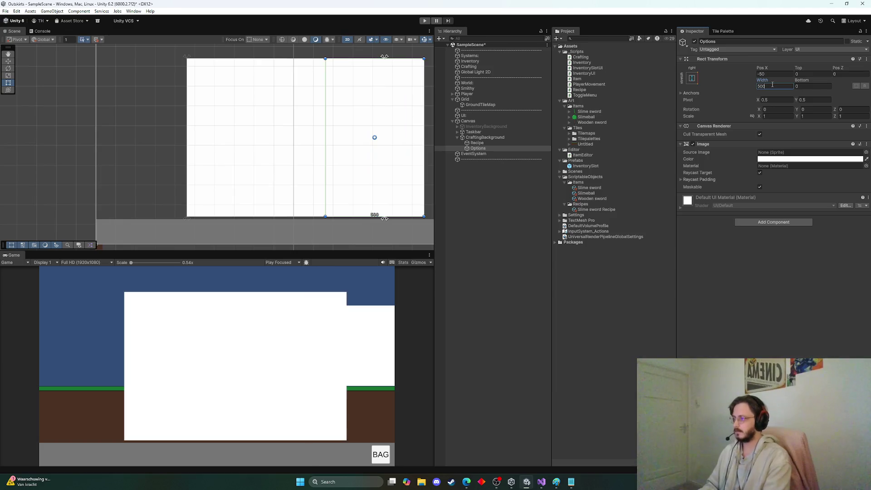
key("Return")
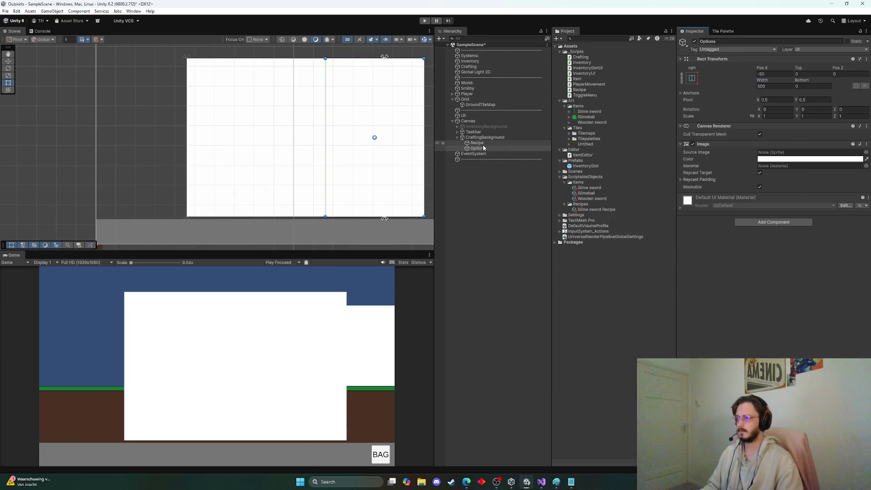
Step: Anchor Options to stretch along the right edge and Recipe along the left
left_click(693, 78)
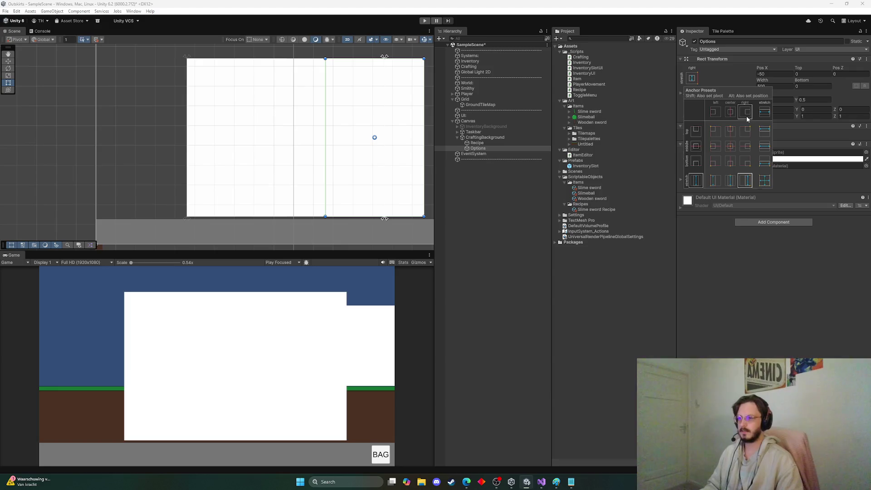
left_click(745, 180, "alt")
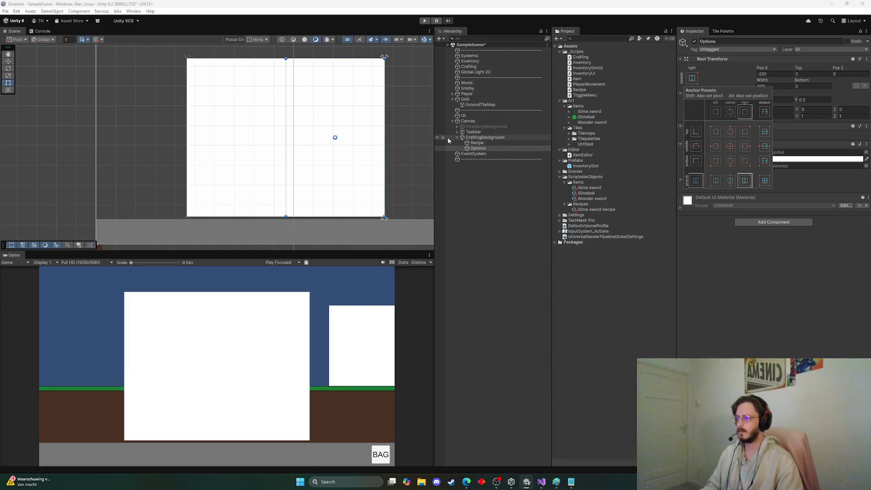
left_click(477, 143)
left_click(693, 78)
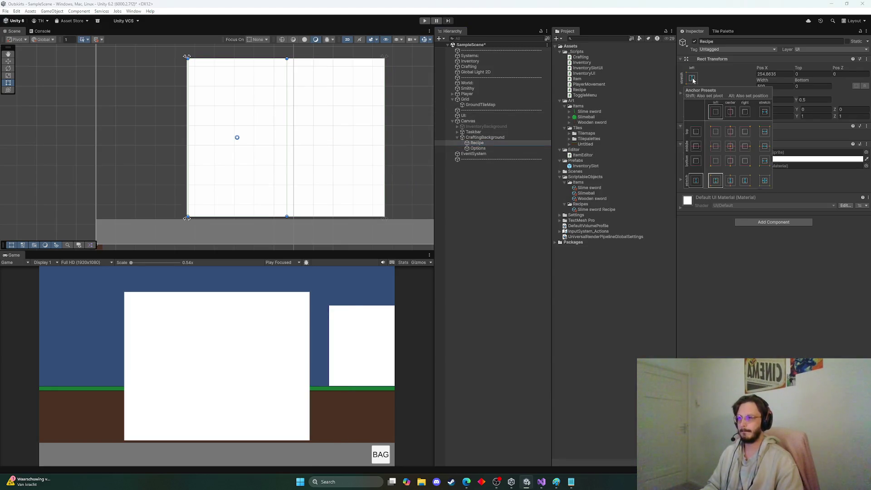
left_click(715, 181, "alt")
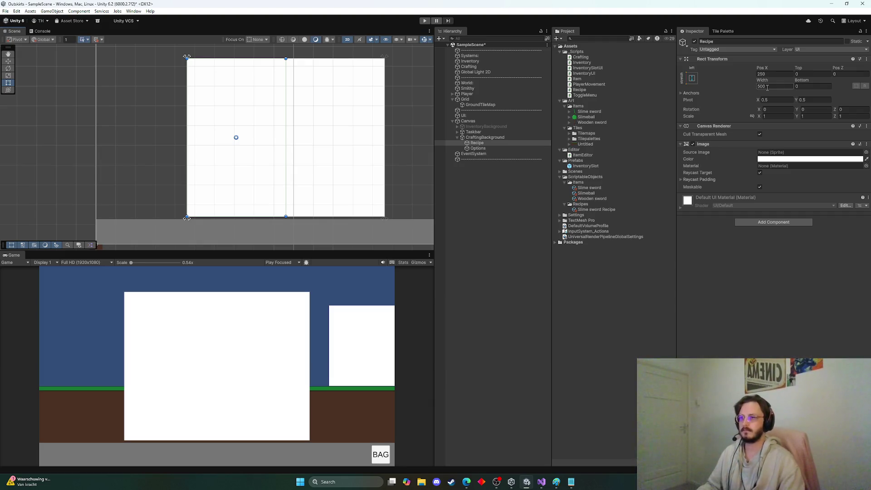
Step: Set Top and Bottom to 5 on both Recipe and Options
left_click(812, 74)
type("5")
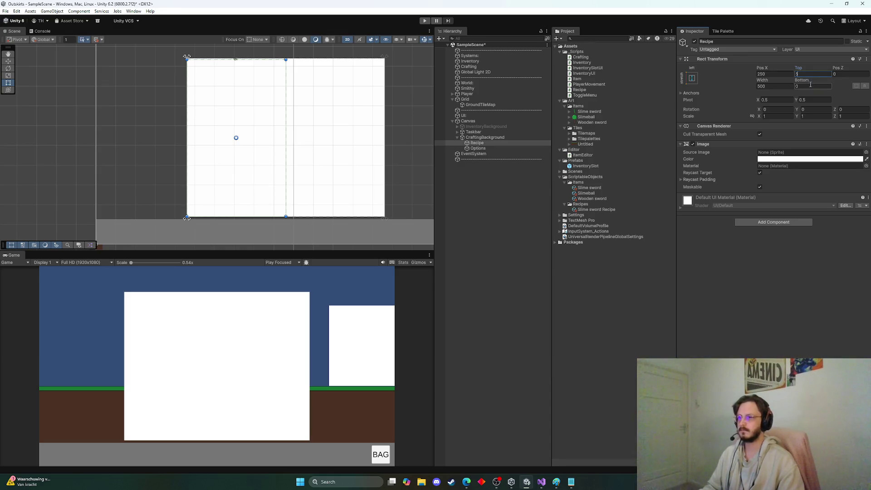
left_click(811, 86)
type("5")
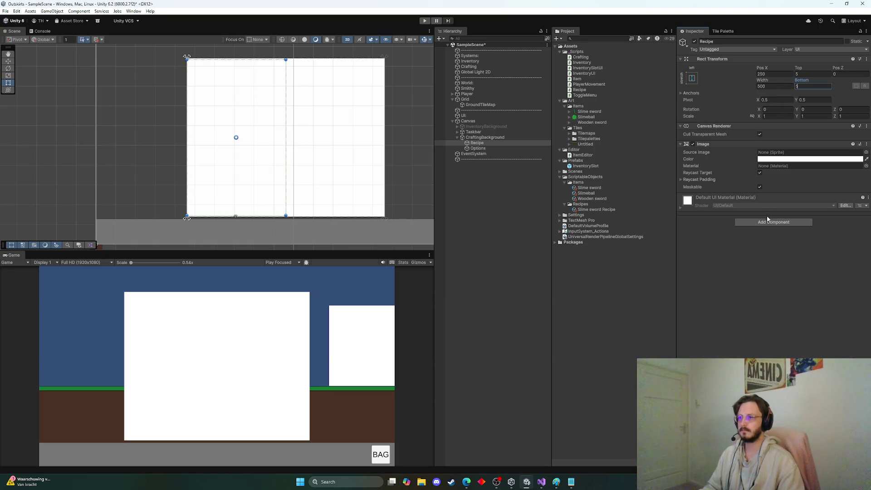
left_click(478, 148)
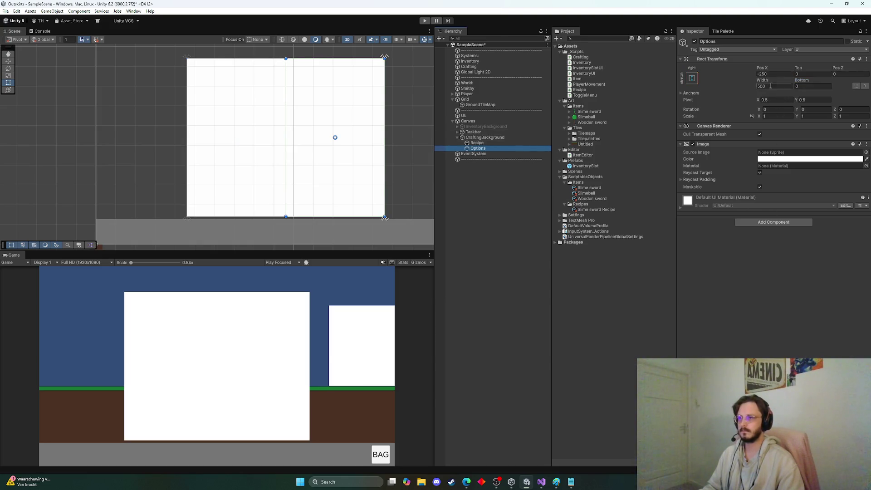
left_click(812, 74)
type("5")
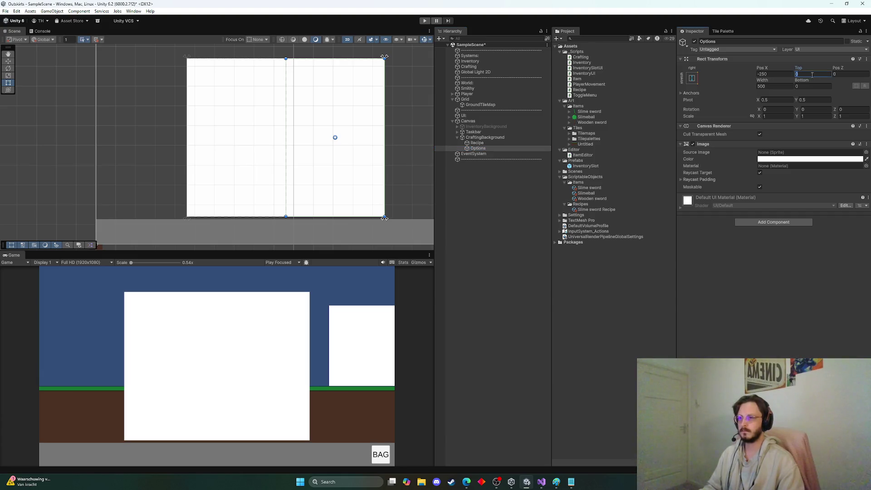
left_click(812, 86)
type("5")
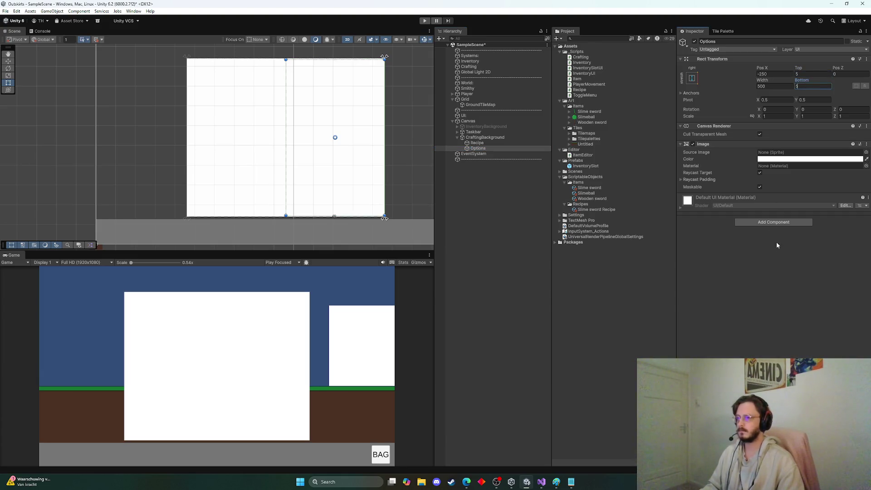
Step: Set the Options width to 496 and the Recipe width to 490
left_click(767, 86)
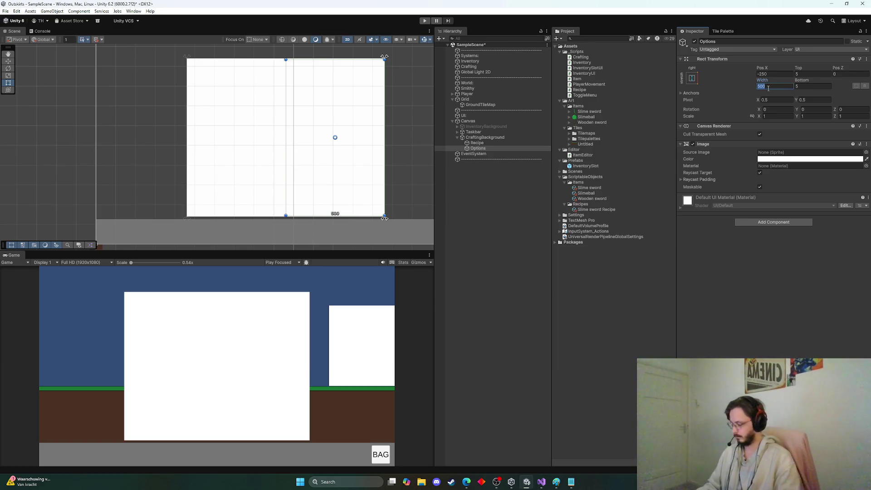
type("496")
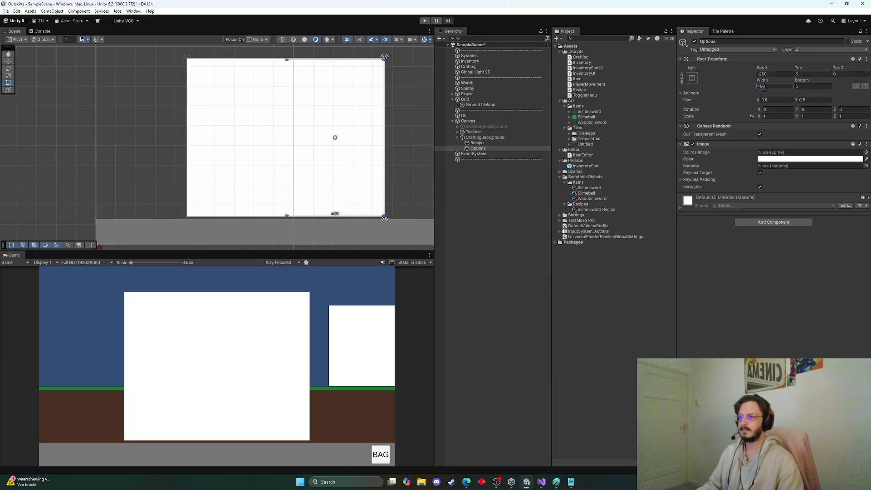
left_click(492, 144)
left_click(770, 86)
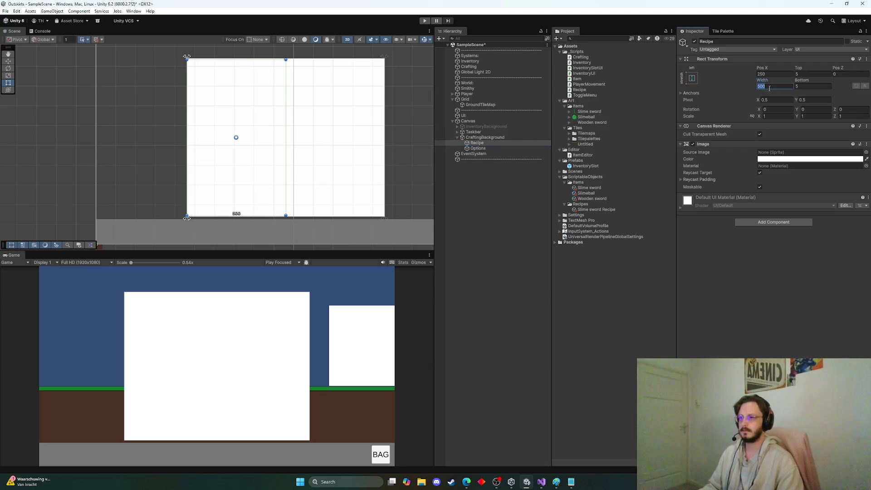
type("490")
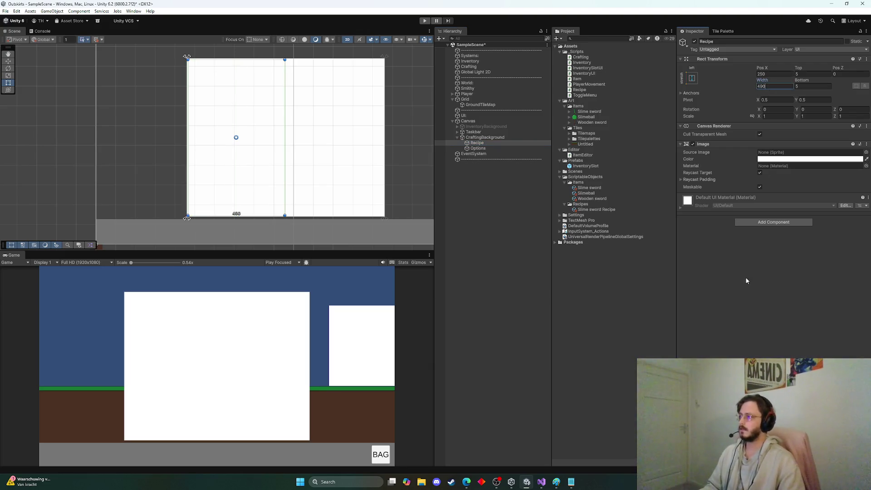
key("Return")
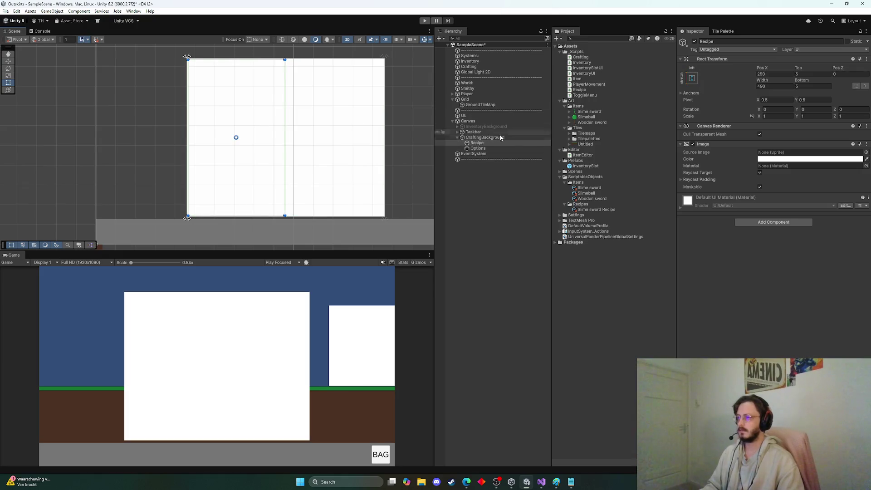
Step: Tint the Recipe panel light grey
left_click(844, 158)
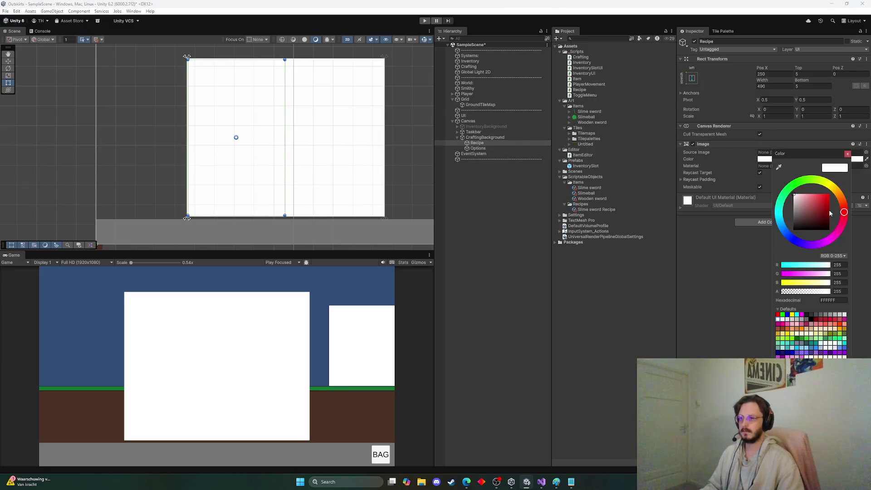
left_click(794, 205)
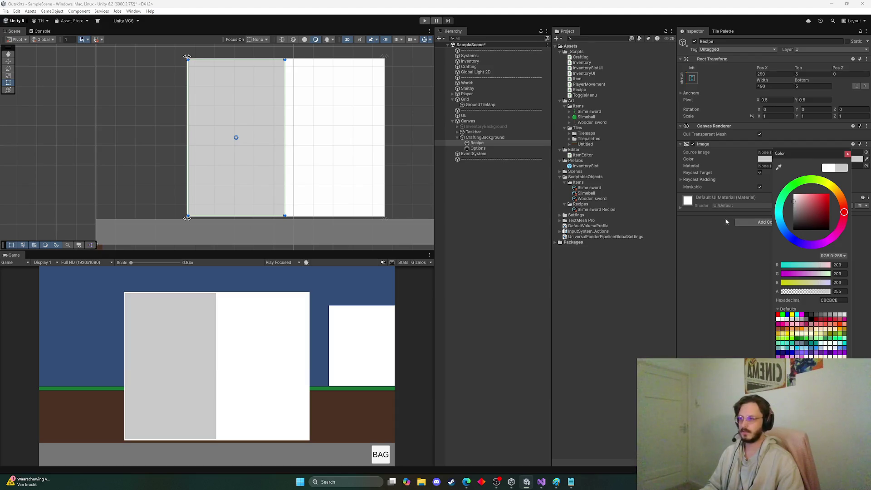
left_click(725, 230)
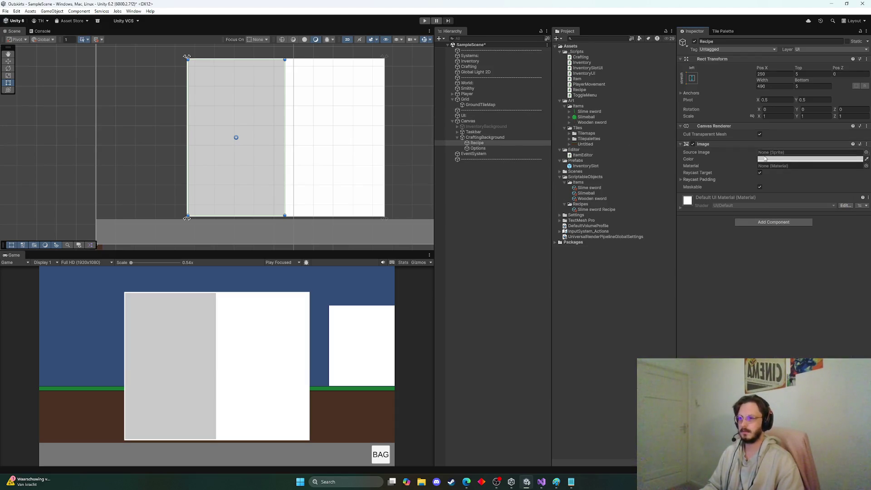
left_click(784, 159)
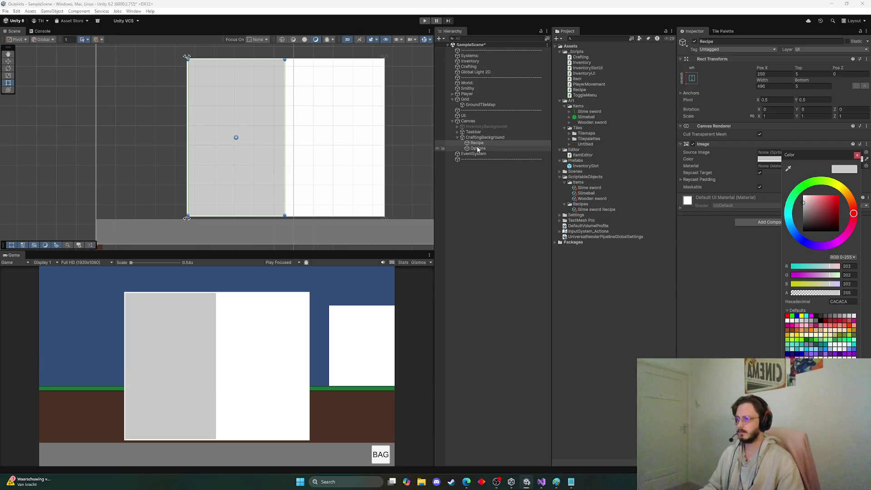
Step: Set the Options panel colour to grey RGB 202, 202, 202 (CACACA)
left_click(478, 148)
left_click(762, 159)
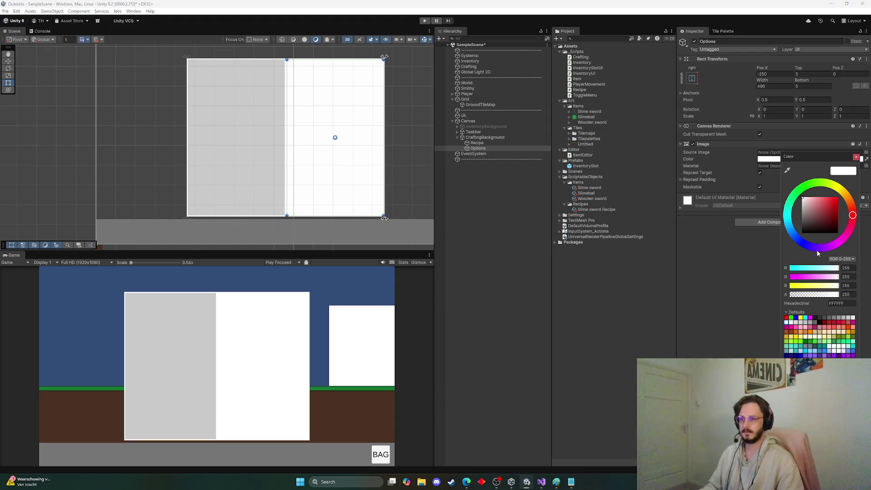
left_click(850, 269)
type("202")
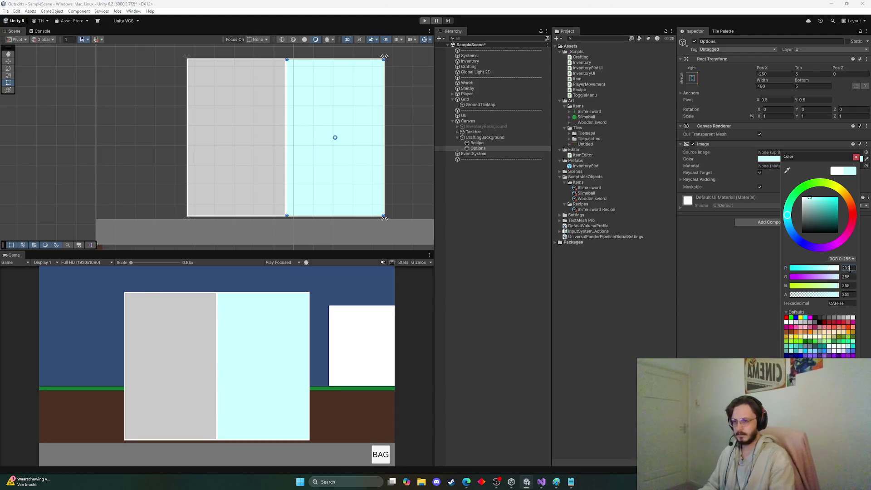
key("Tab")
type("202")
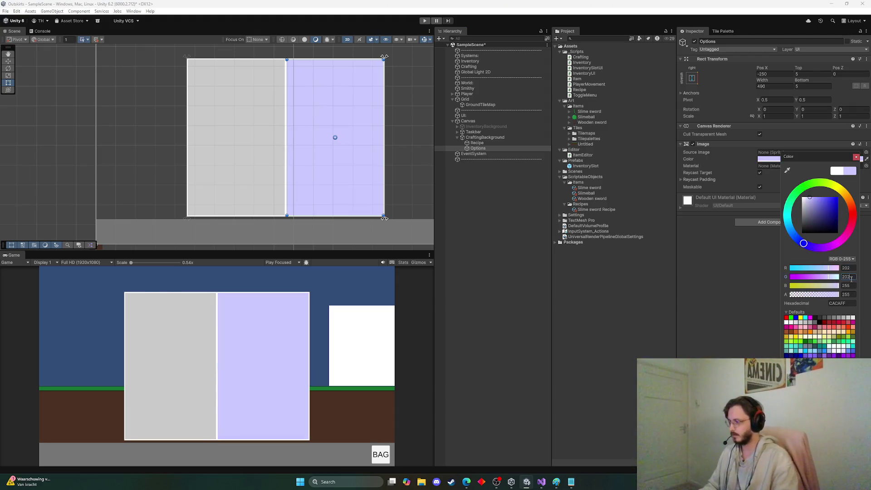
type("202")
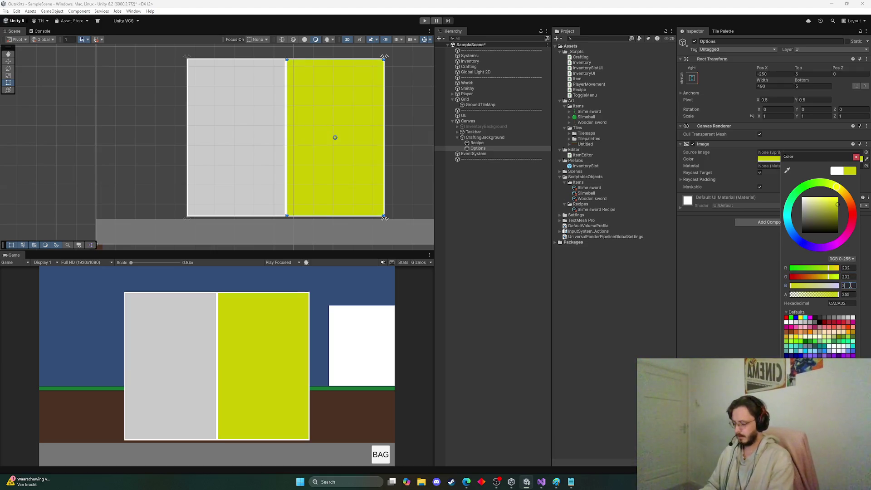
left_click(547, 202)
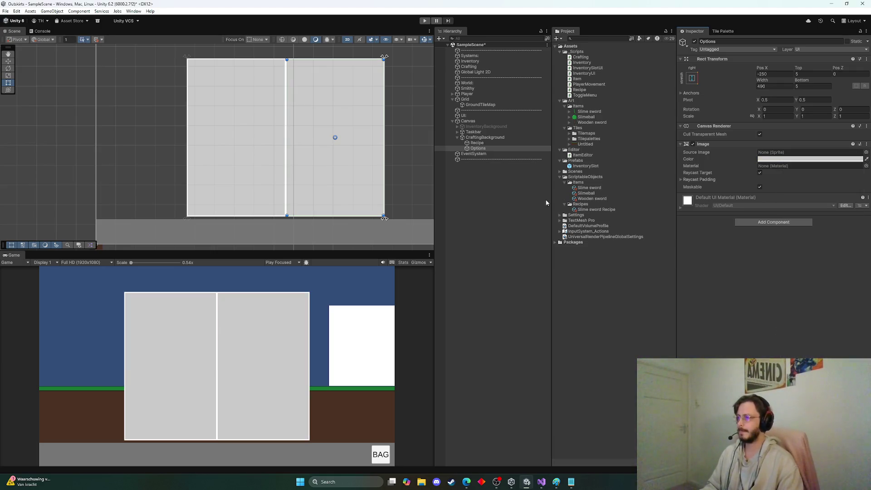
Step: Delete the Options image from the Hierarchy, then select CraftingBackground
right_click(476, 149)
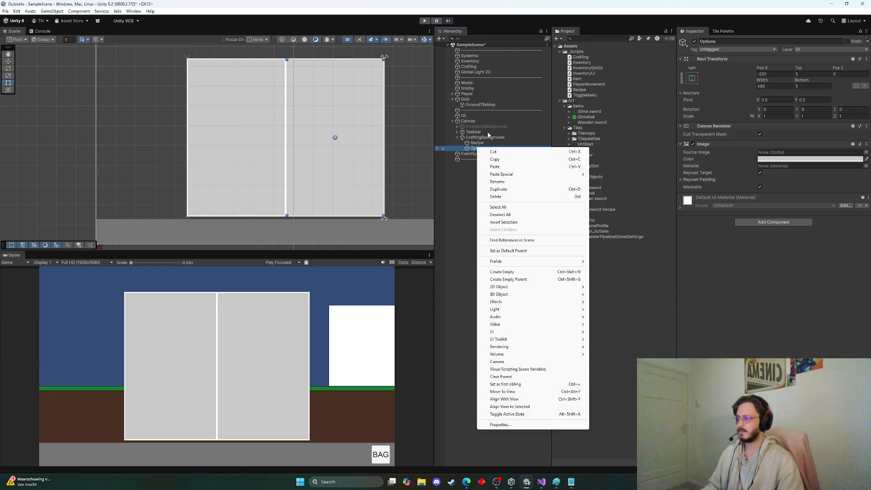
mouse_move(517, 296)
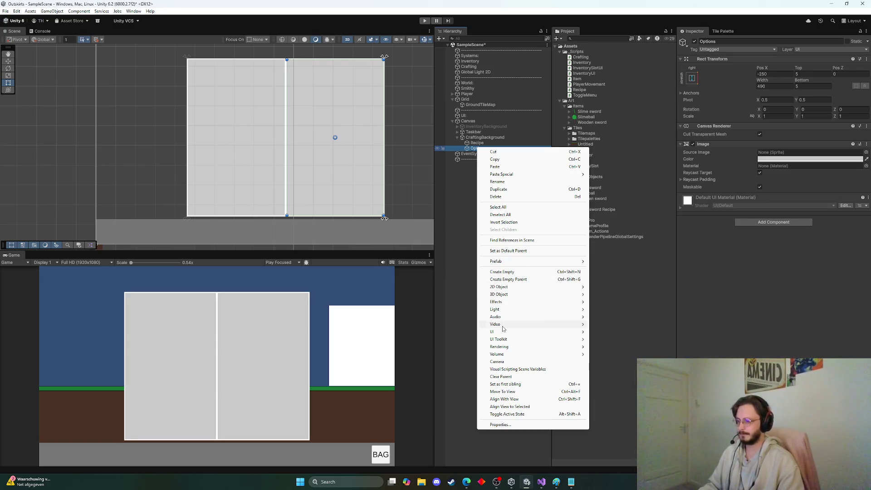
mouse_move(571, 335)
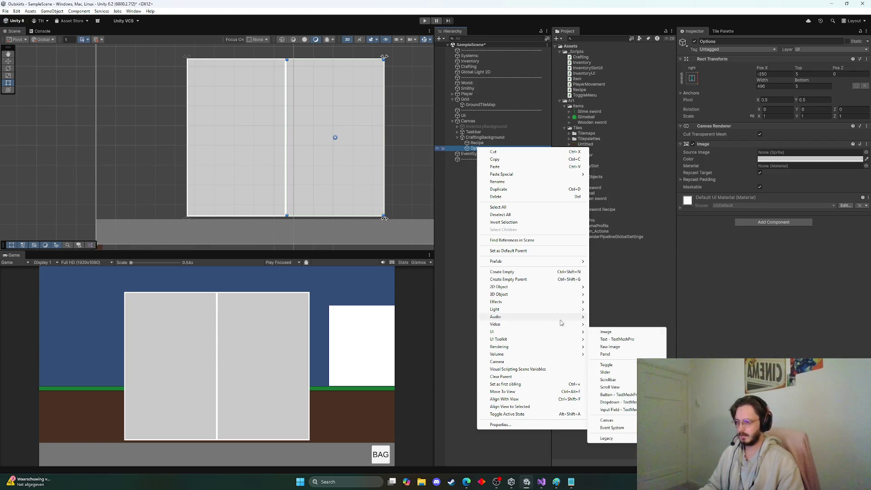
left_click(488, 144)
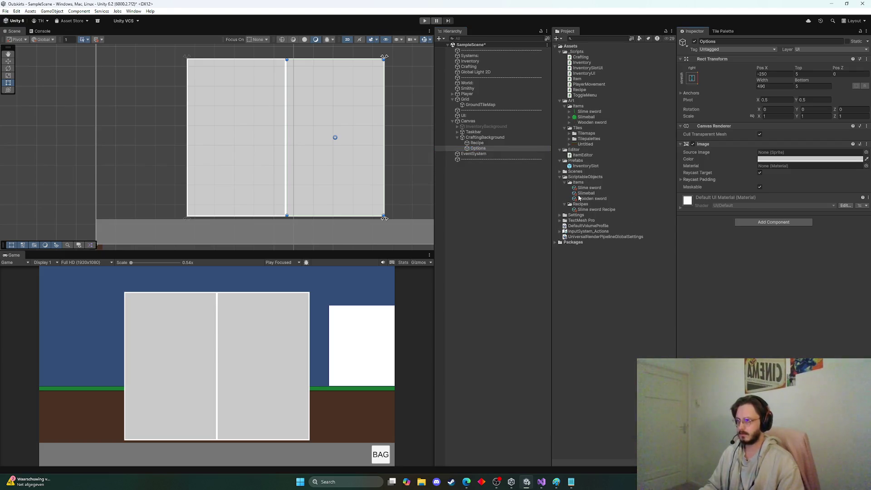
left_click(481, 149)
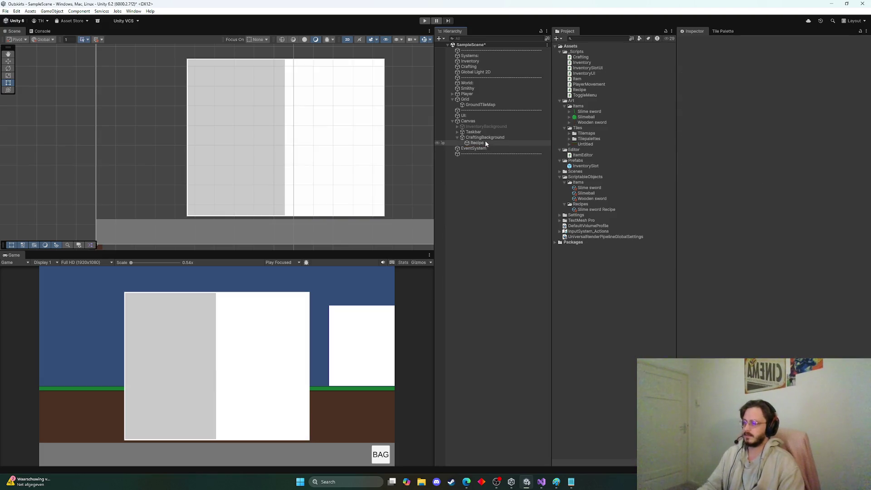
left_click(486, 139)
right_click(488, 138)
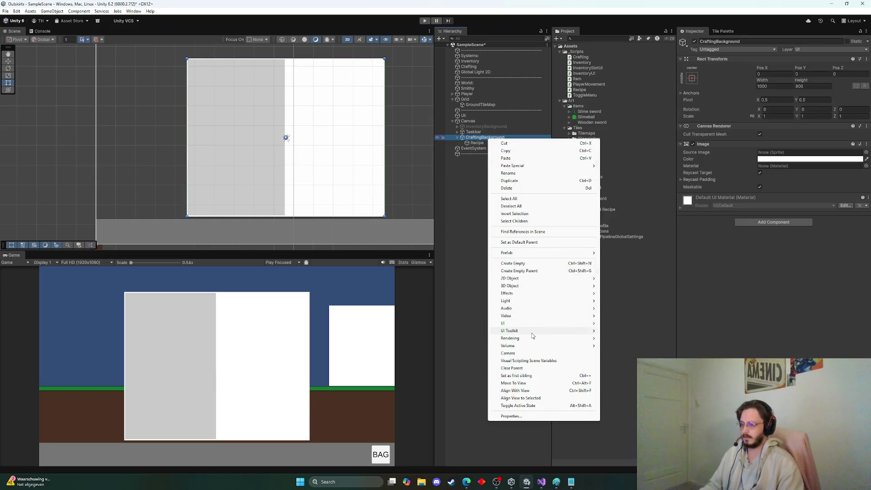
Step: Add a Scroll View under CraftingBackground anchored to stretch along the right edge
mouse_move(536, 323)
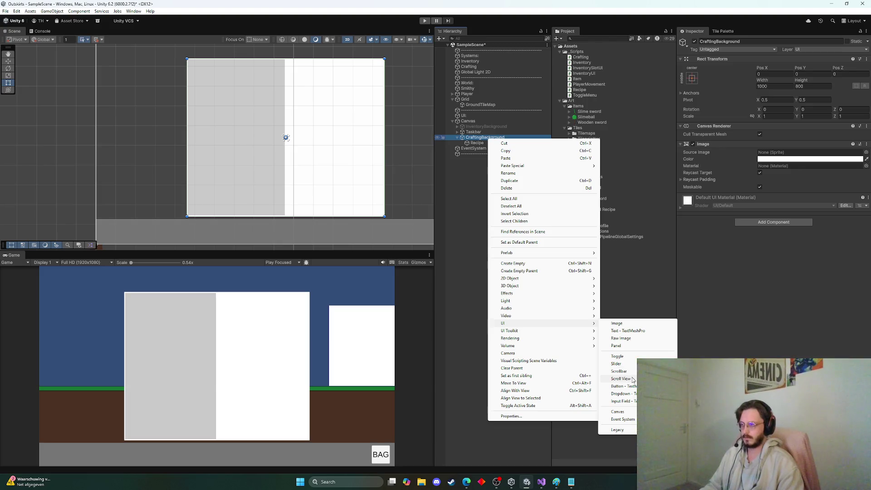
left_click(622, 379)
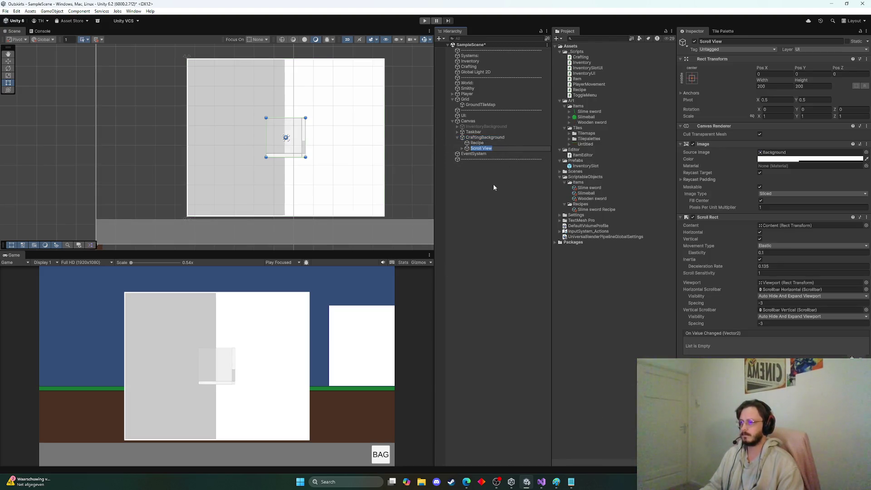
key("Return")
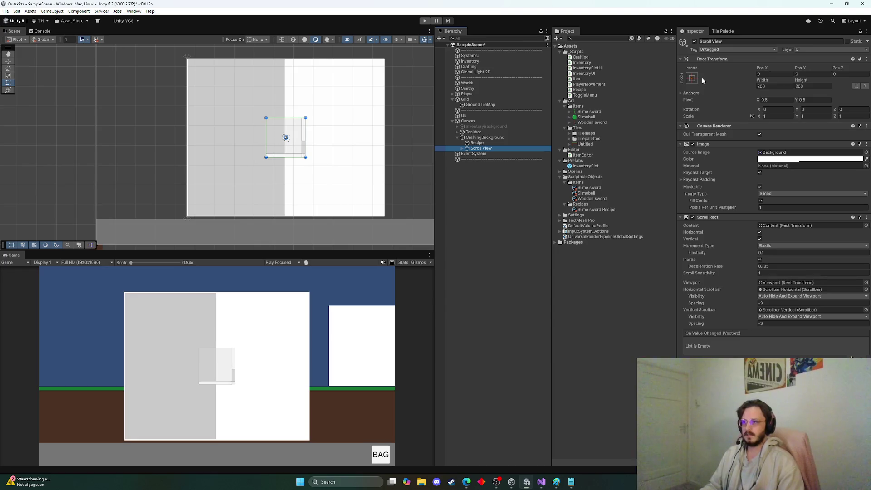
left_click(692, 79)
left_click(745, 182, "alt")
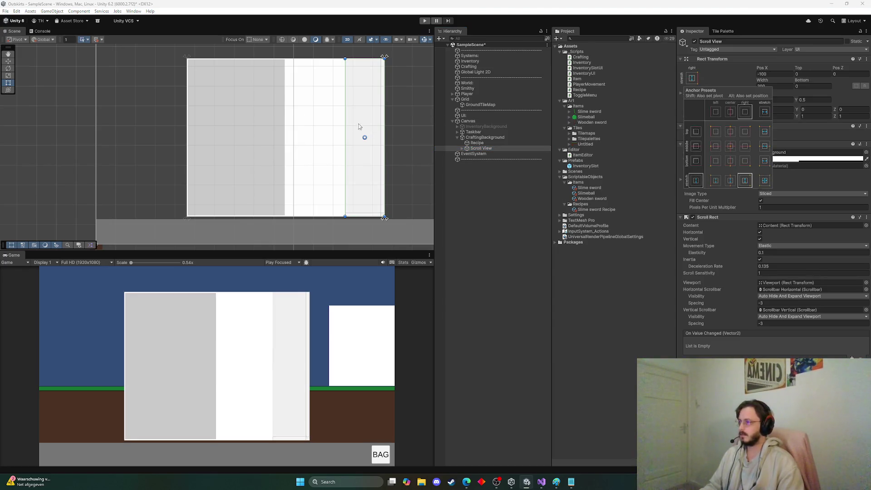
left_click_drag(346, 126, 289, 126)
left_click(789, 75)
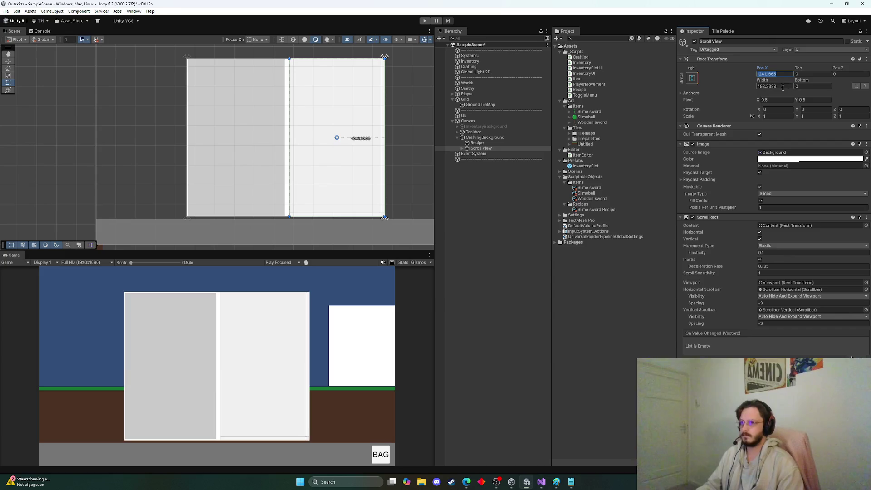
key("ctrl+z")
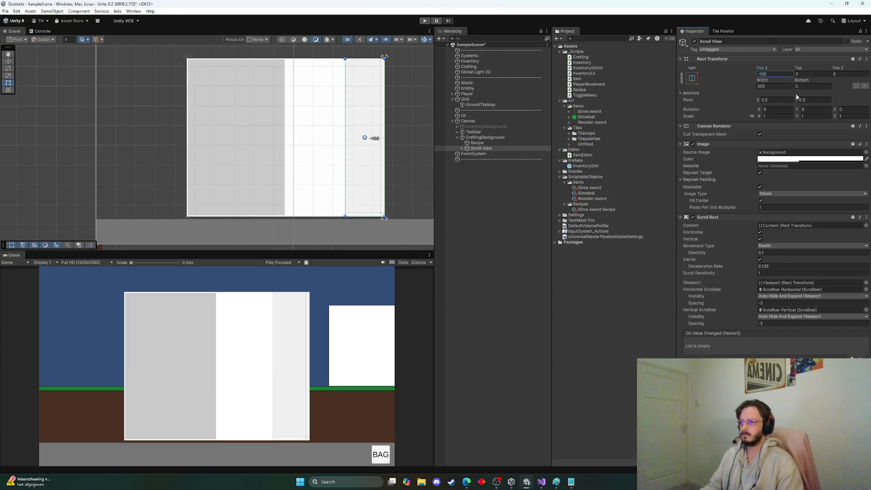
Step: Set the Scroll View width to 490 to match Recipe and snap it flush right
left_click(480, 143)
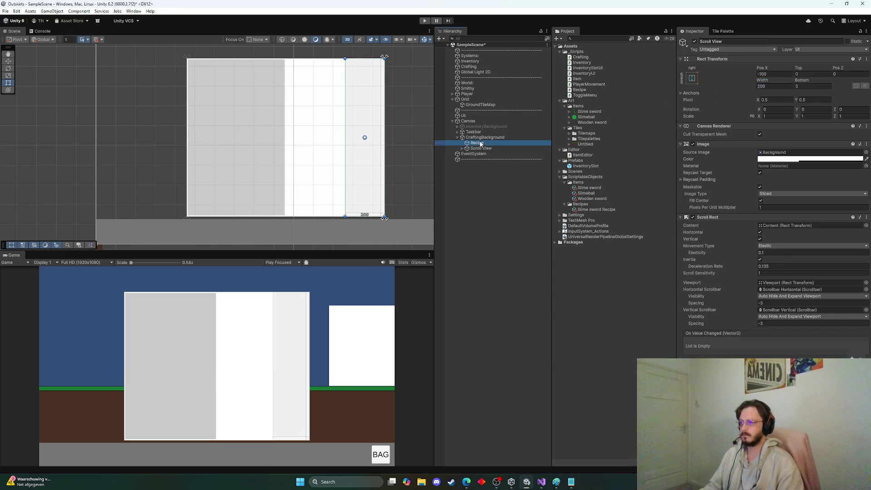
left_click(480, 149)
left_click(485, 143)
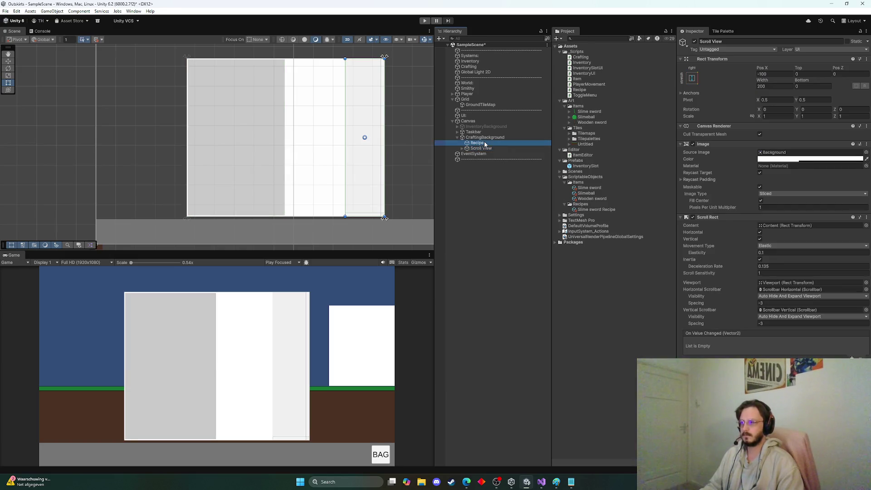
left_click(481, 149)
left_click(783, 86)
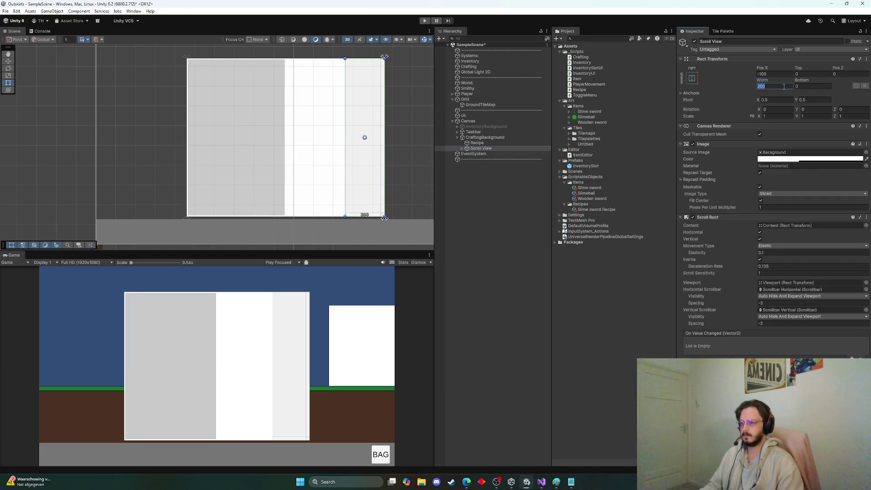
type("490")
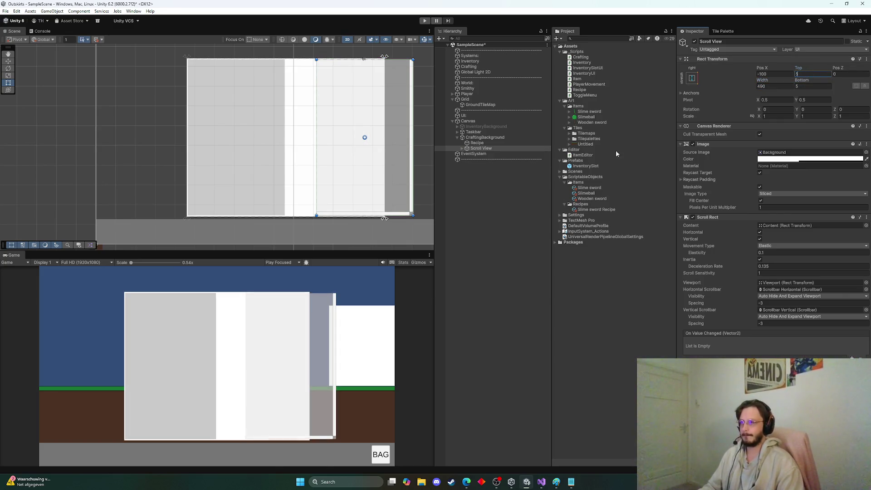
left_click(494, 143)
left_click(488, 149)
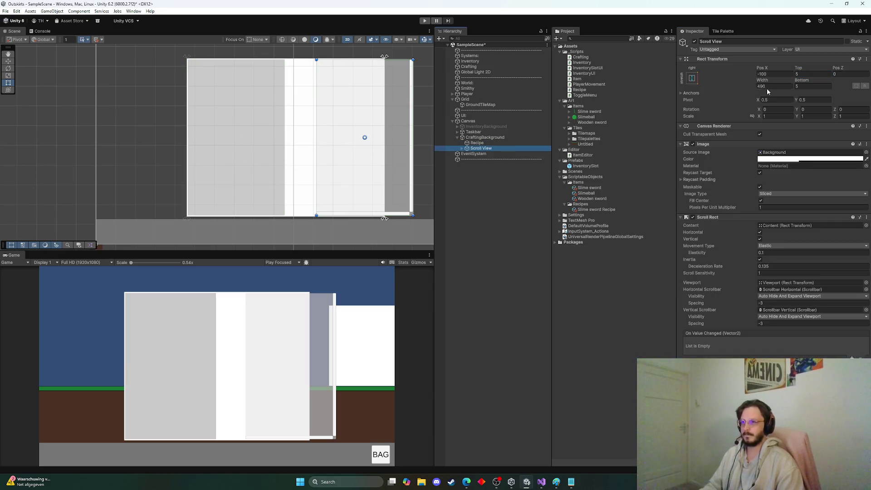
left_click(692, 80)
left_click(744, 181, "alt")
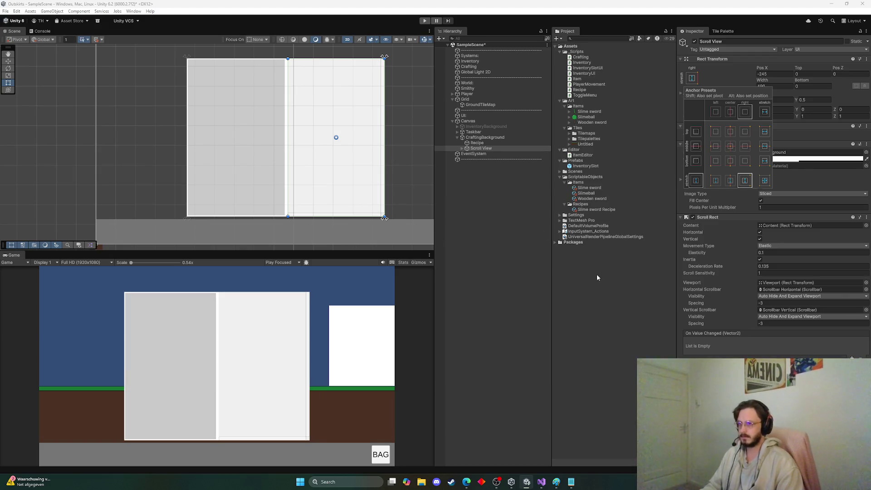
left_click(596, 295)
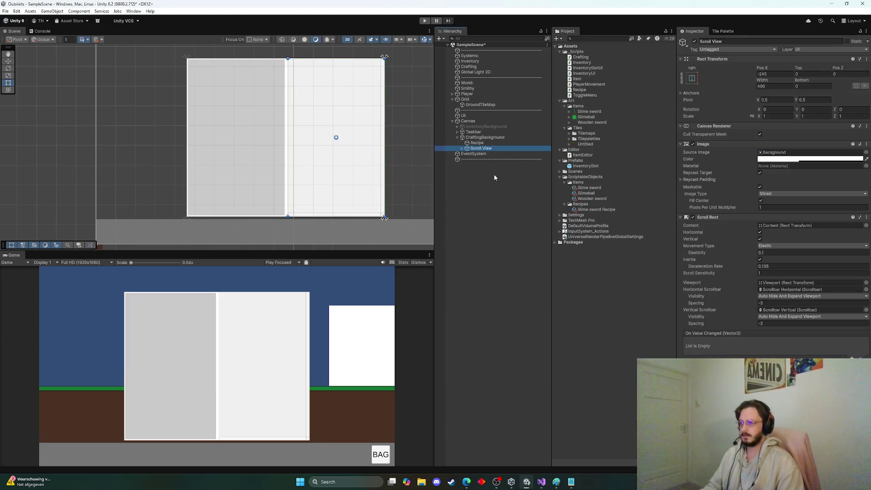
left_click(462, 149)
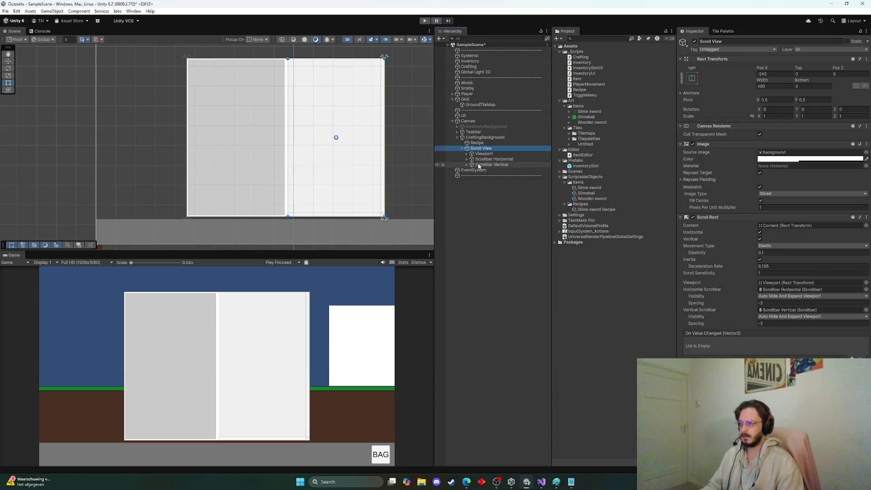
Step: Delete the Scroll View's Scrollbar Horizontal, keeping Scrollbar Vertical
left_click(485, 160)
key("Delete")
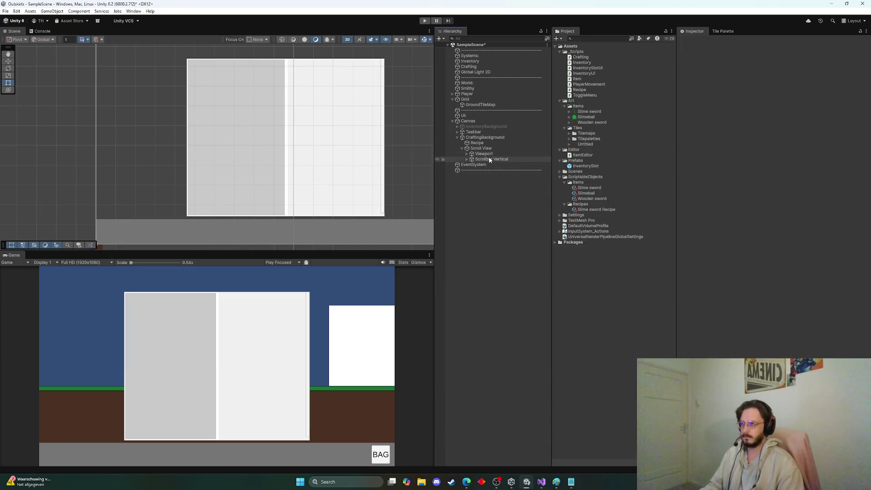
left_click(490, 159)
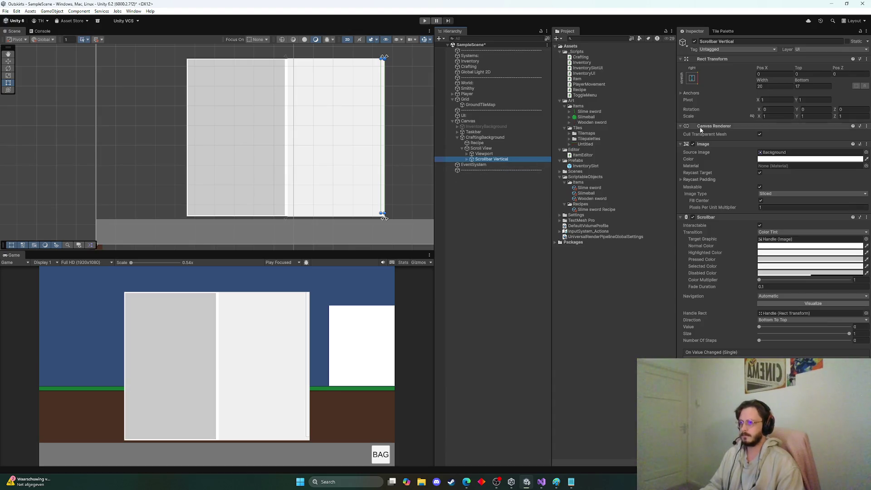
right_click(493, 160)
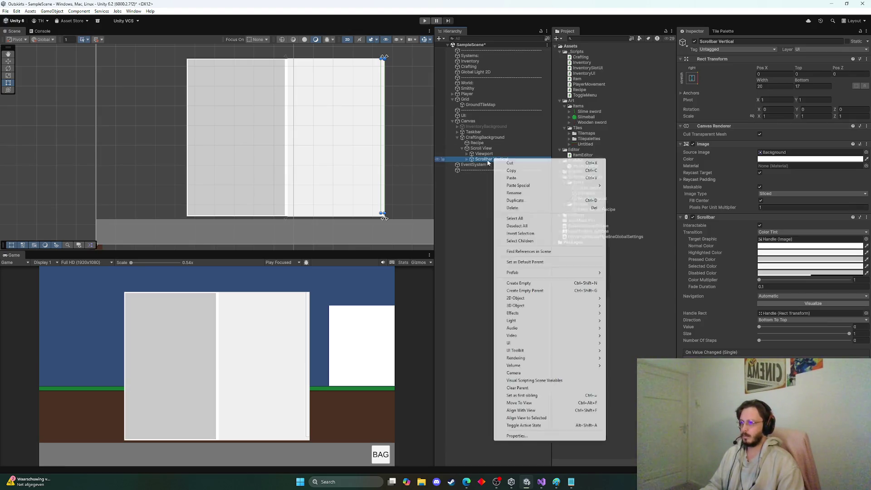
left_click(467, 159)
Step: Expand Viewport and select its Content object
left_click(467, 159)
left_click(464, 154)
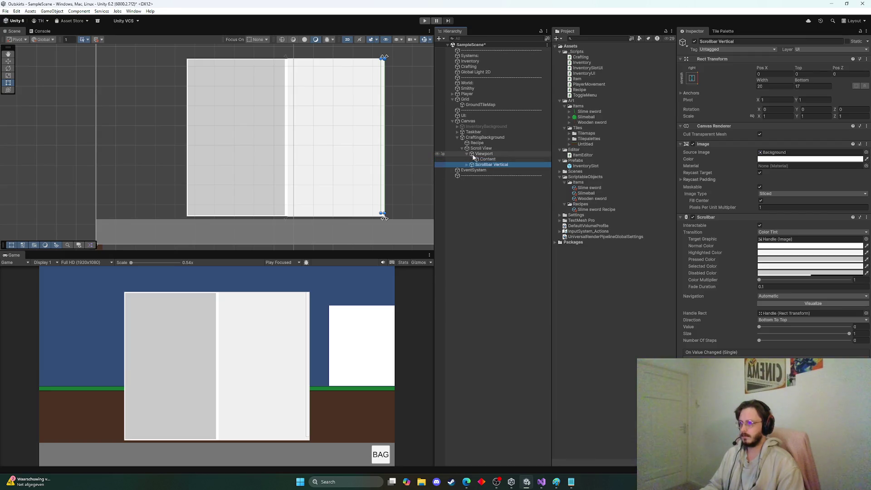
left_click(488, 159)
right_click(483, 161)
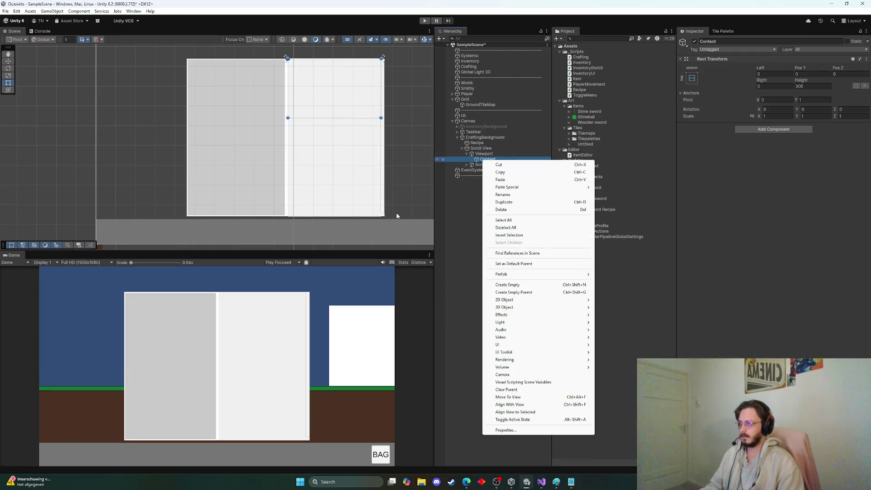
Step: Stretch Content's height to 800 and add a Button inside it with Source Image None
left_click(353, 119)
left_click_drag(352, 119, 351, 218)
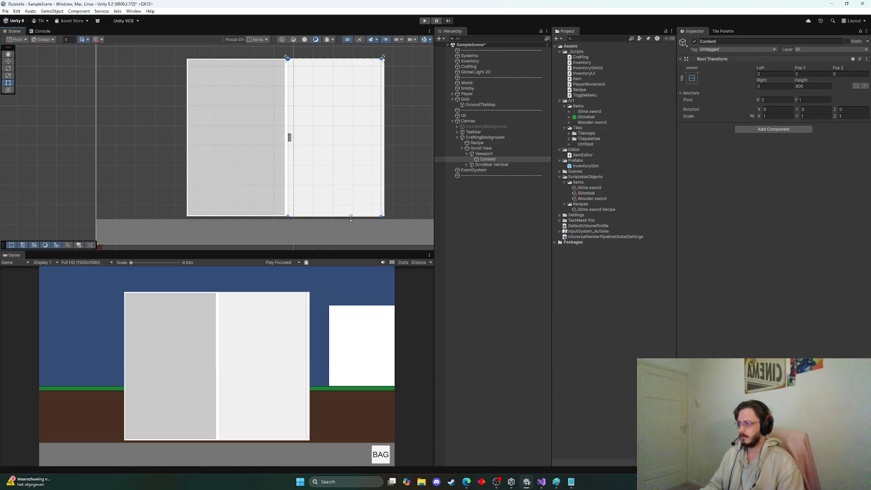
right_click(486, 160)
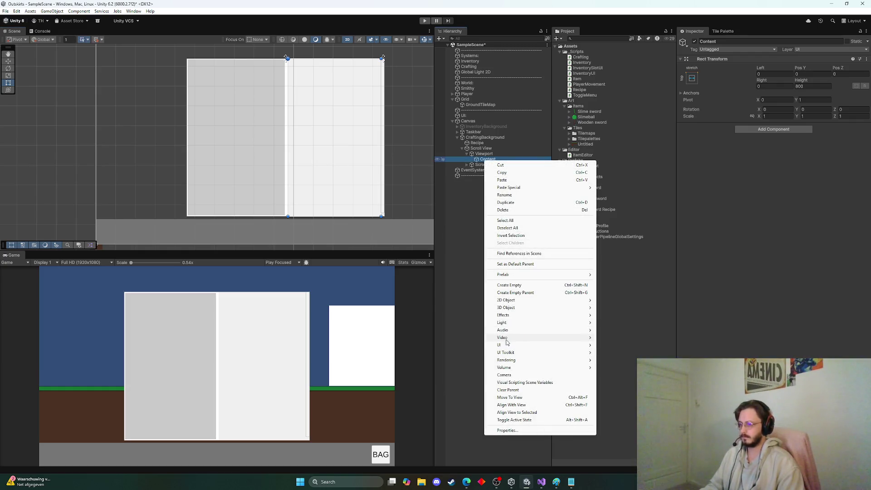
mouse_move(516, 347)
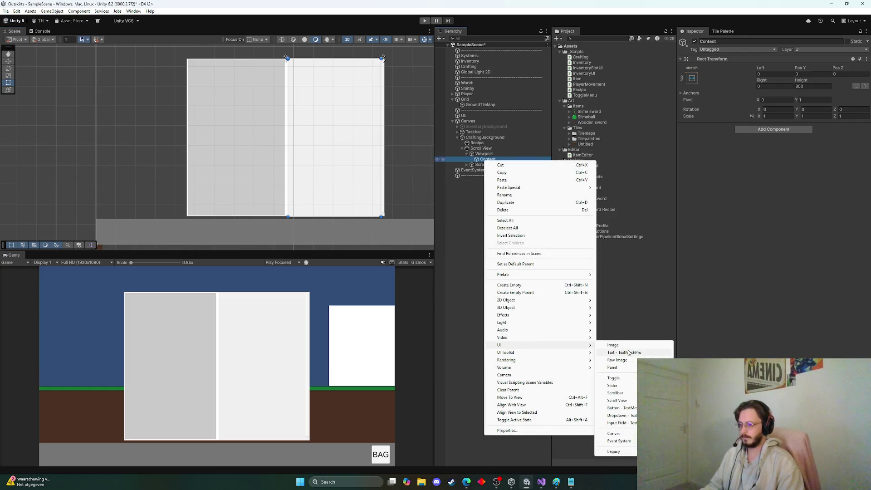
left_click(633, 409)
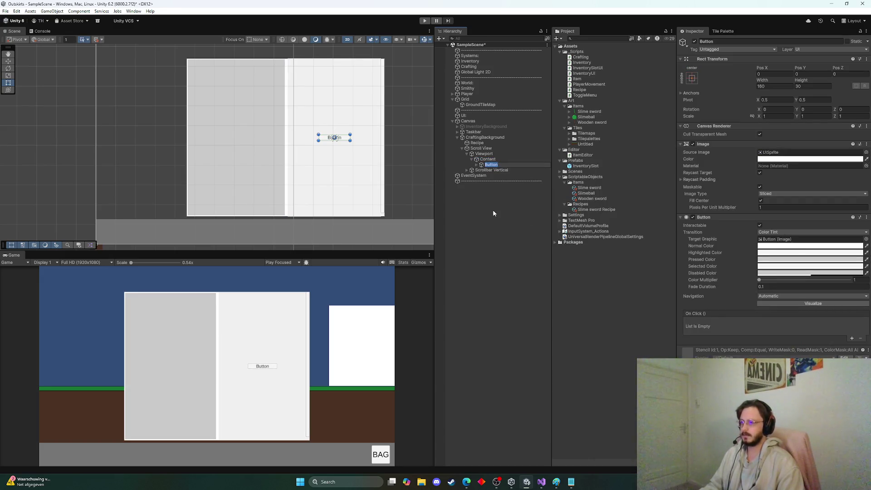
left_click(479, 166)
left_click(789, 153)
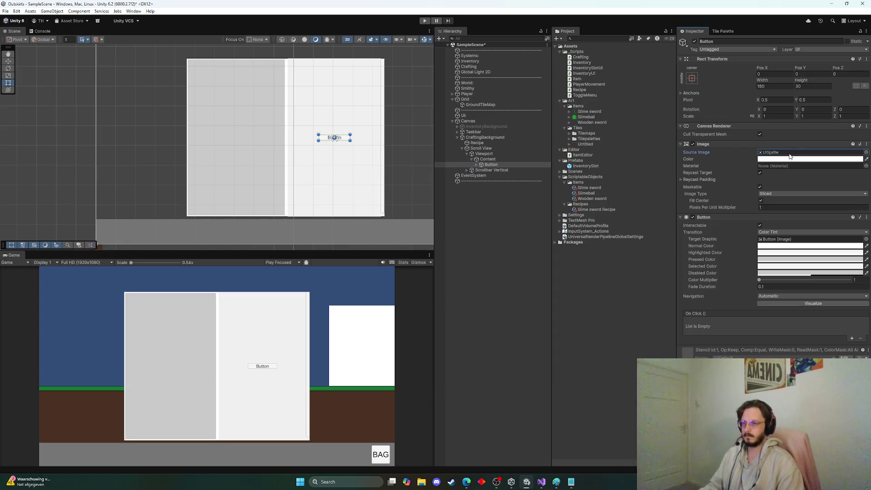
key("Delete")
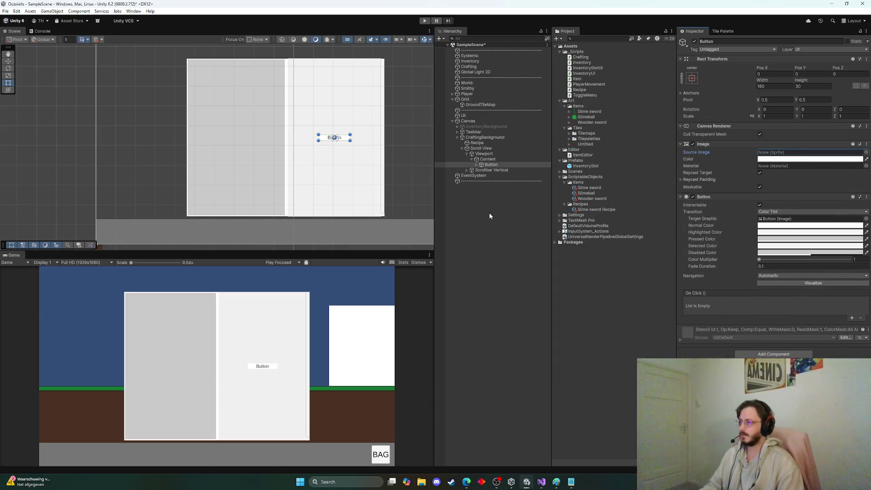
Step: Expand the Button to show its Text (TMP) child, then reselect Content
left_click(477, 165)
left_click(495, 171)
left_click(491, 165)
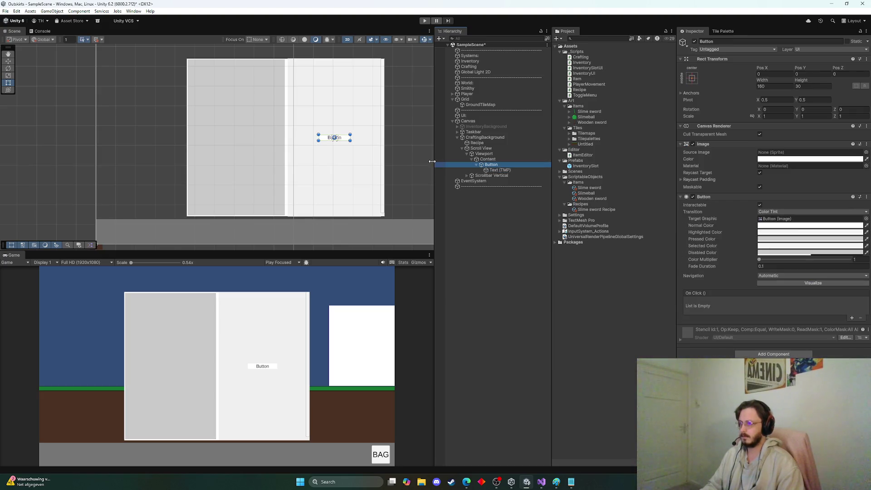
left_click(488, 159)
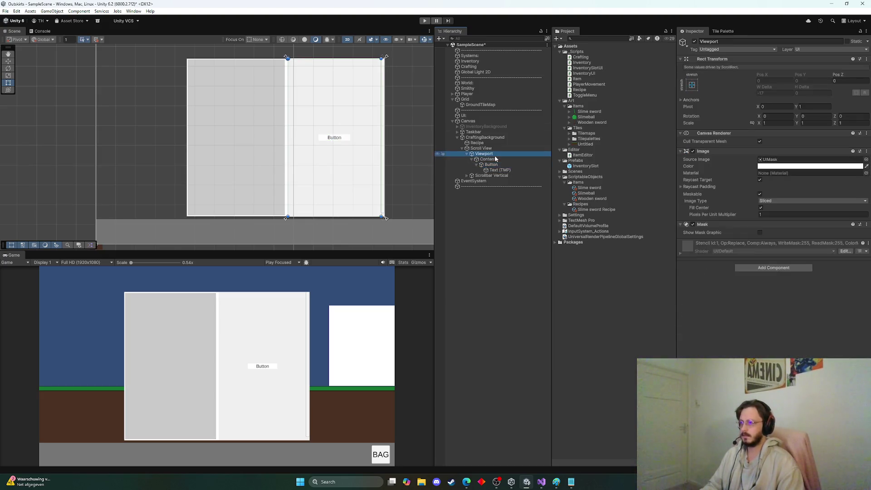
Step: Inspect the inventory panel's Content layout components for comparison
left_click(454, 126)
left_click(457, 127)
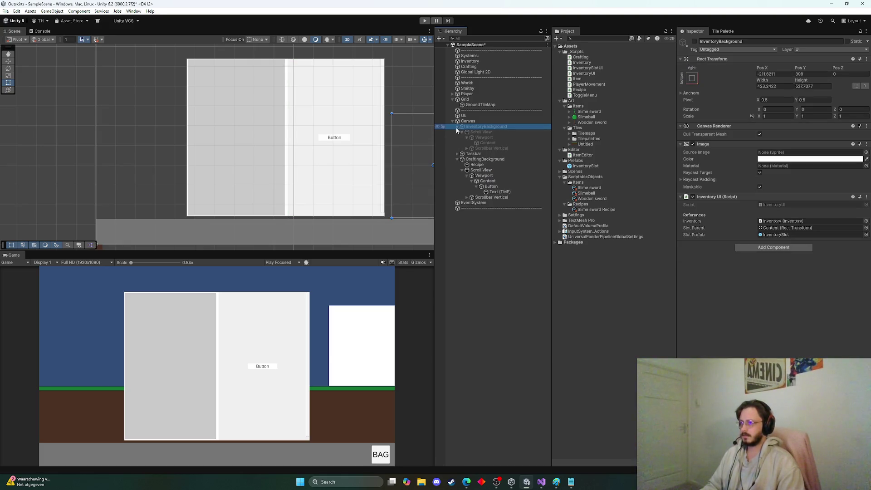
left_click(489, 142)
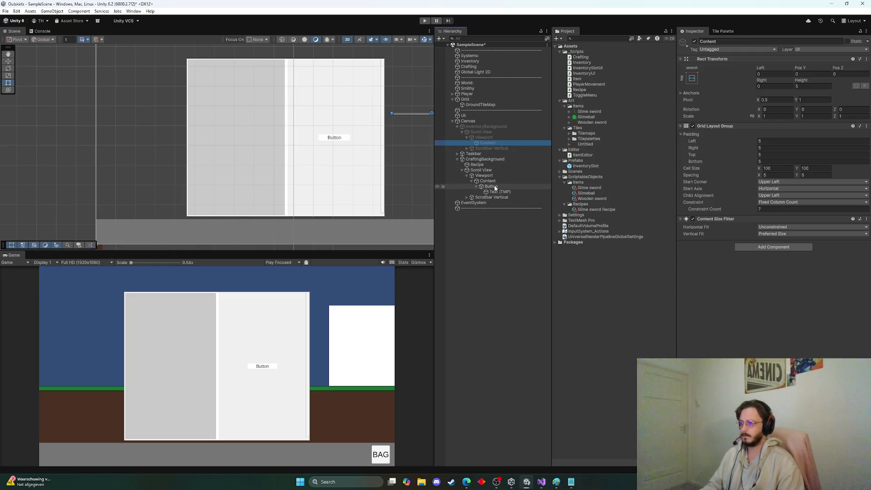
scroll(394, 147, "down", 4)
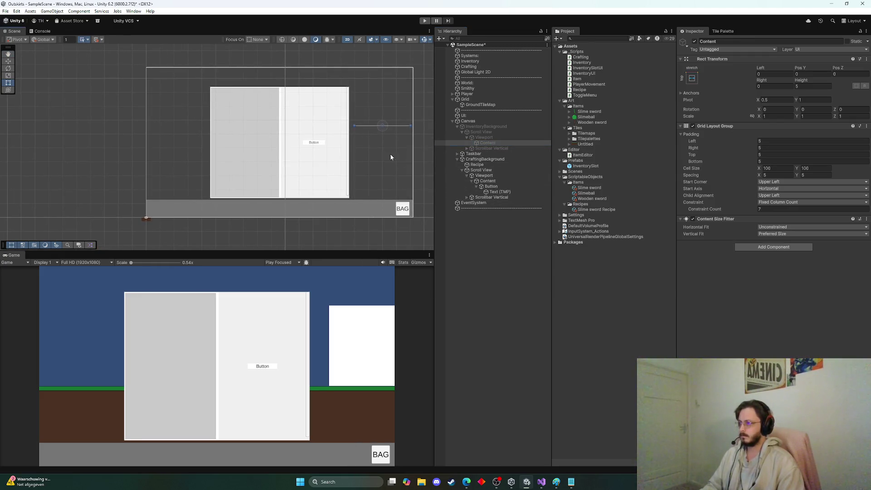
Step: Add a Grid Layout Group to the crafting panel's Content
left_click(491, 182)
left_click(801, 130)
type("g")
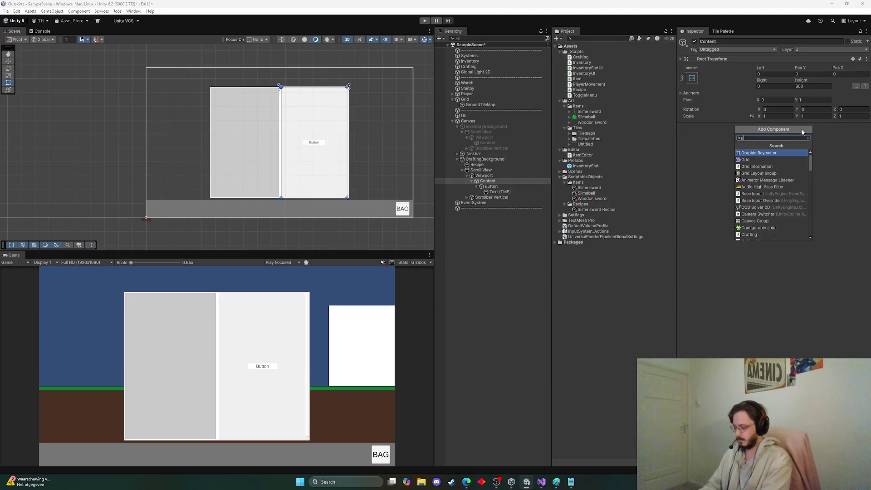
type("rid")
key("Down")
key("Down")
key("Return")
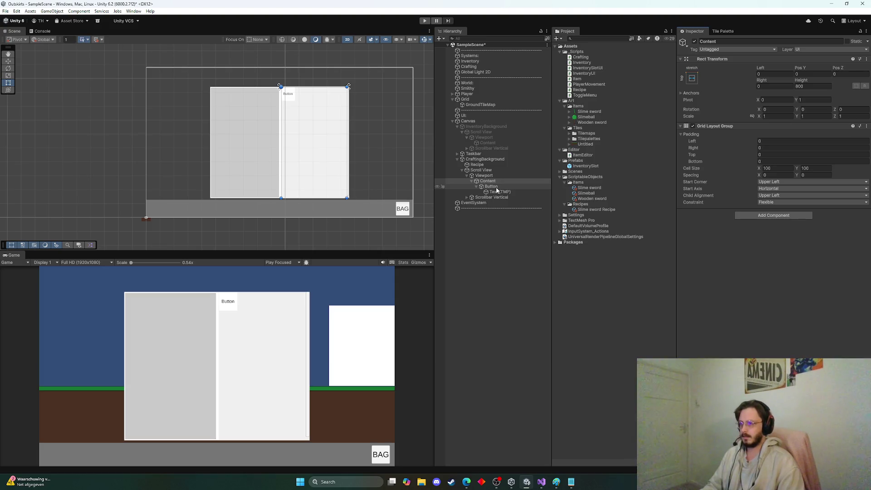
Step: Add a Content Size Fitter to the crafting Content, leaving horizontal fit unchanged
left_click(749, 216)
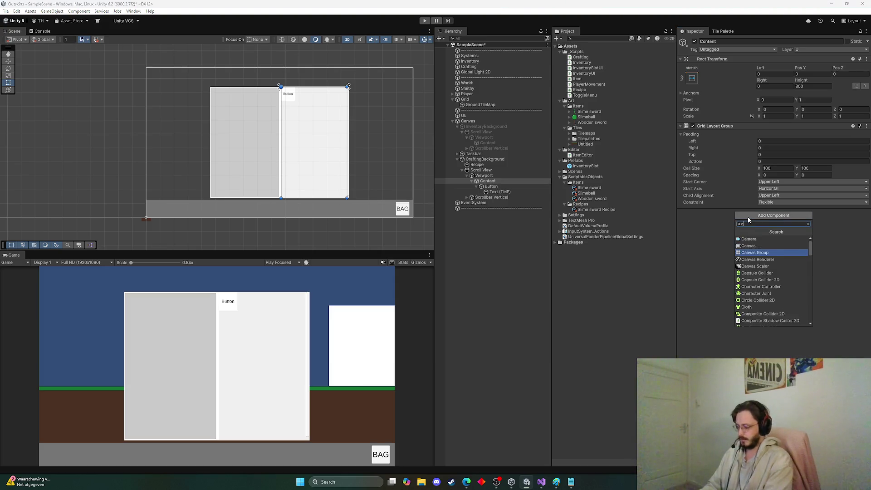
type("conte")
key("Return")
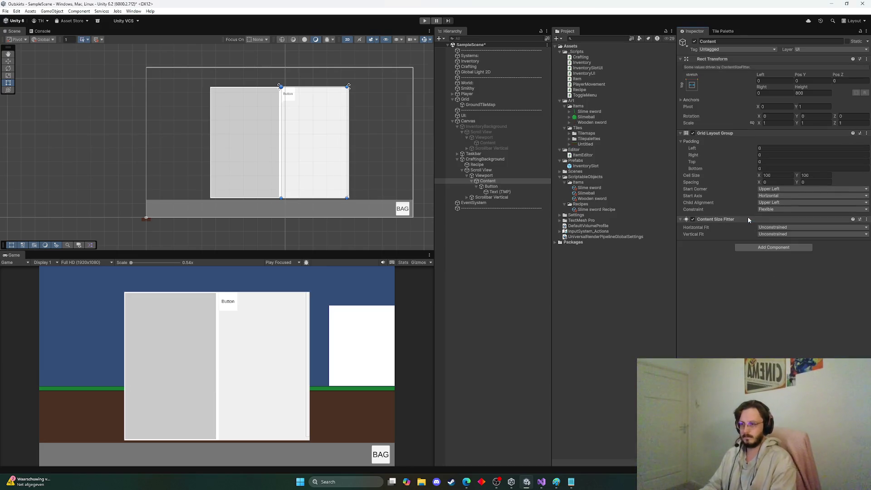
left_click(767, 228)
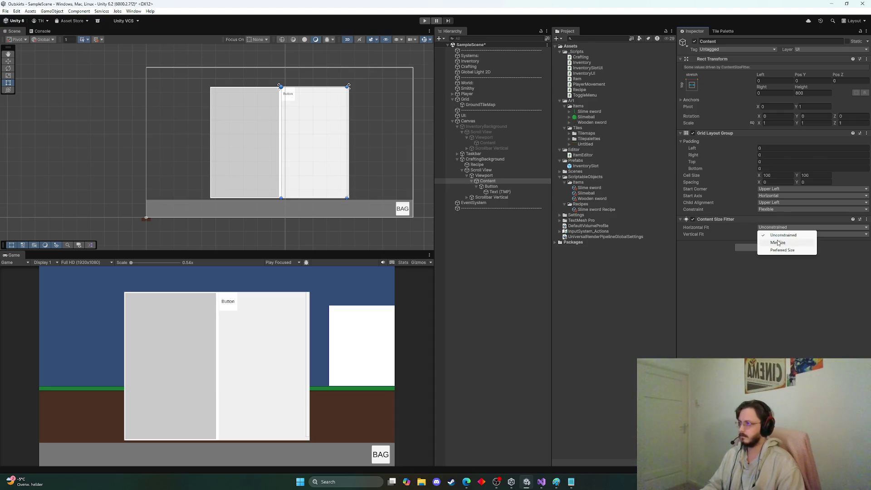
left_click(779, 243)
key("ctrl+z")
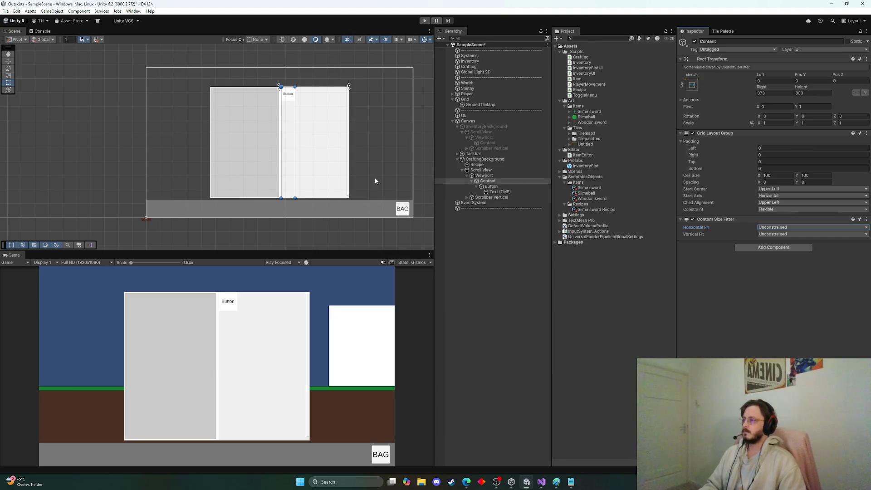
Step: Stretch Content's right edge back to the panel edge, setting Right to 0
scroll(313, 135, "down", 2)
scroll(305, 113, "up", 3)
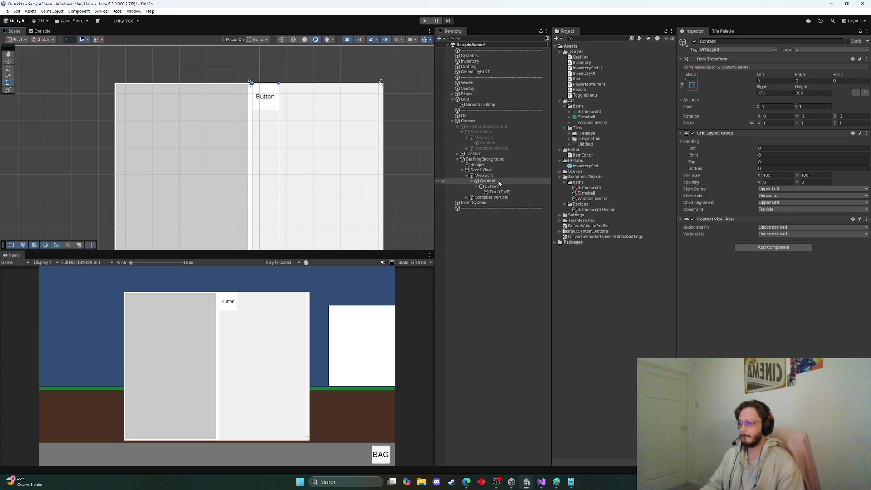
left_click(492, 187)
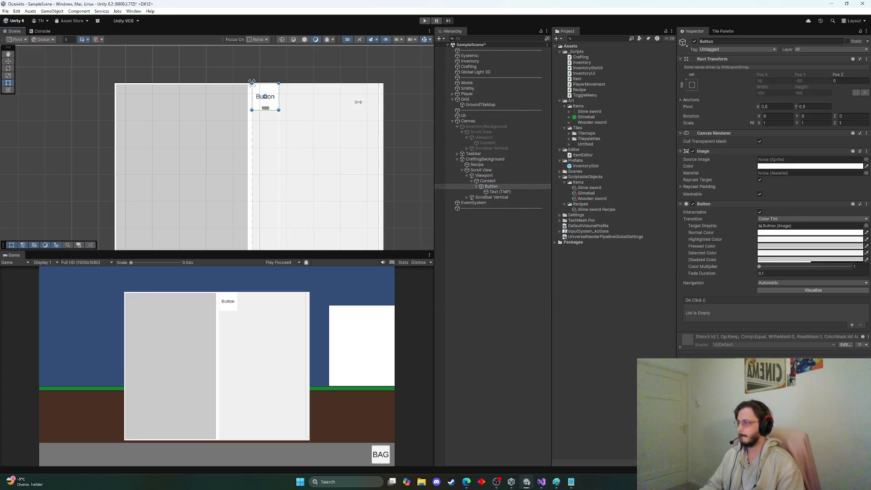
left_click(493, 182)
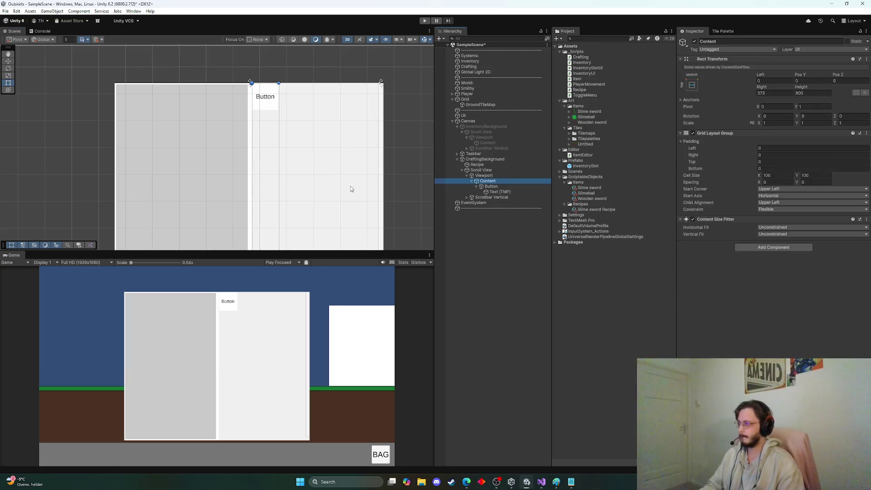
left_click_drag(279, 147, 378, 148)
scroll(273, 148, "down", 2)
mouse_move(290, 151)
left_mouse_down()
mouse_move(317, 92)
mouse_move(315, 143)
left_mouse_up()
left_click(491, 186)
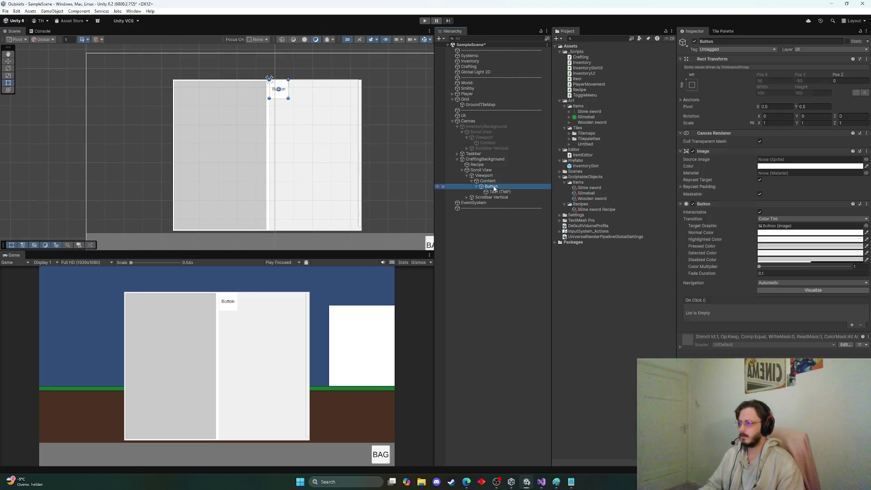
left_click(488, 181)
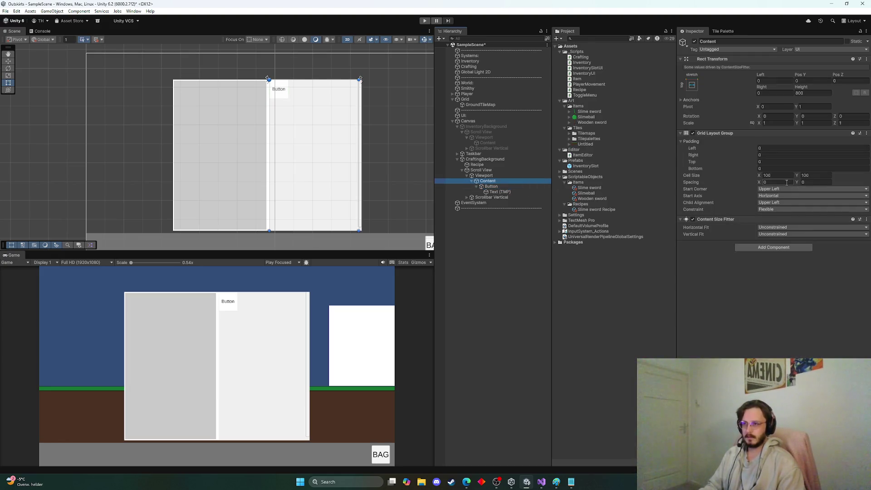
Step: Set the grid's Child Alignment to Upper Center, keeping start corner and axis unchanged
left_click(785, 189)
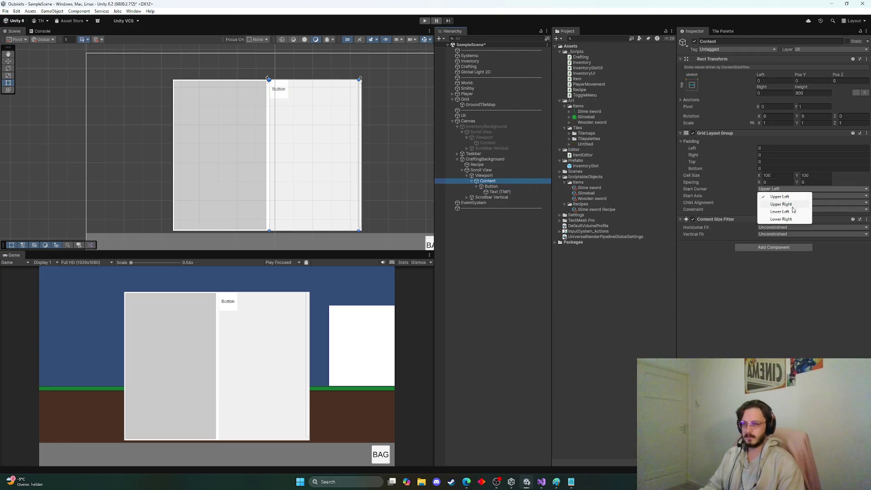
left_click(801, 291)
left_click(788, 190)
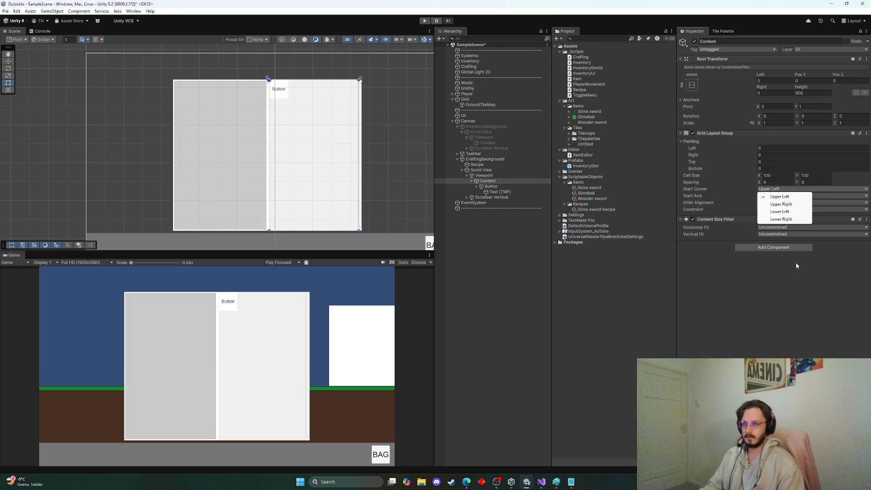
left_click(781, 197)
left_click(778, 196)
left_click(782, 204)
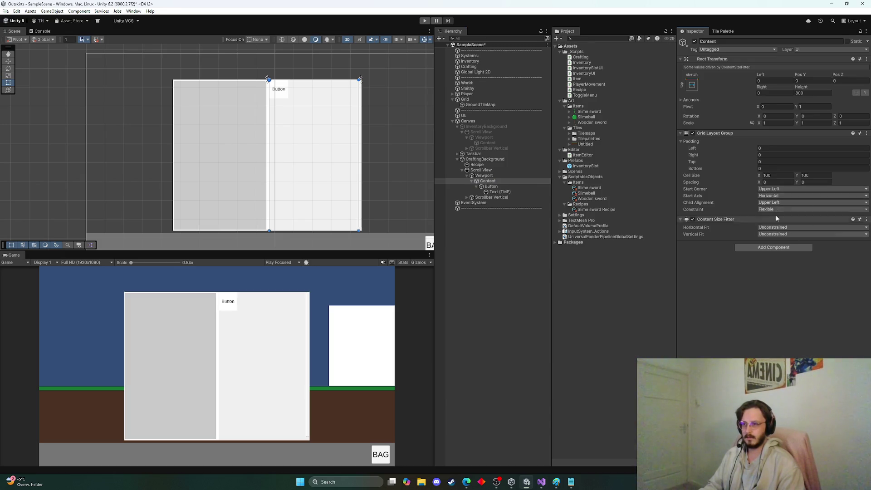
left_click(785, 202)
left_click(787, 223)
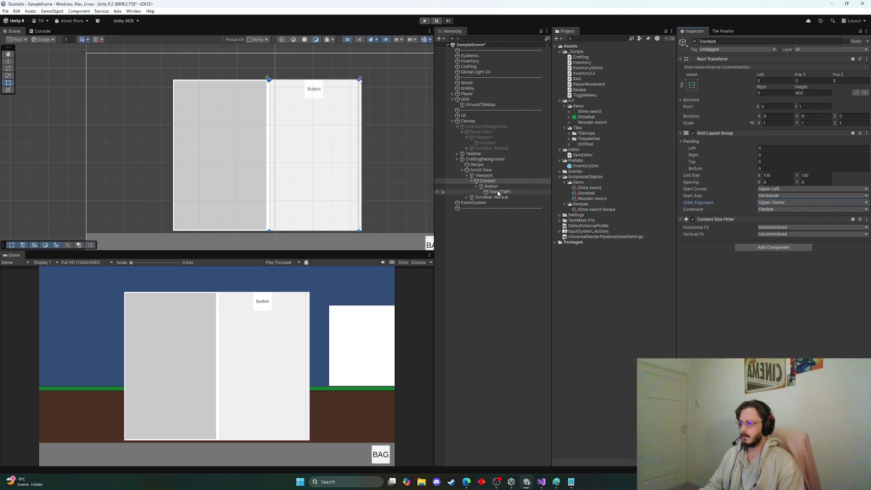
left_click(489, 187)
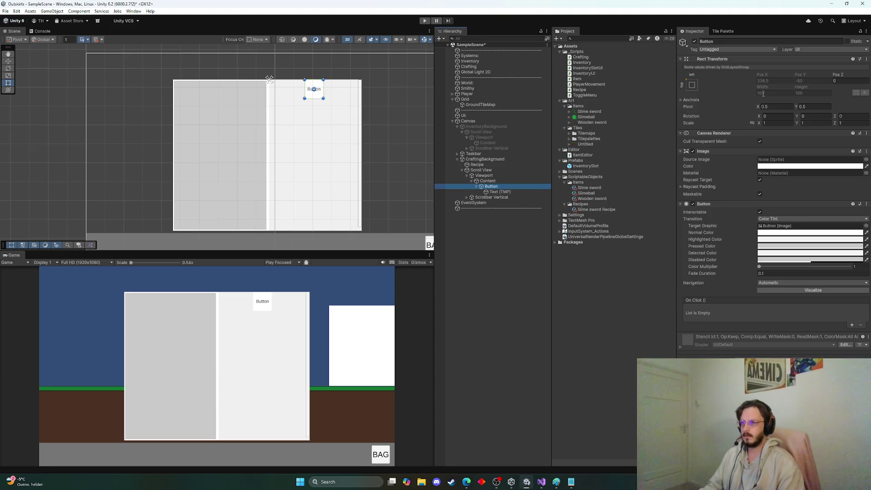
left_click(502, 181)
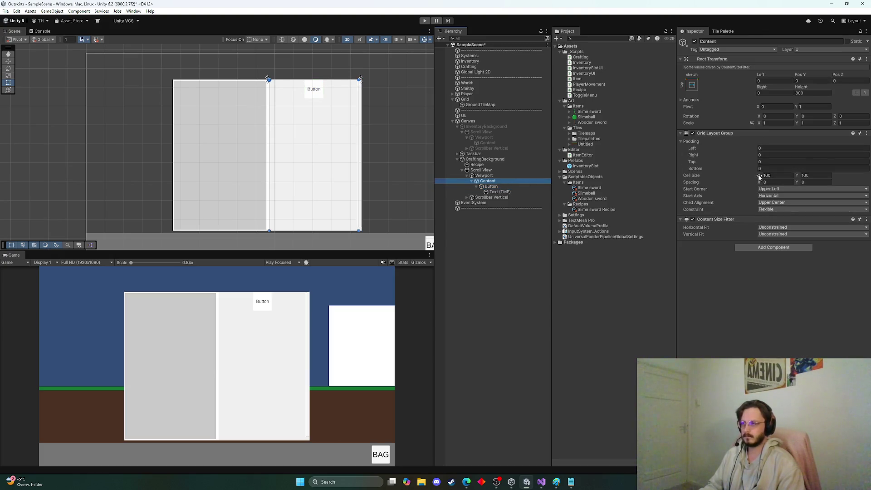
Step: Widen grid cells to 422.8 and set padding 5 on all sides and spacing 5,5
mouse_move(760, 177)
left_mouse_down()
mouse_move(33, 178)
mouse_move(53, 181)
left_mouse_up()
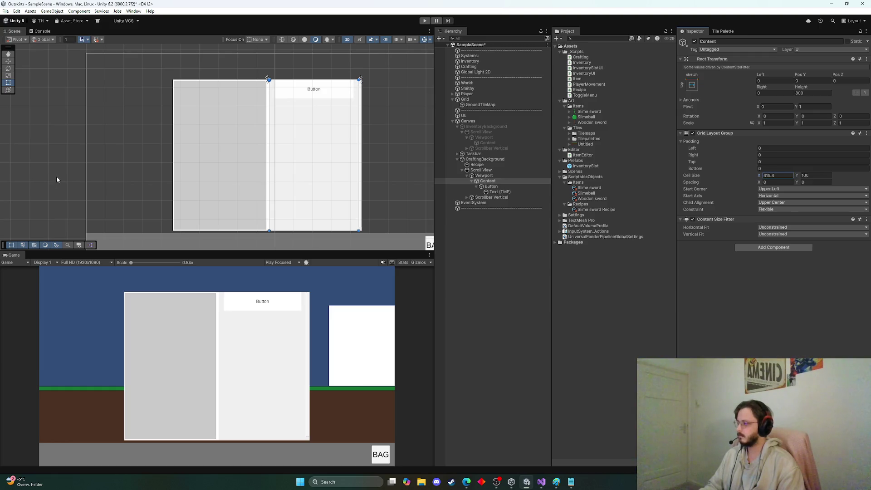
left_click(766, 149)
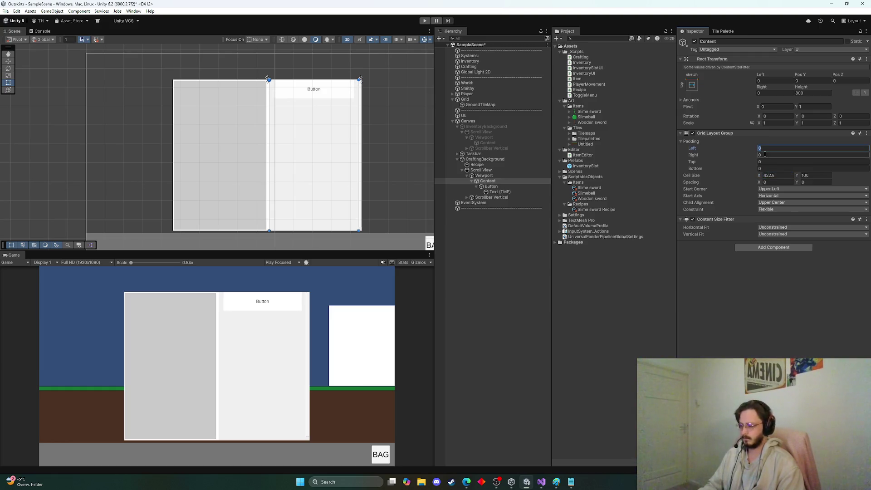
key("Tab")
type("5")
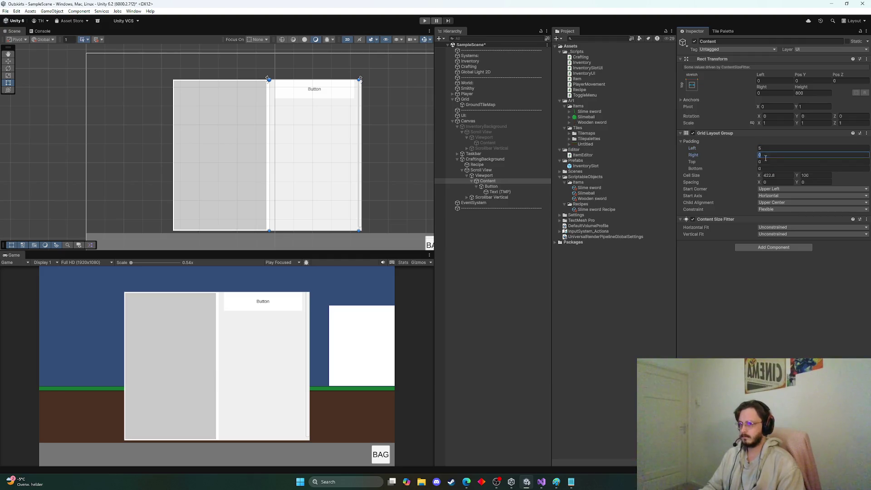
key("Tab")
type("5")
key("Tab")
type("5")
left_click(765, 182)
type("5")
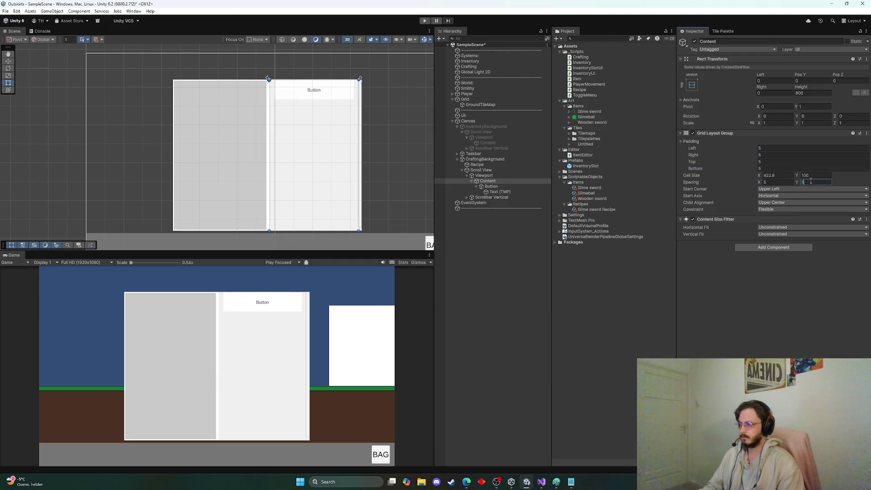
left_click(776, 292)
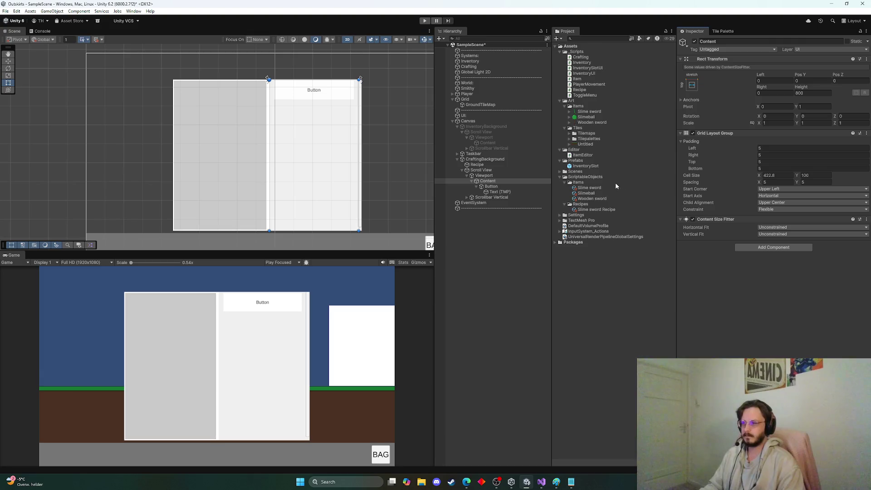
Step: Duplicate the Button with Ctrl+D to fill the crafting list
left_click(479, 181)
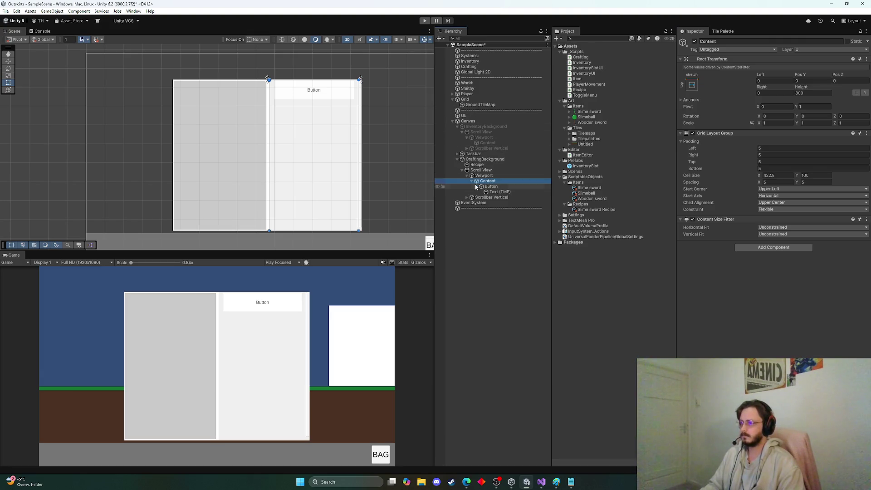
left_click(490, 187)
left_click(477, 186)
key("ctrl+d")
key("ctrl+d")
key("ctrl+d")
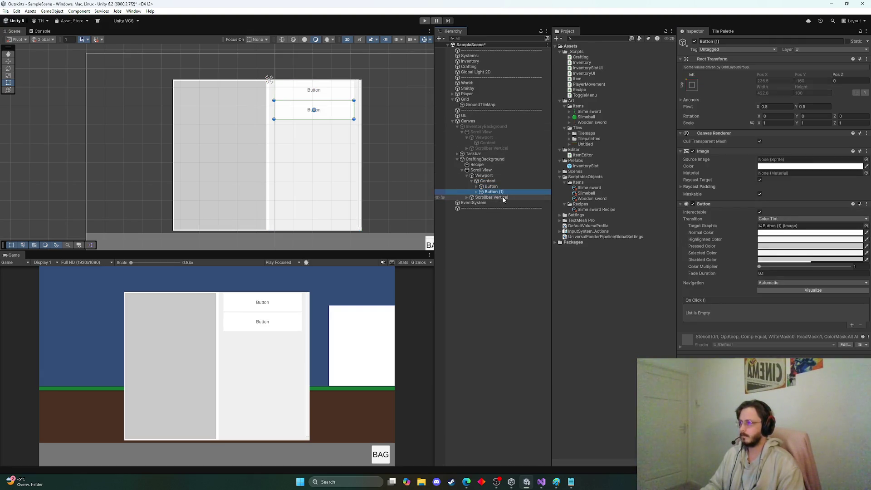
key("ctrl+d")
key("ctrl+d")
key("ctrl+d")
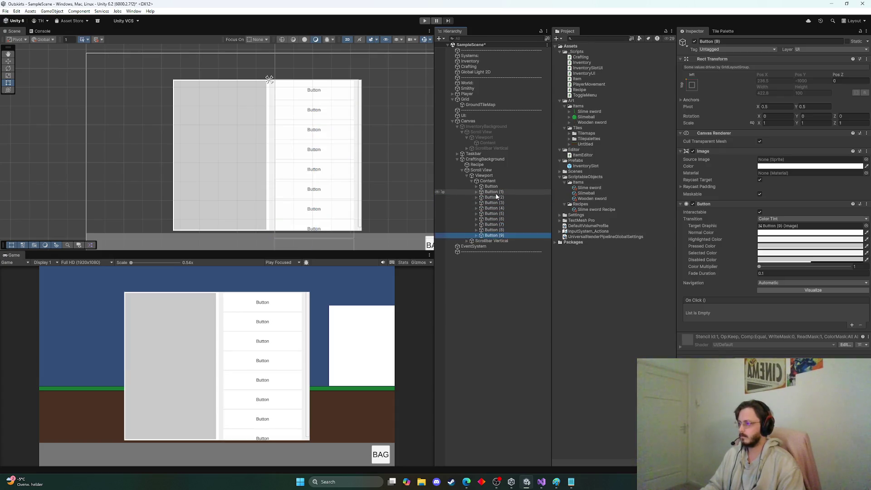
Step: Set the crafting Content's Vertical Fit to Preferred Size
left_click(488, 181)
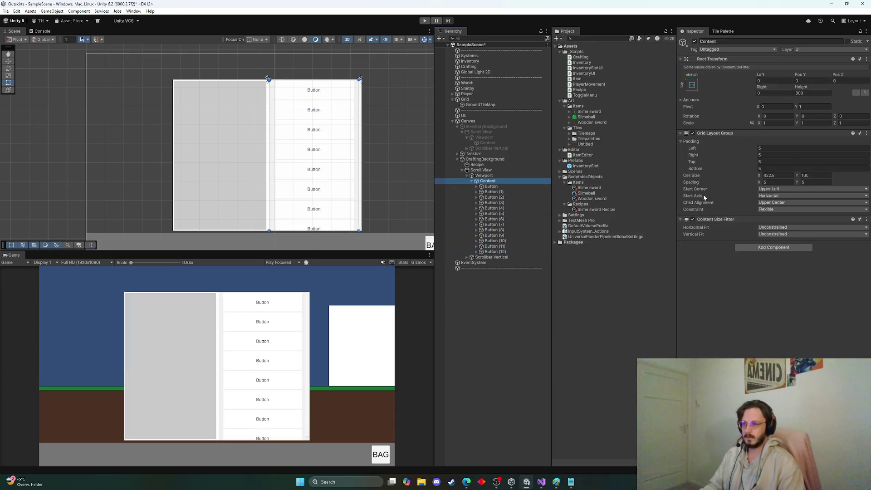
left_click(494, 142)
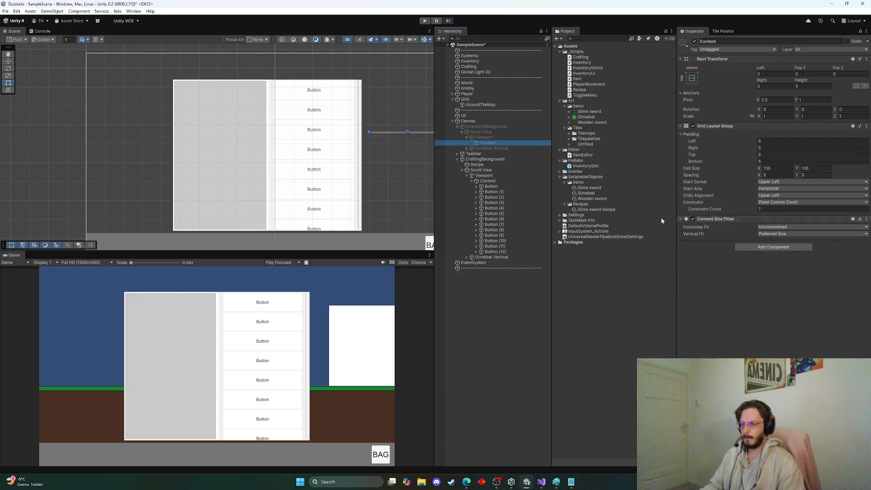
left_click(488, 181)
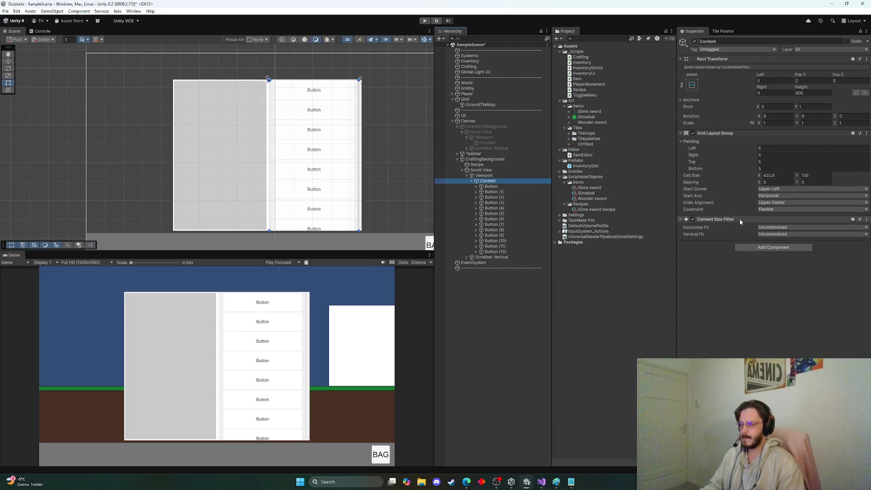
left_click(795, 235)
left_click(772, 256)
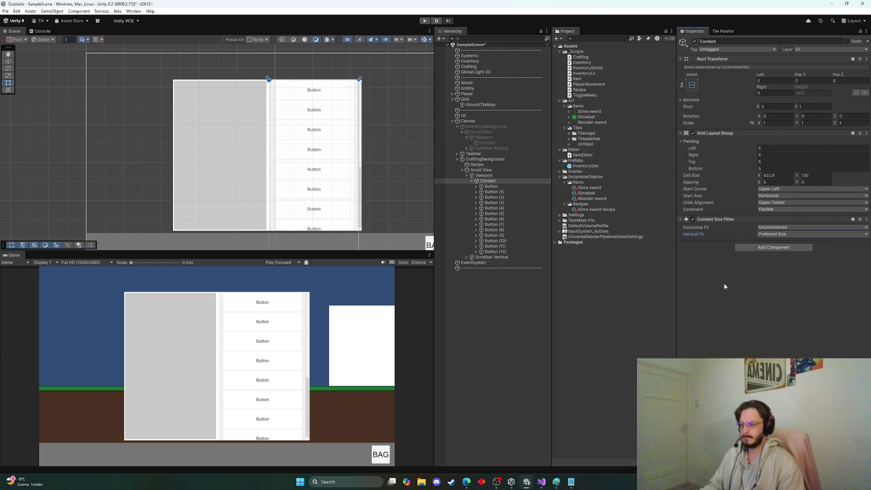
Step: Turn off horizontal scrolling on the Scroll View and set Movement Type to Clamped
left_click(485, 176)
left_click(483, 170)
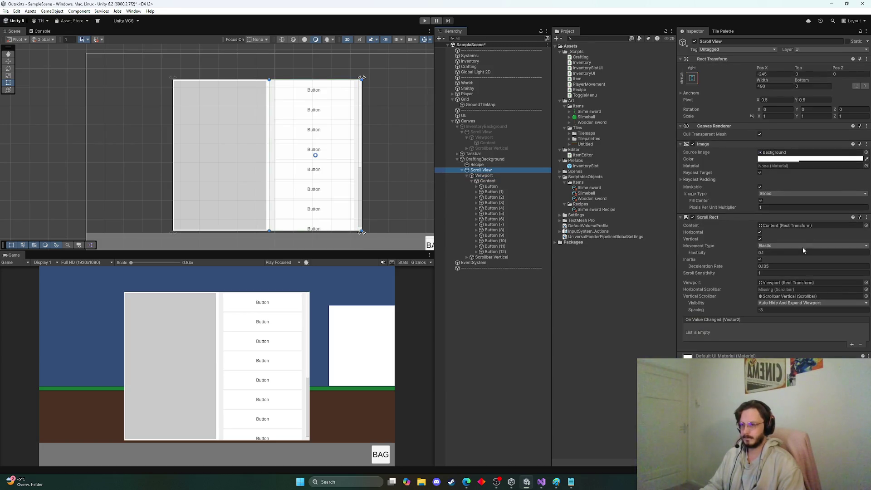
left_click(760, 232)
left_click(781, 247)
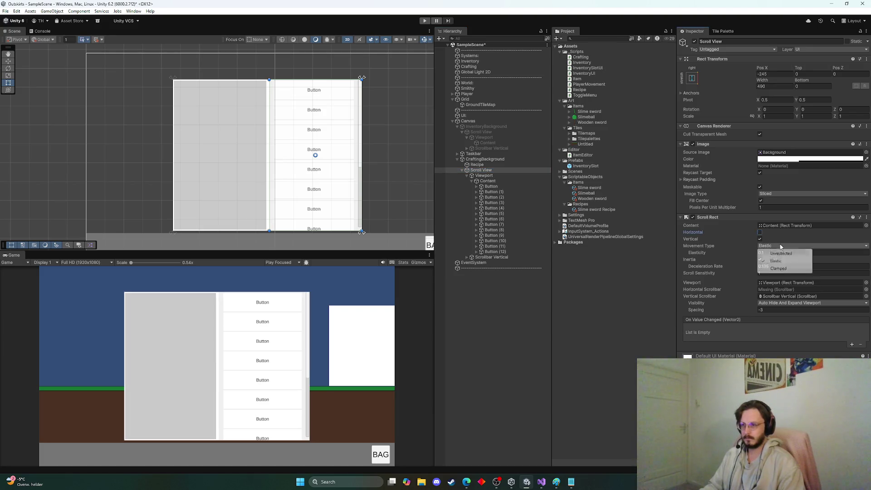
left_click(782, 267)
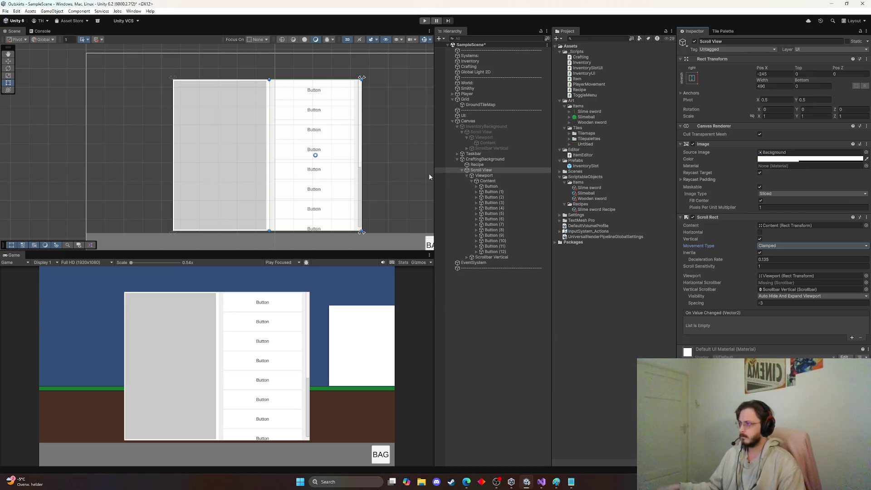
Step: Test the list's vertical scrolling in Play mode
left_click(425, 20)
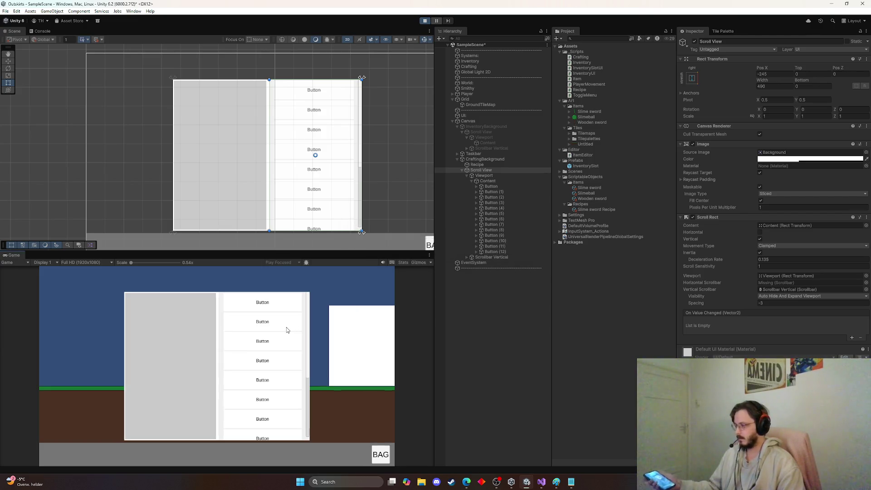
scroll(284, 332, "up", 3)
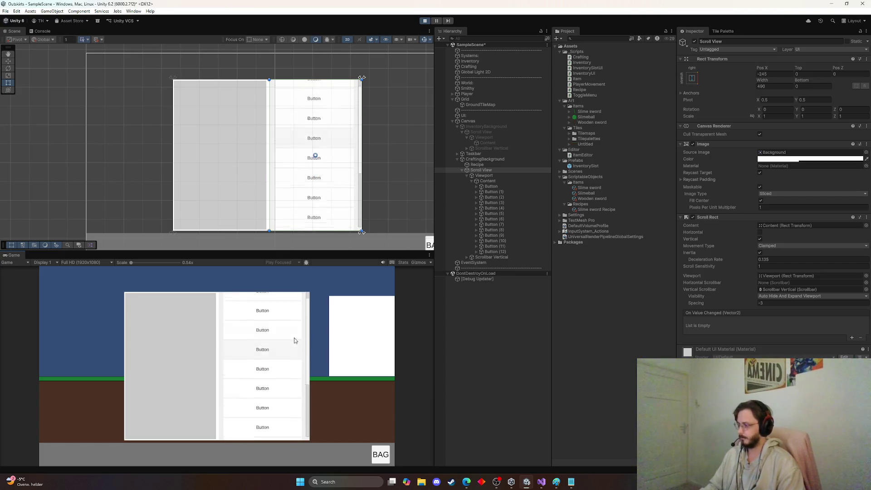
scroll(277, 322, "down", 2)
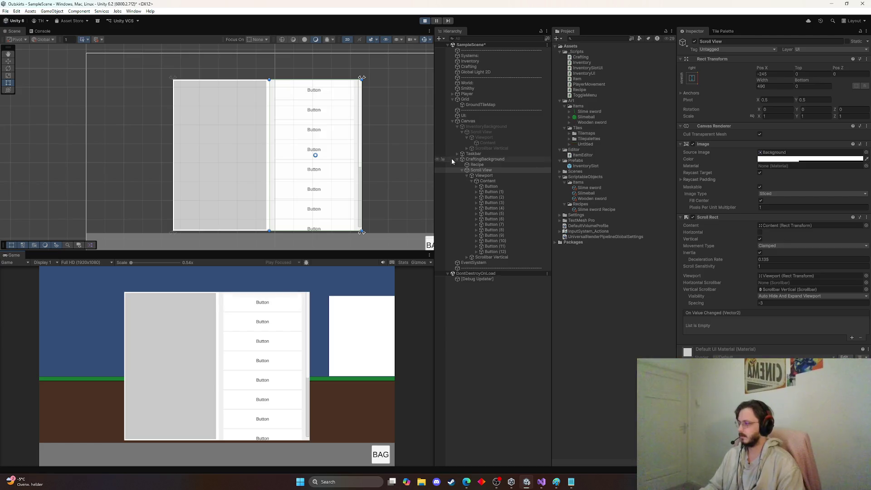
left_click(425, 21)
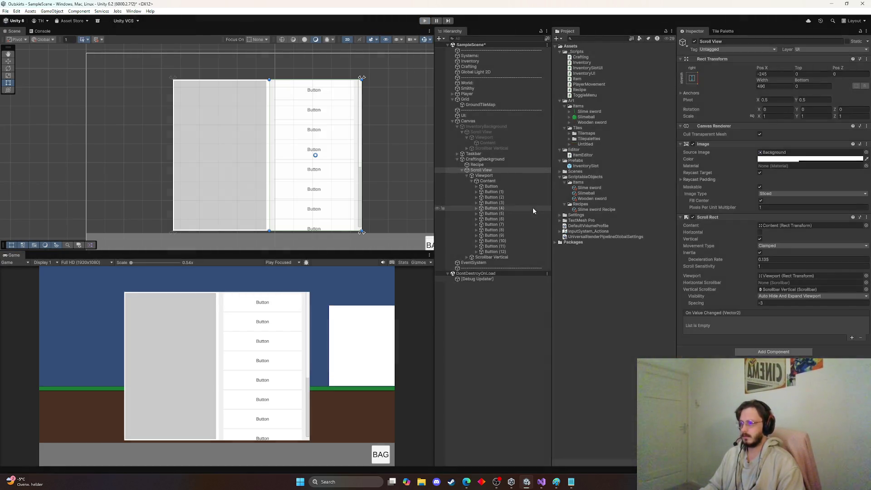
Step: Delete the duplicate buttons, keeping only the original Button
left_click(491, 186)
left_click(494, 192)
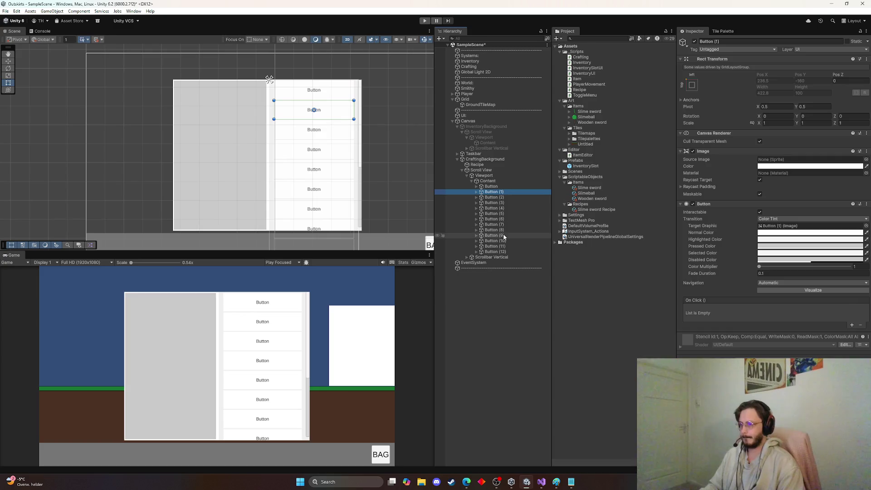
left_click(495, 252, "shift")
key("Delete")
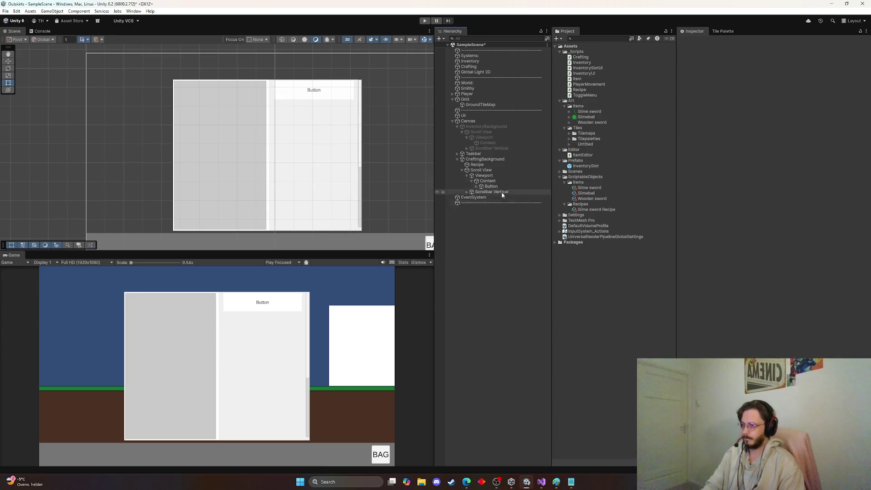
Step: Rename the Button to Recipe
left_click(492, 187)
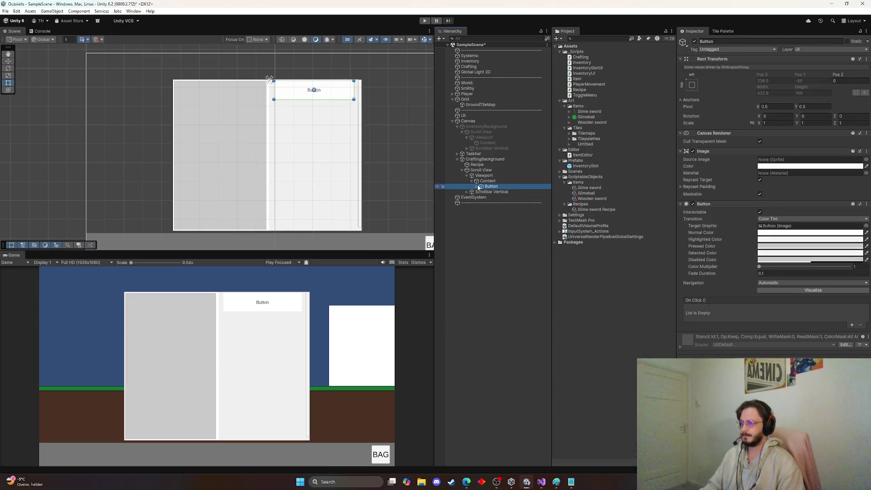
key("F2")
type("Recipe")
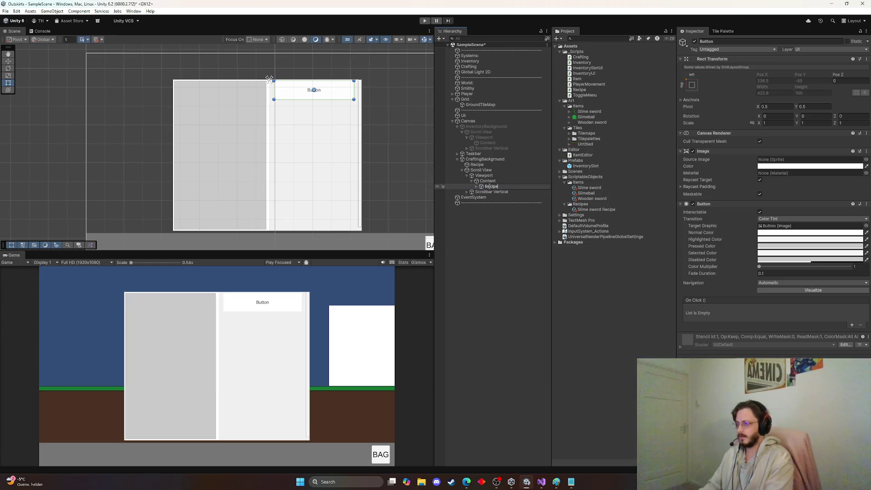
key("Return")
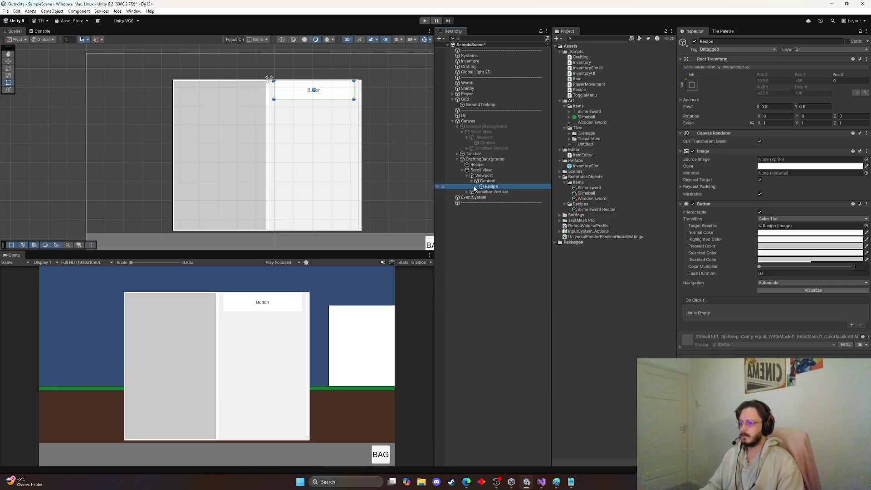
Step: Narrow Recipe's Text (TMP) box from the left to an inset of about 105.5
left_click(474, 186)
double_click(499, 191)
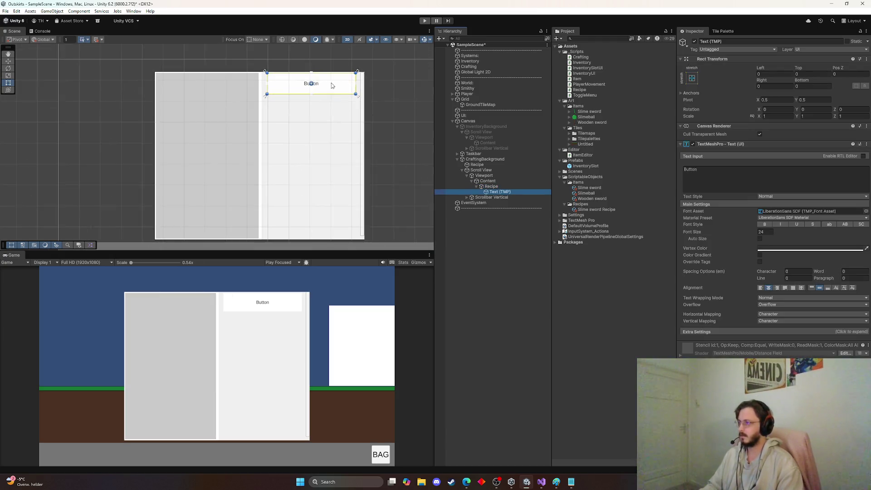
scroll(331, 79, "up", 5)
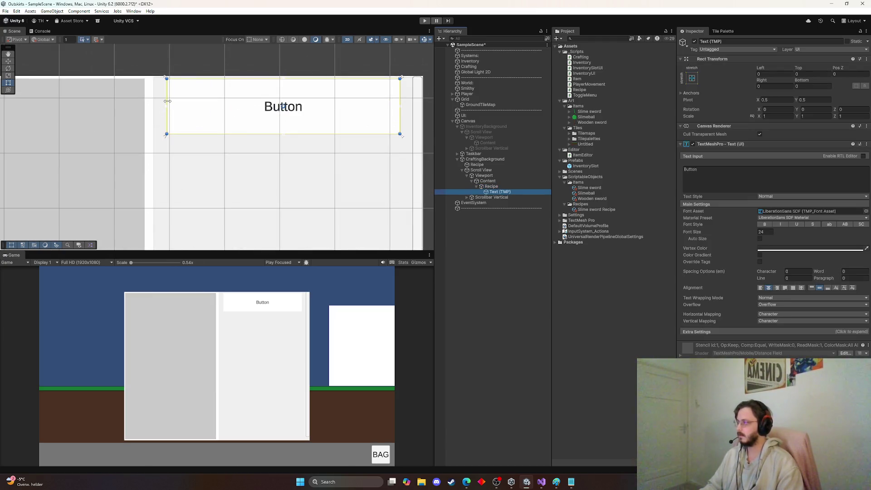
mouse_move(167, 101)
left_mouse_down()
mouse_move(262, 103)
mouse_move(225, 104)
left_mouse_up()
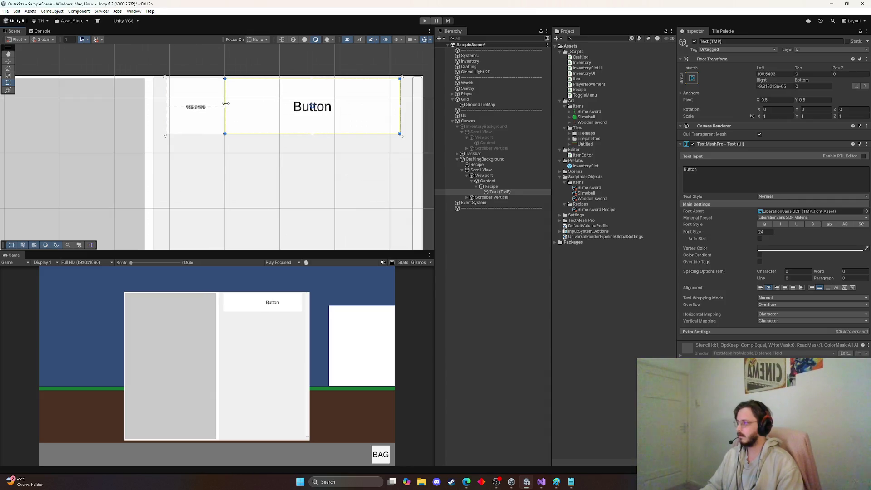
left_click(492, 187)
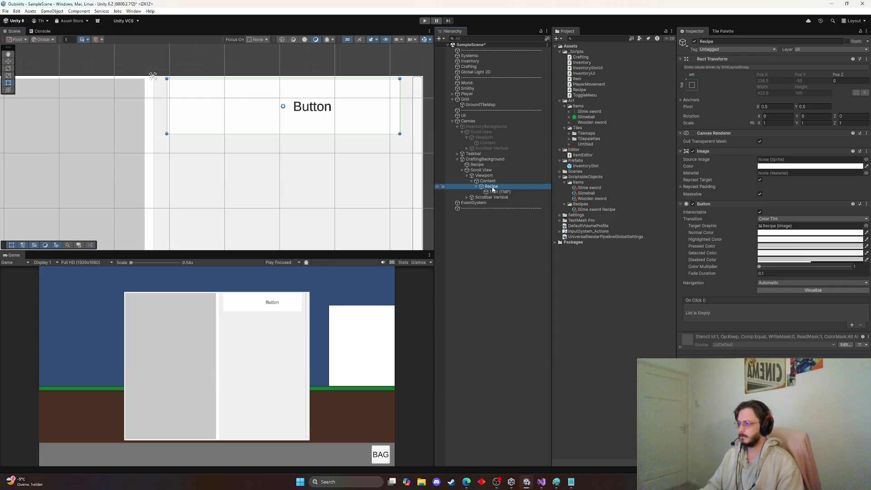
Step: Add a 100×100 Image inside Recipe, anchored middle-left at Pos X 50
right_click(492, 187)
mouse_move(531, 371)
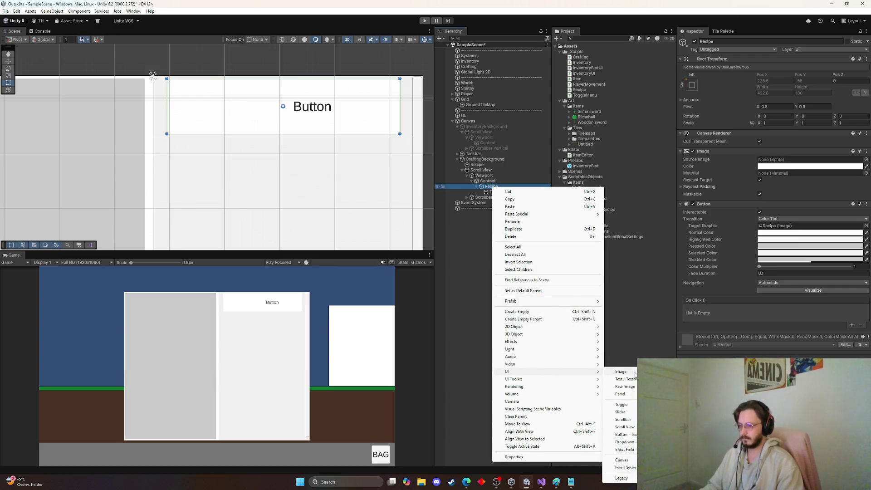
left_click(621, 371)
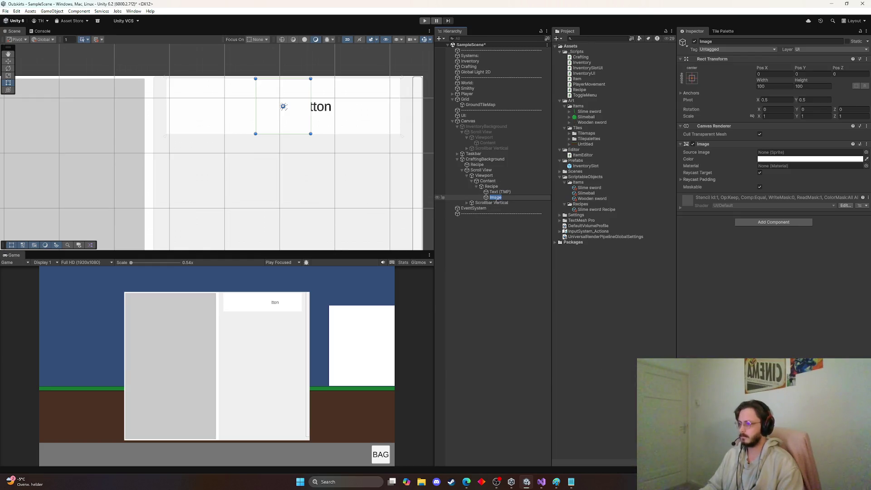
key("Return")
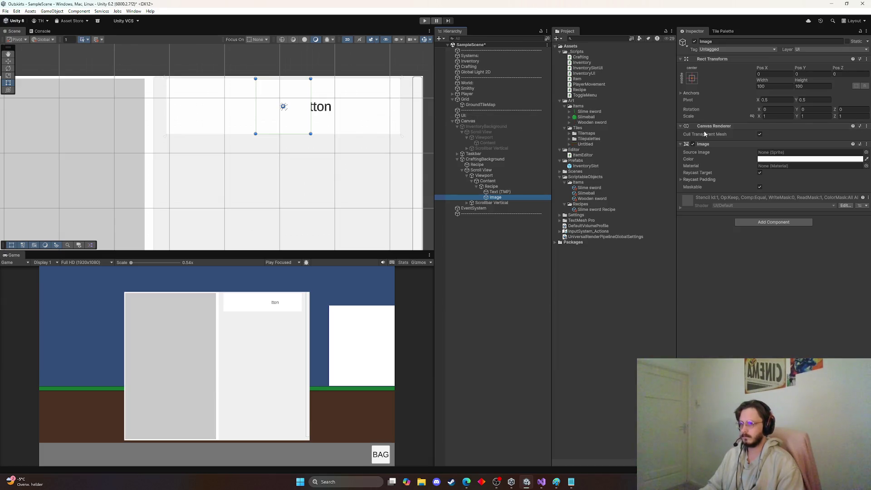
left_click(692, 79)
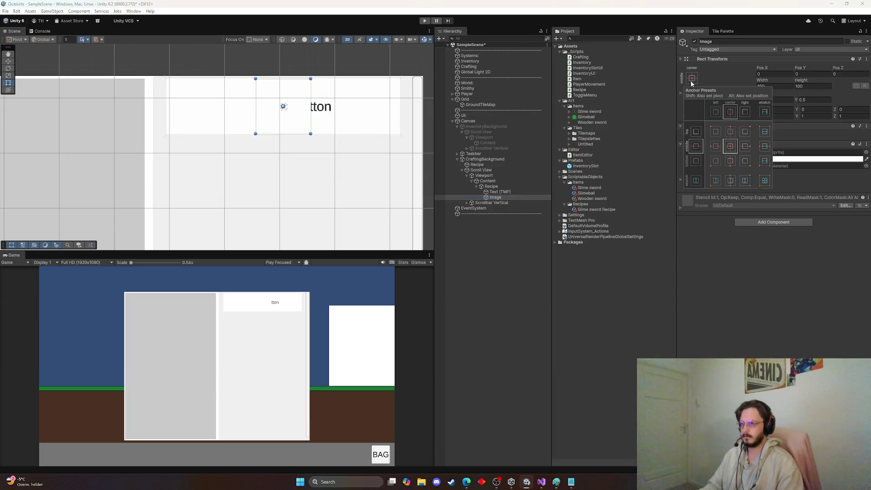
left_click(716, 145, "alt")
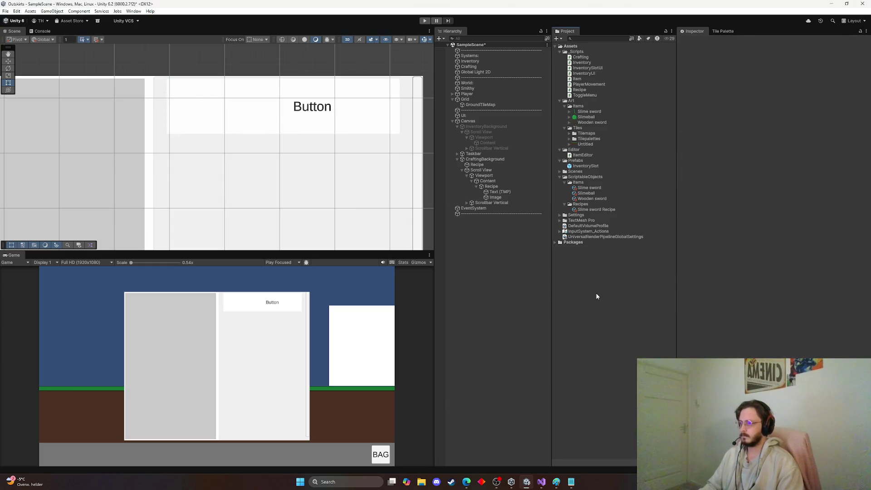
Step: Rename the new image to Icon, then select the button's Text (TMP)
double_click(496, 198)
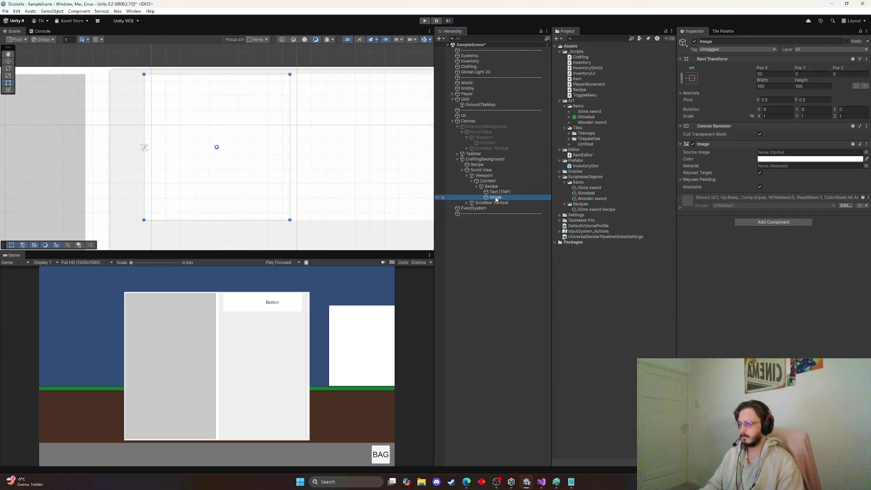
key("F2")
type("Icon")
key("Return")
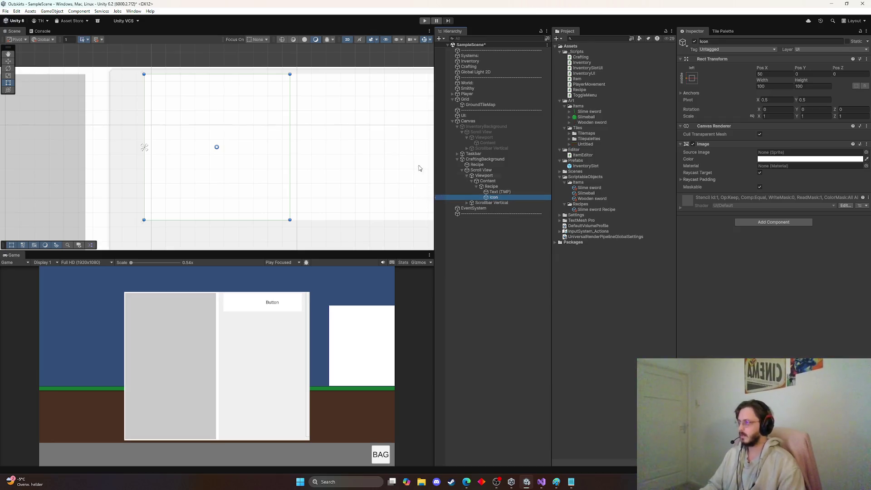
scroll(419, 169, "down", 5)
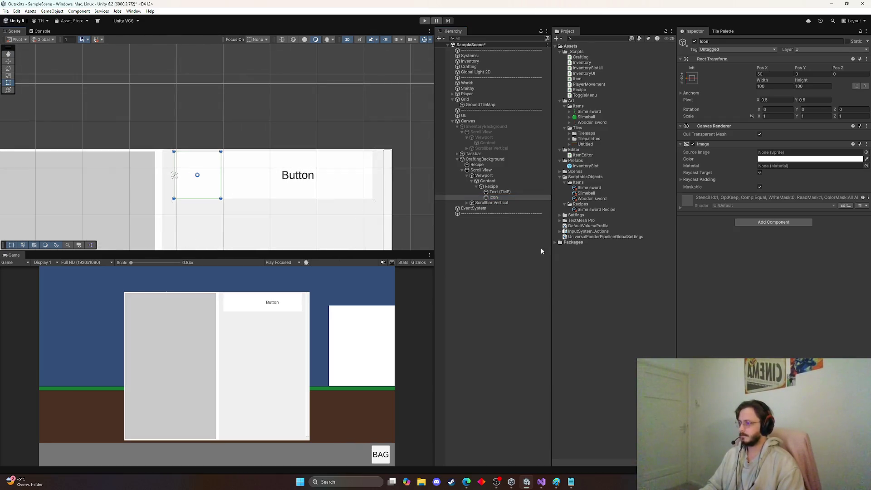
left_click(499, 192)
left_click(494, 197)
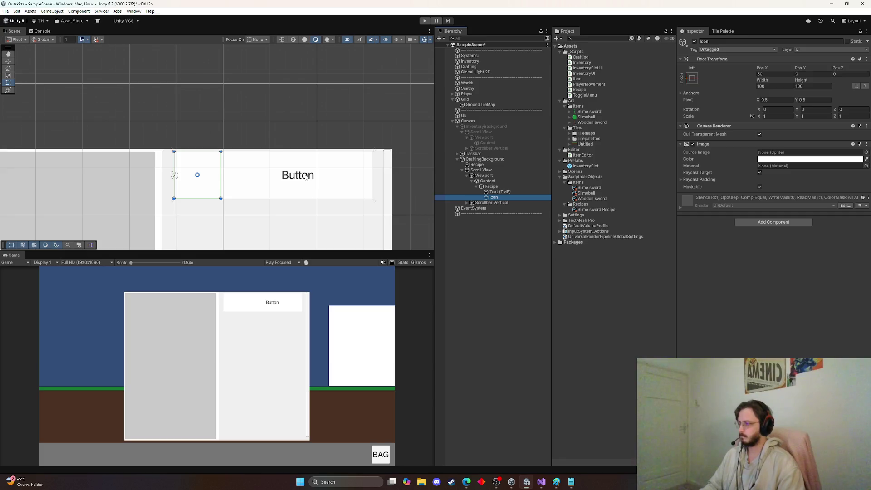
left_click(493, 192)
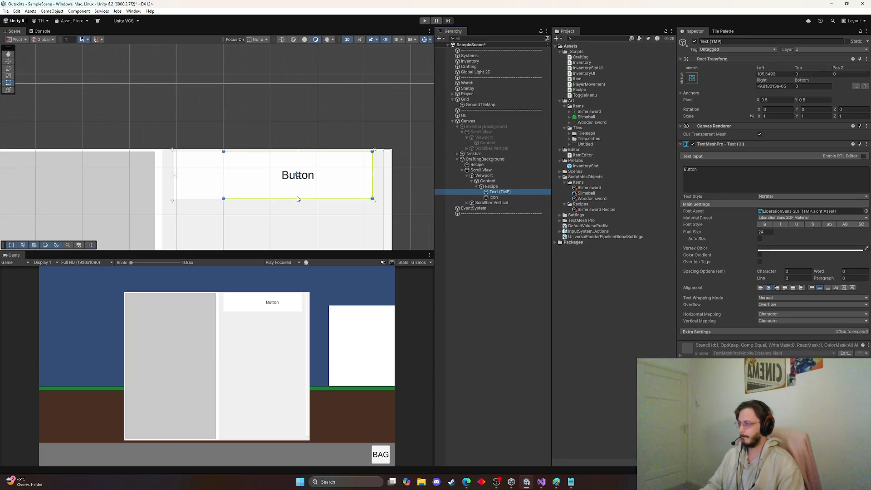
Step: Shrink the text to the button's top half, naming it Name with label text 'Name'
left_click_drag(294, 199, 296, 167)
left_click(498, 193)
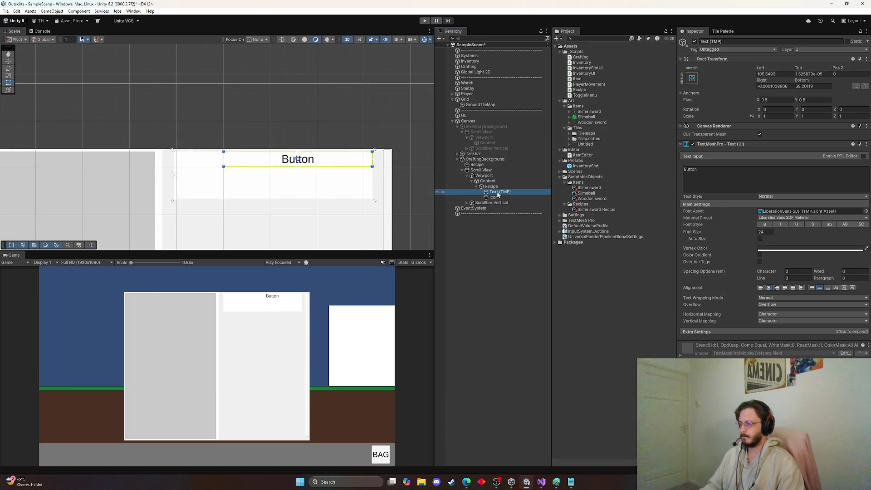
type("Name")
key("Return")
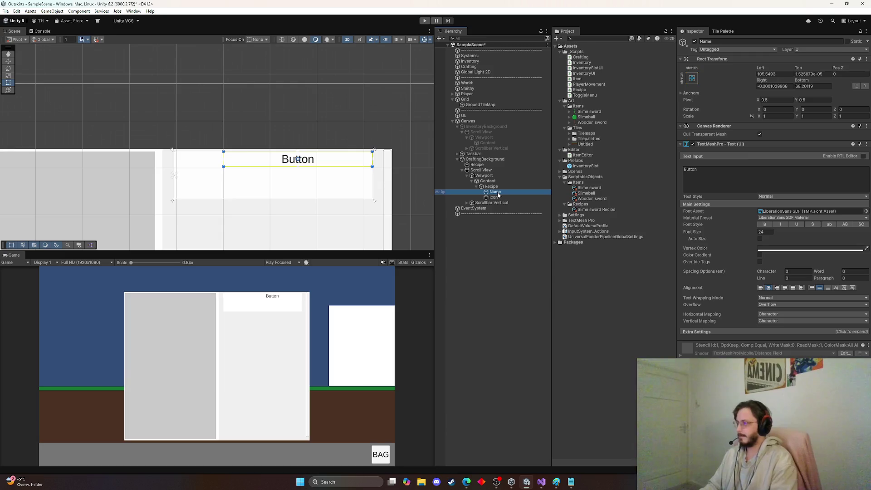
left_click(733, 185)
type("Name")
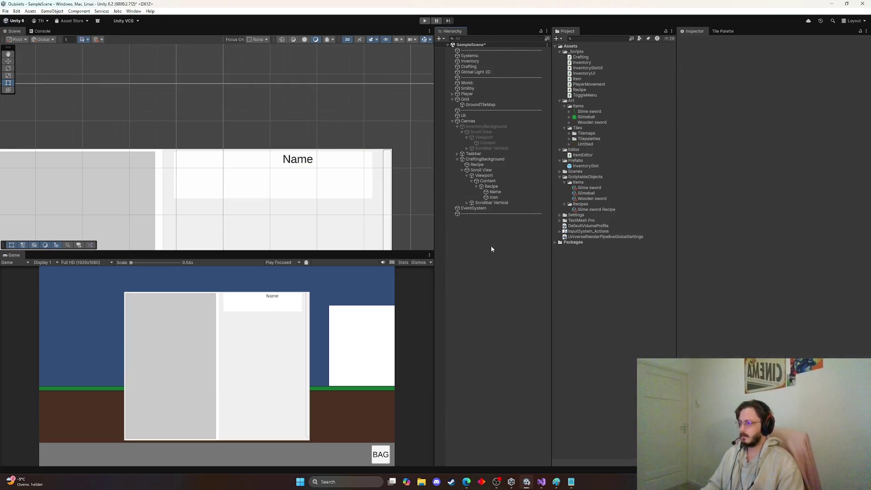
Step: Duplicate Name below as Description with slightly smaller font, and tint Recipe grey (808080)
left_click(494, 191)
key("ctrl+d")
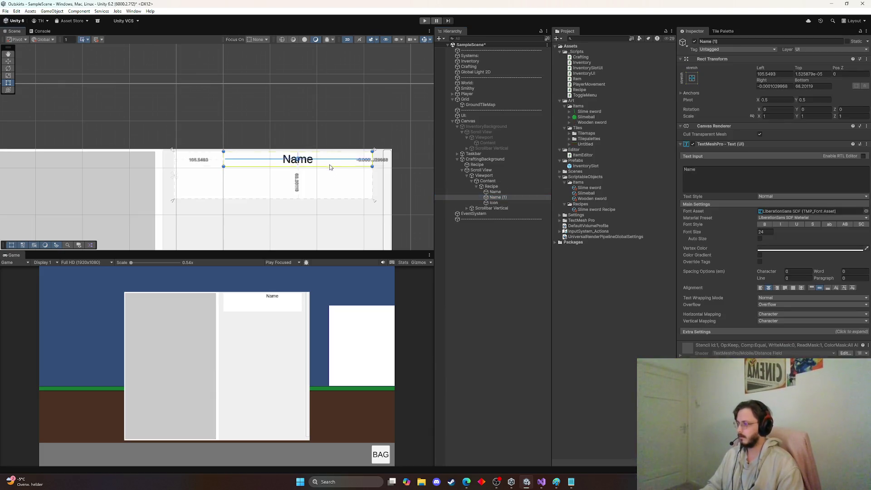
mouse_move(329, 167)
left_mouse_down()
mouse_move(326, 183)
mouse_move(296, 190)
mouse_move(297, 198)
left_mouse_up()
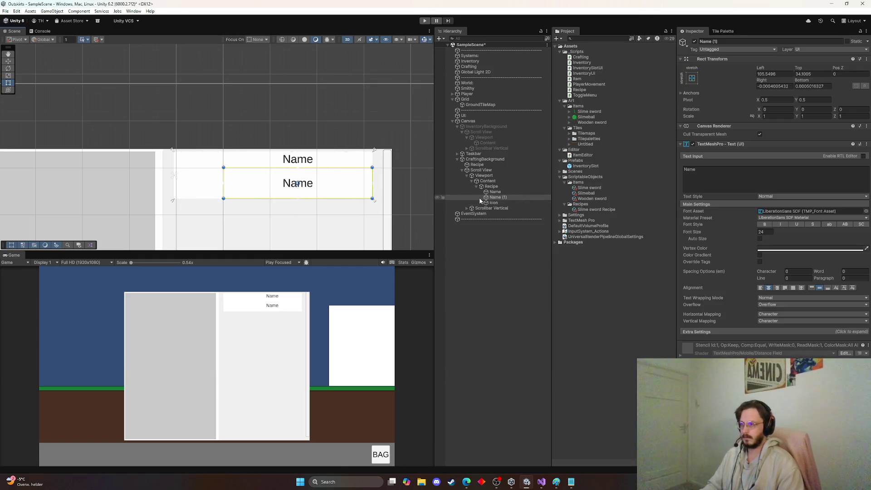
left_click(498, 199)
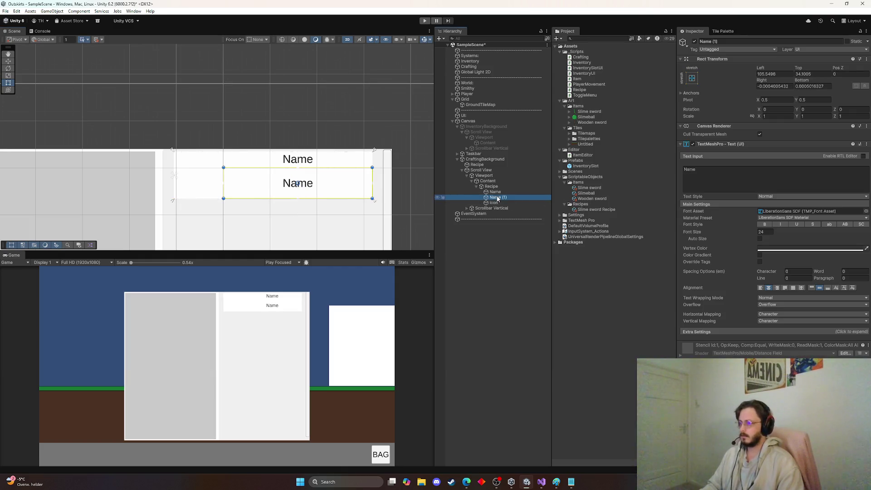
key("F2")
type("Description")
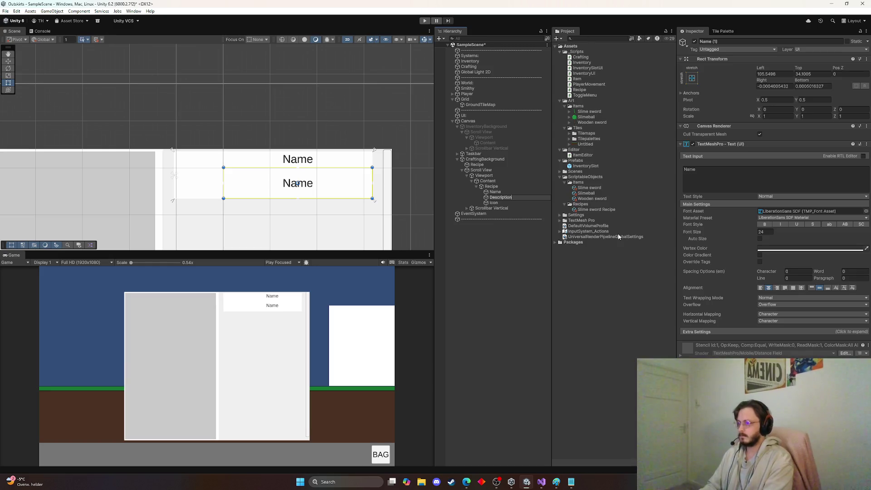
key("Return")
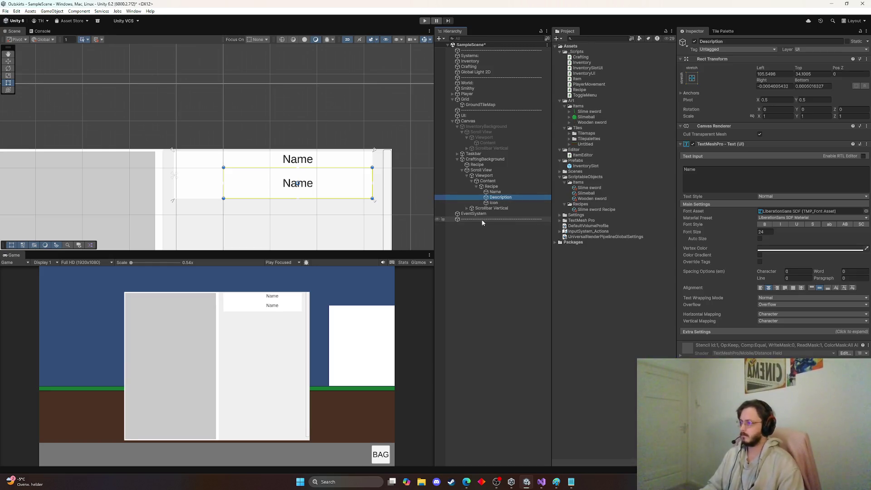
left_click_drag(756, 233, 690, 235)
left_click(491, 186)
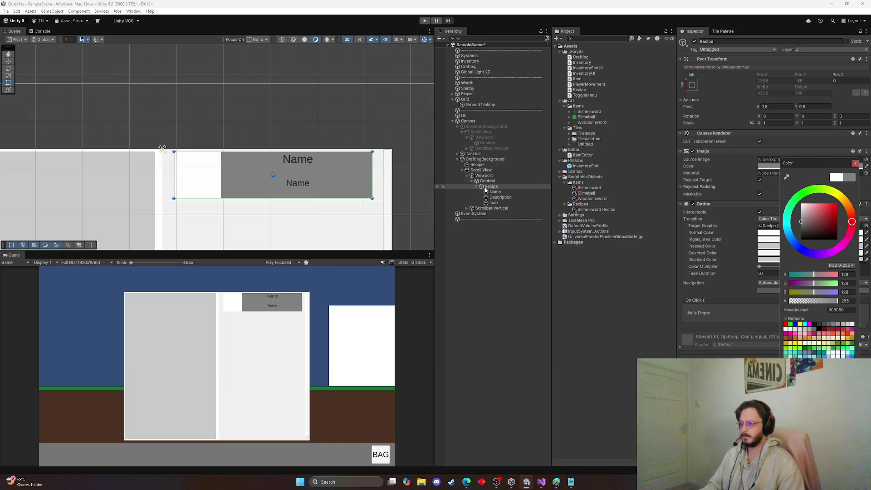
Step: Resize the Icon object to a 95 × 95 square
left_click(493, 203)
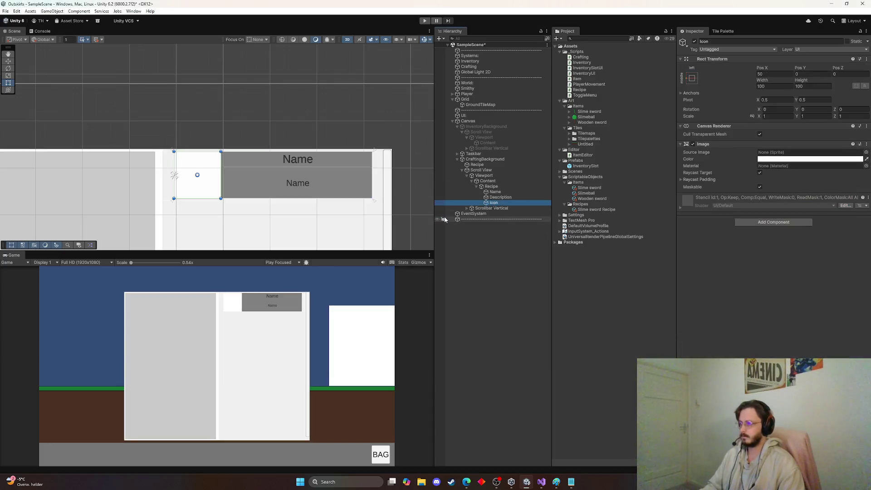
left_click(771, 86)
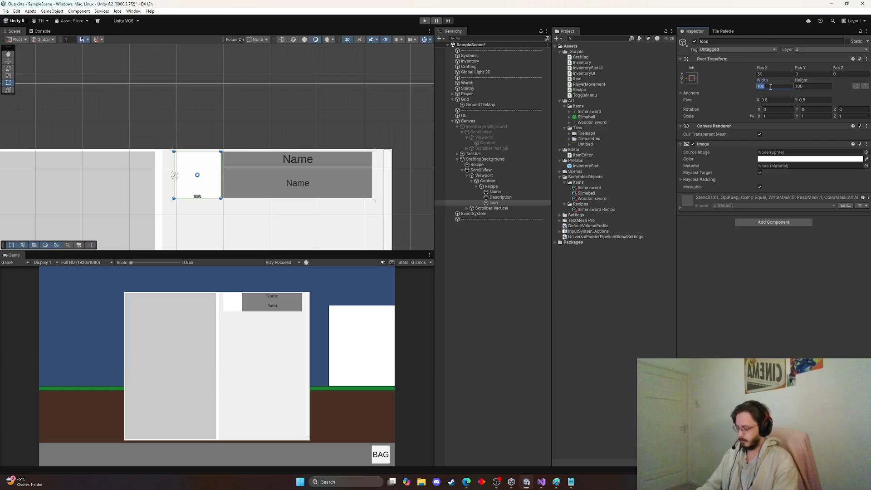
type("95")
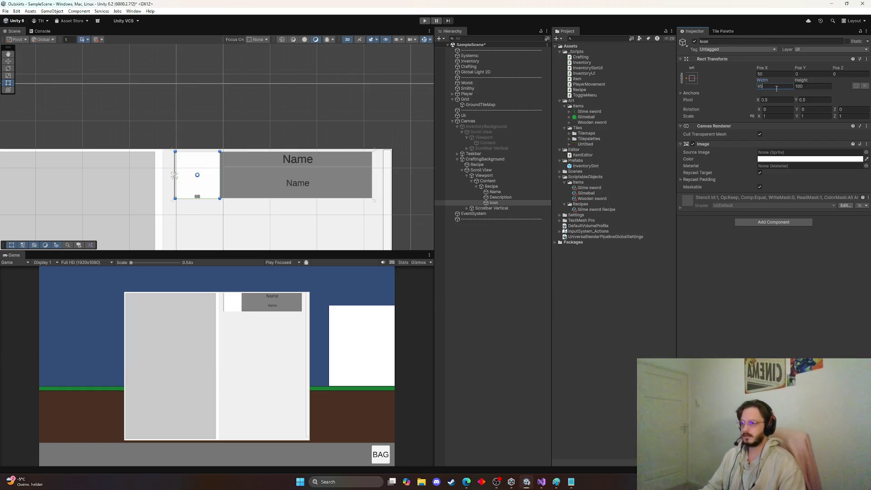
left_click(817, 86)
type("05")
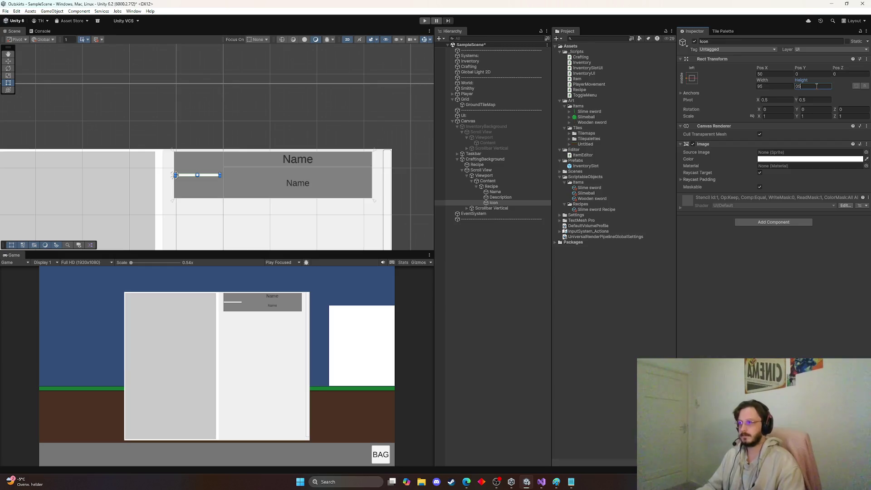
key("BackSpace")
key("BackSpace")
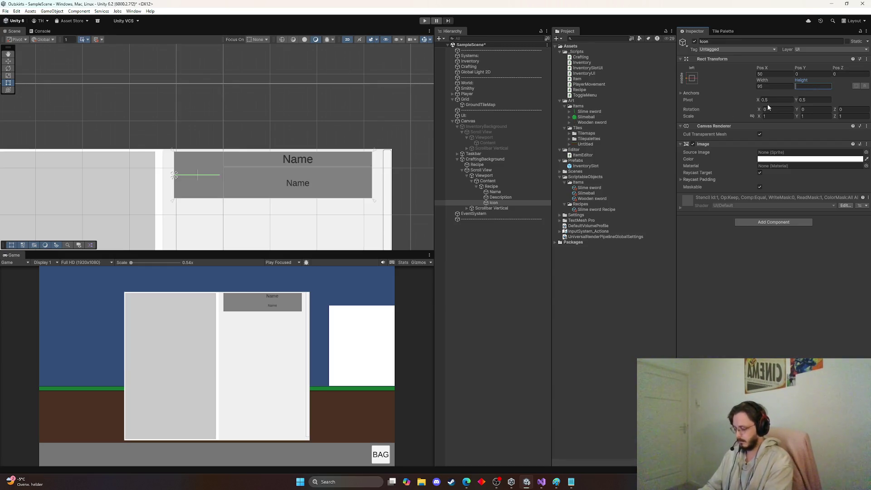
type("95")
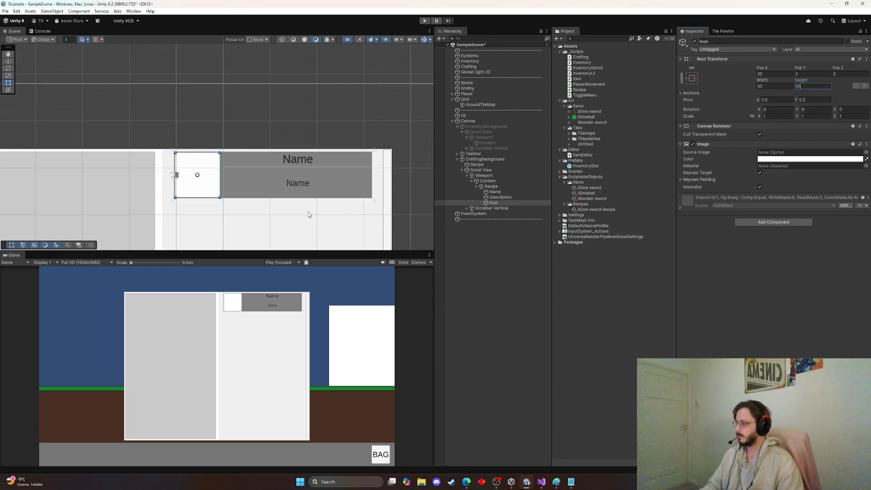
Step: Change the Description label's text to 'Description' and reselect the Recipe button
left_click(501, 198)
left_click(718, 178)
type("Descript")
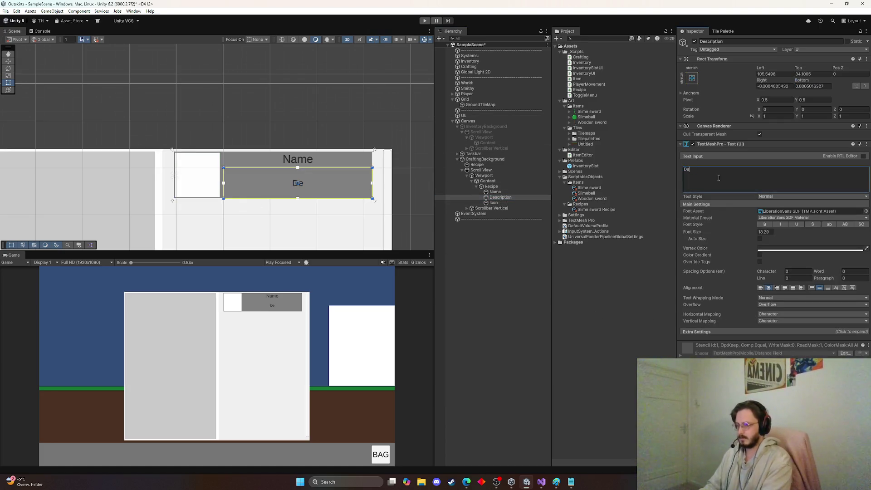
type("ion")
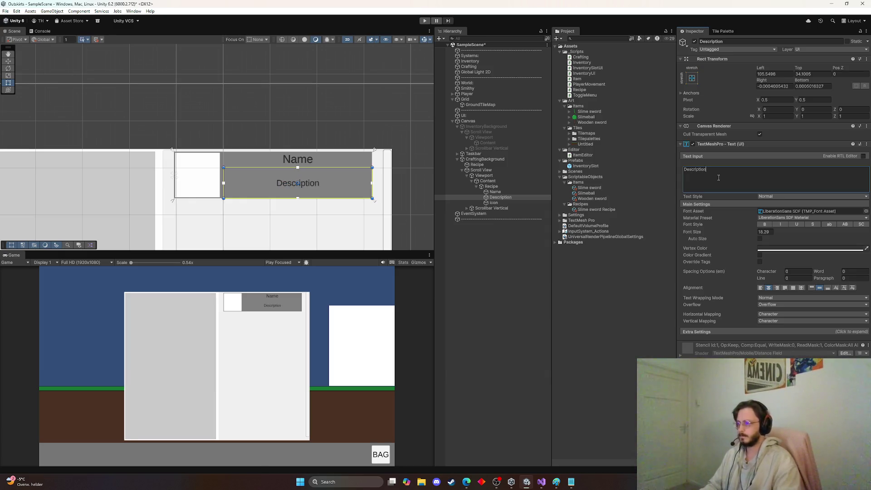
left_click(486, 249)
left_click(506, 198)
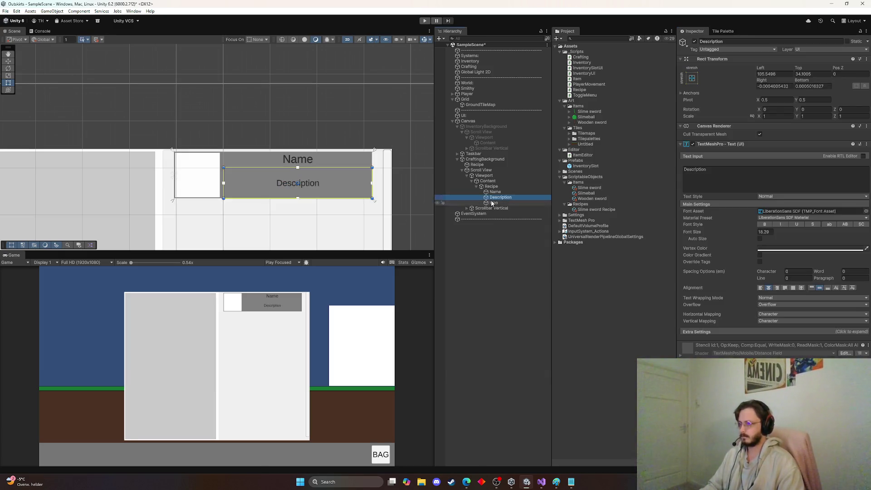
left_click(500, 187)
scroll(389, 218, "down", 2)
scroll(282, 150, "down", 2)
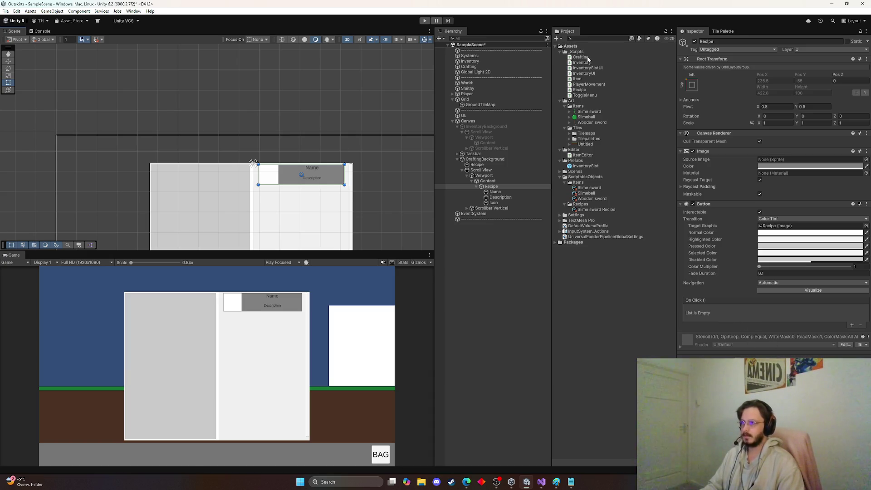
Step: Create a MonoBehaviour script named RecipeOptionUI in the _Scripts folder
right_click(574, 52)
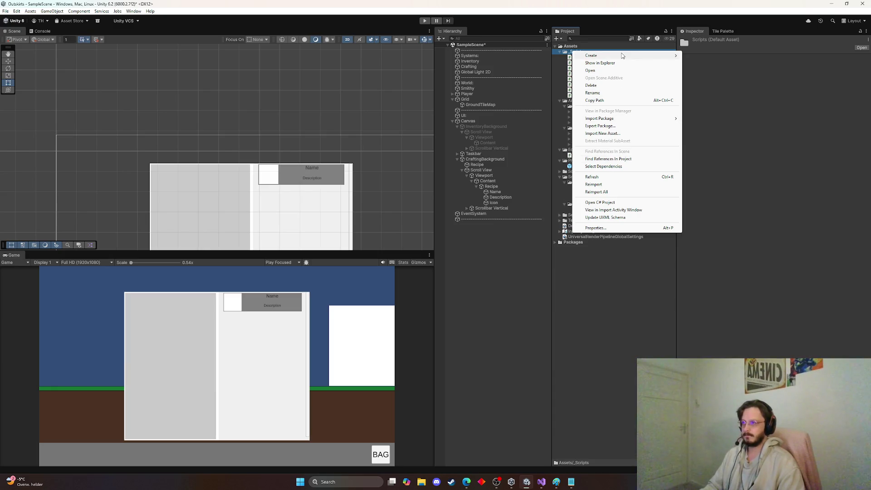
mouse_move(623, 56)
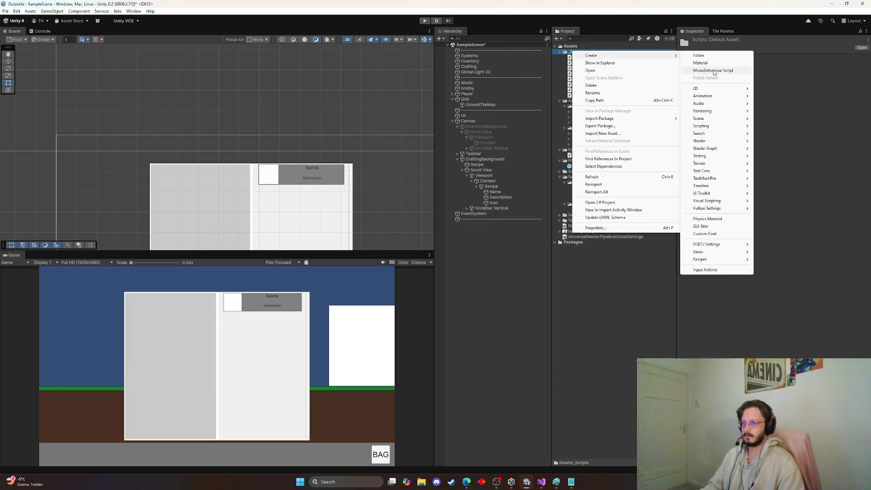
left_click(714, 73)
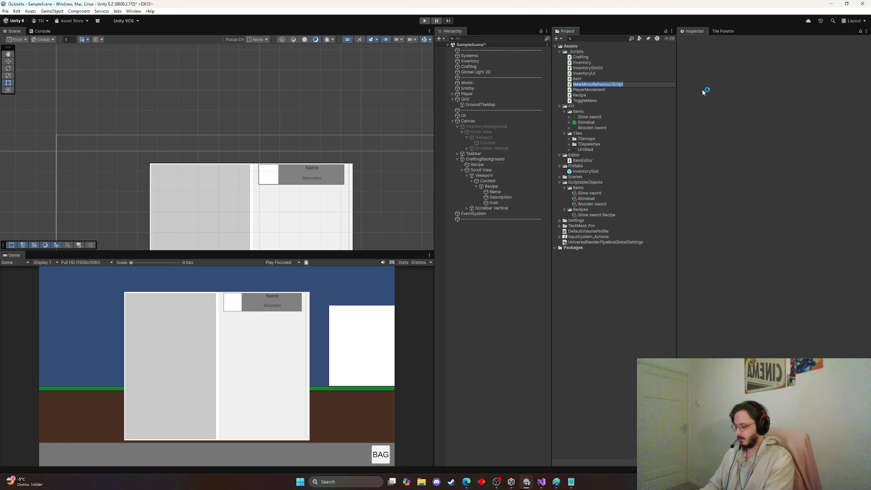
type("RecipeOptionUI")
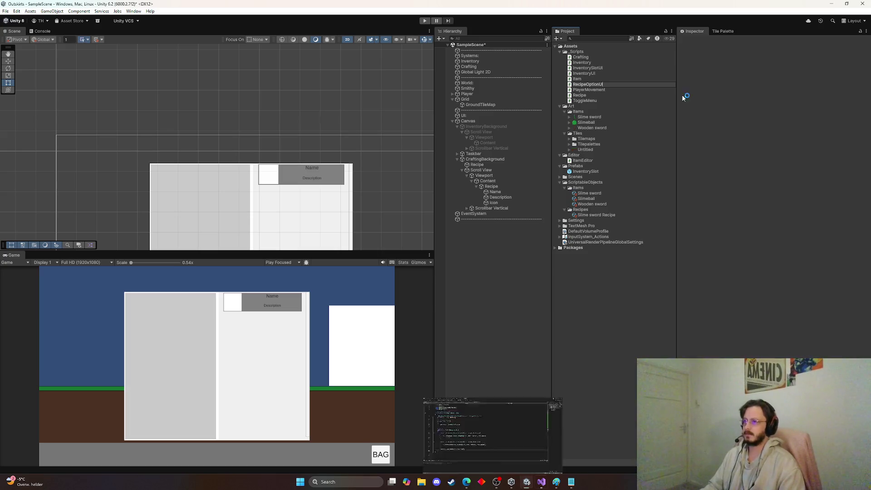
key("alt+Tab")
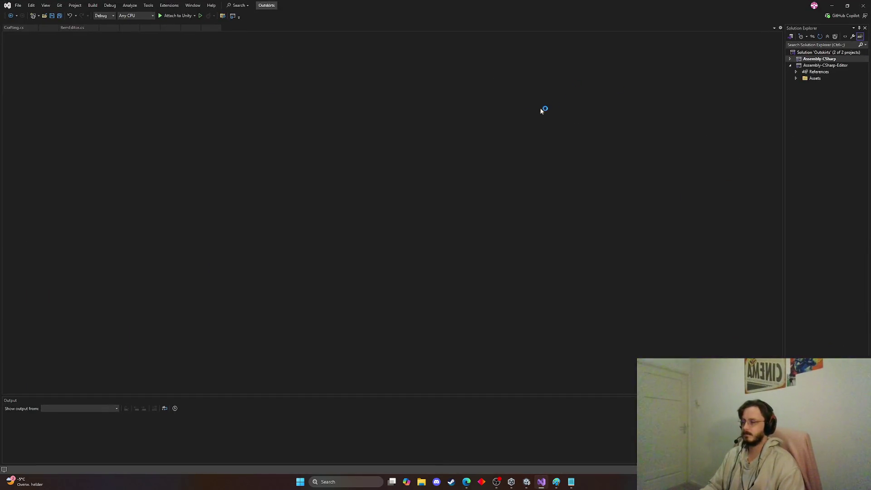
left_click(833, 7)
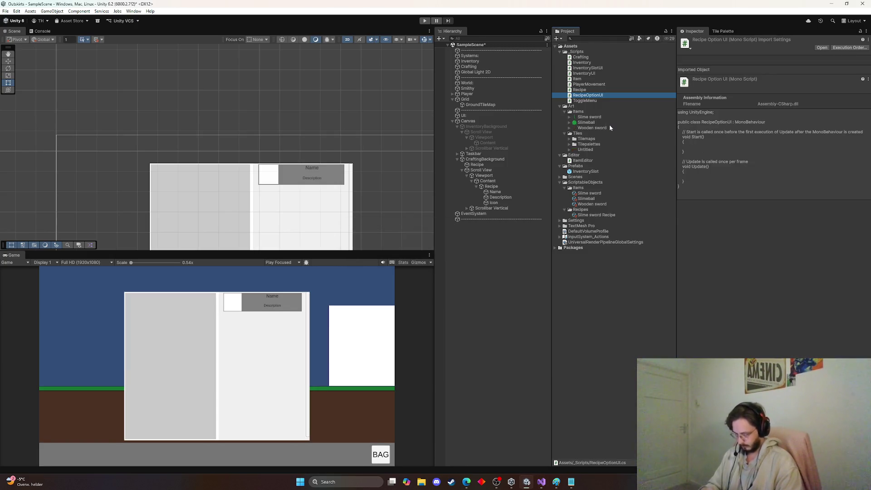
Step: Open RecipeOptionUI, clear the default methods and start a serialized private field
double_click(598, 95)
left_click_drag(97, 192, 95, 87)
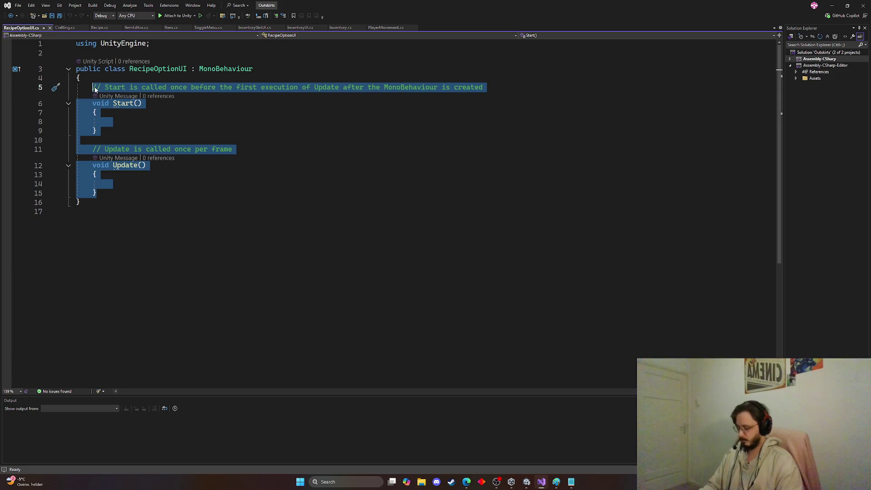
key("BackSpace")
type("rial")
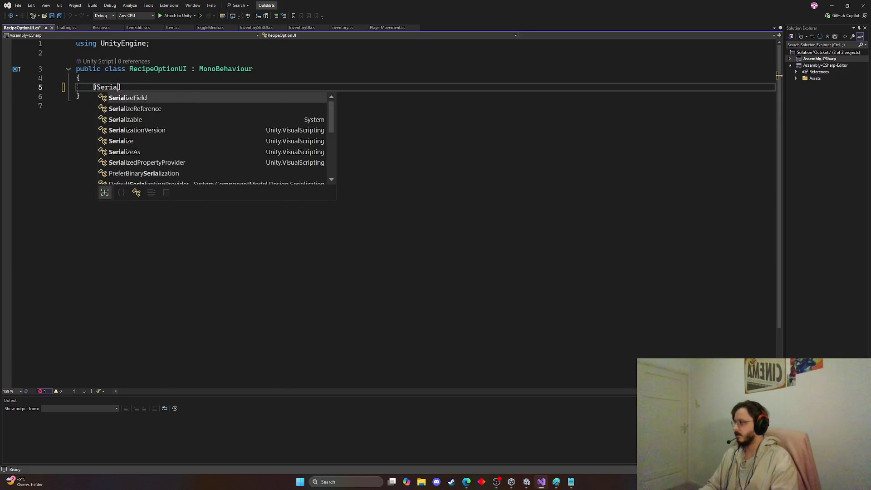
key("Tab")
type("private Item")
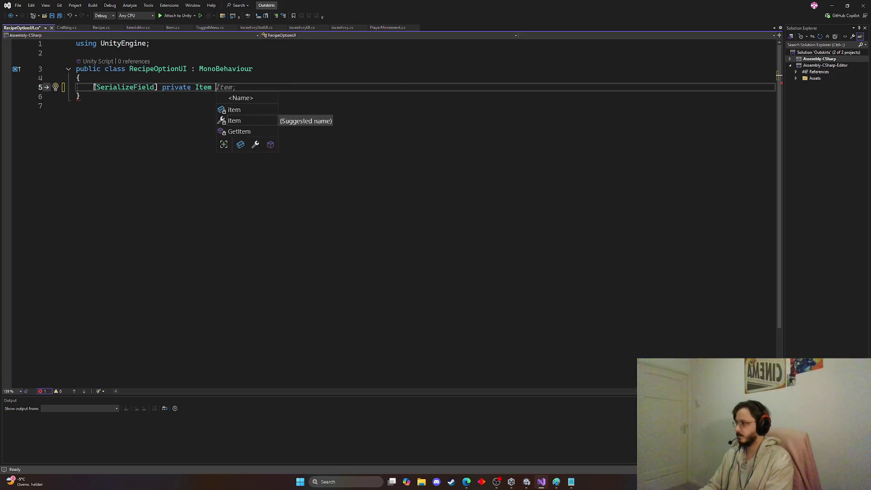
key("Tab")
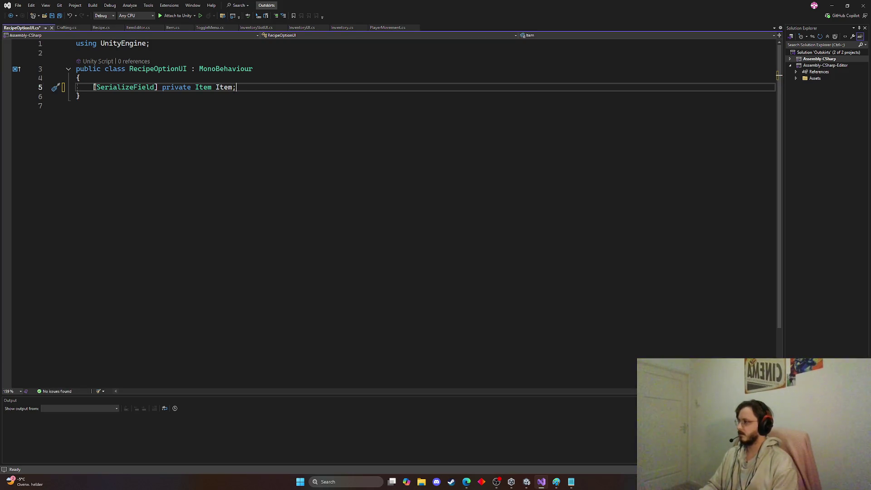
Step: Make the first field 'Recipe recipe' and add an empty Start method
double_click(224, 87)
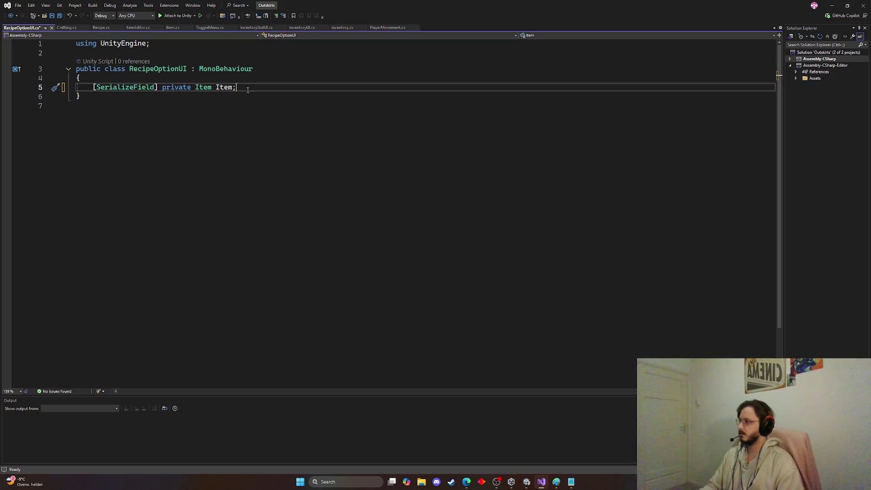
type("Recip")
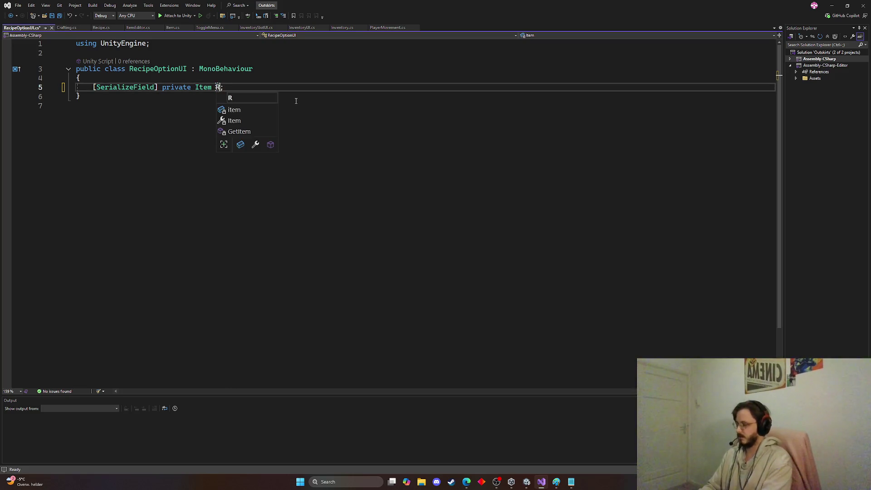
key("BackSpace")
key("BackSpace")
type("rec")
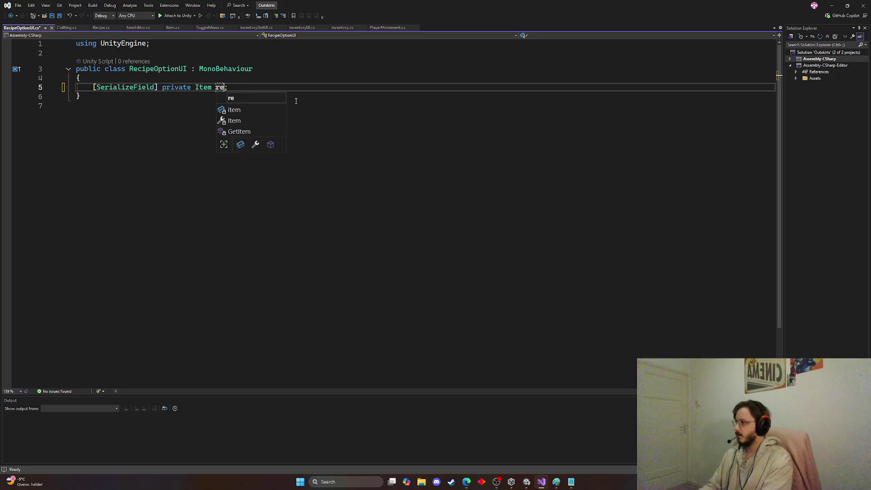
key("BackSpace")
key("BackSpace")
key("BackSpace")
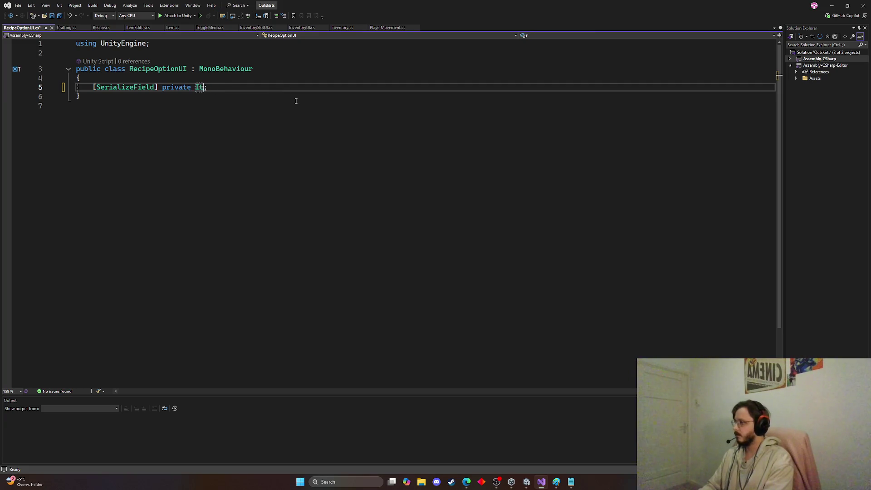
type("Recipe")
type(" recipe")
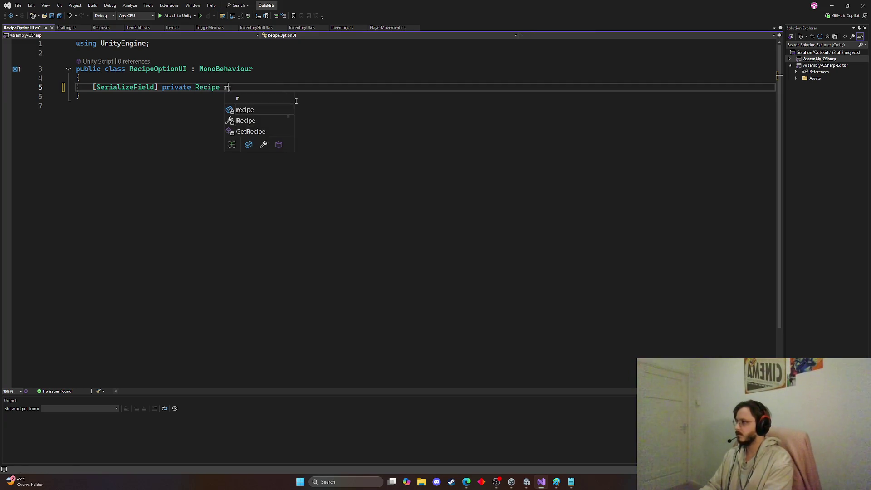
left_click(273, 87)
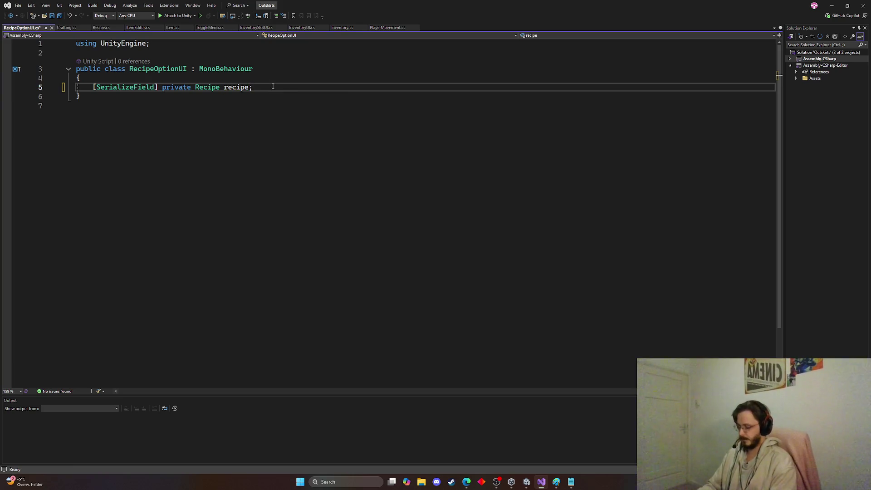
key("Return")
key("Return")
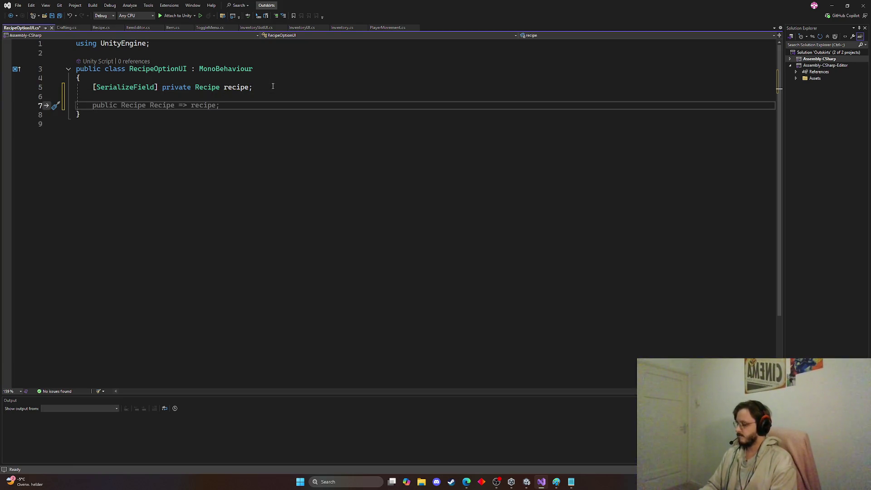
type("start")
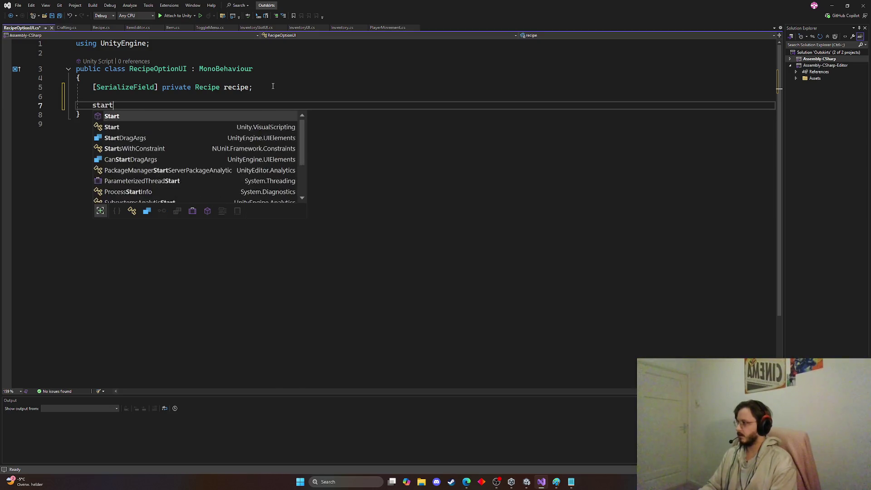
key("Tab")
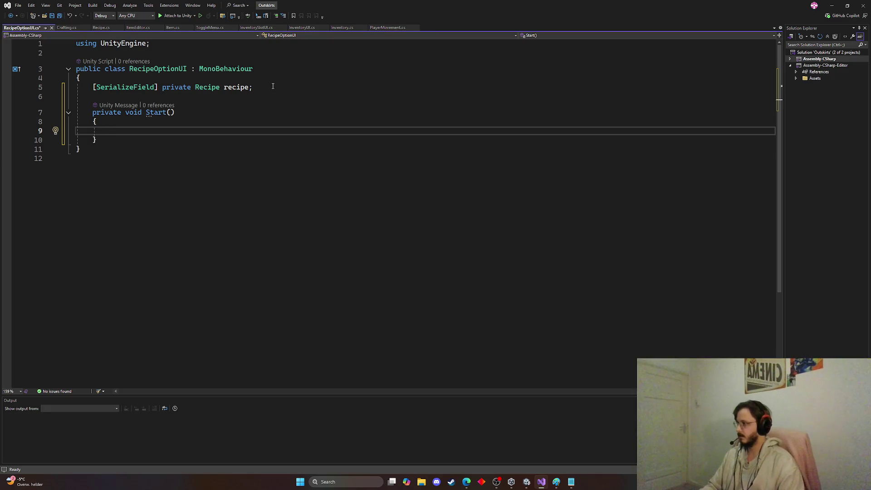
Step: Add a serialized private Image field named icon
left_click(273, 86)
key("Return")
key("Return")
type("[")
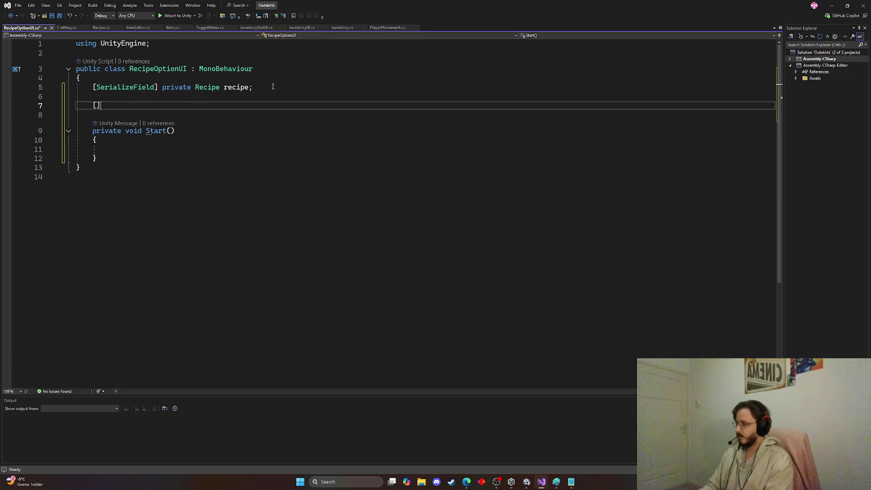
type("Ser")
key("Tab")
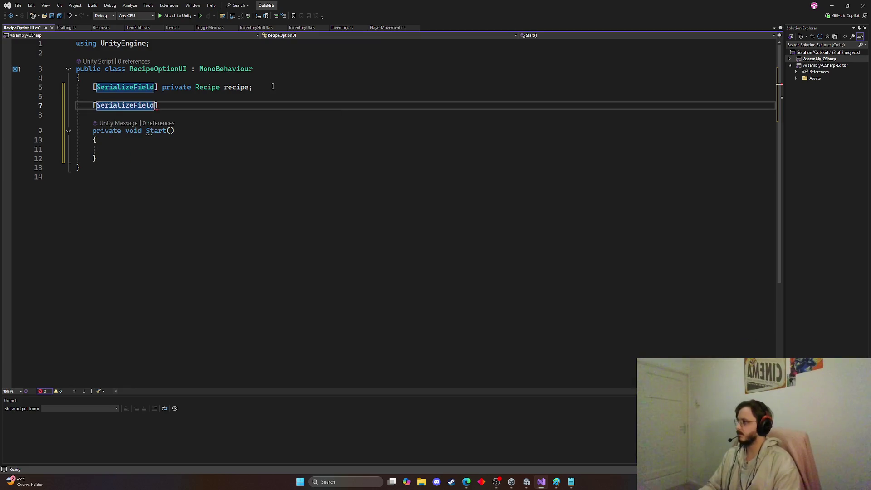
type(" priva")
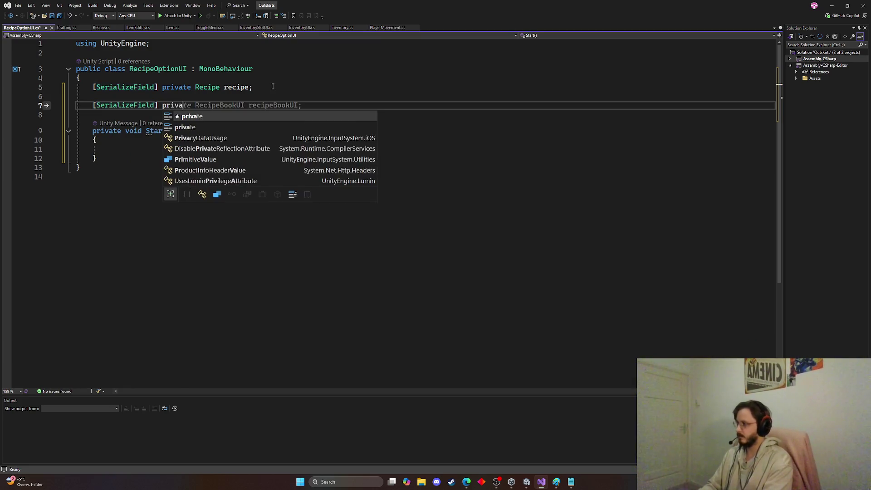
key("Tab")
type("Imag")
key("Tab")
key("Escape")
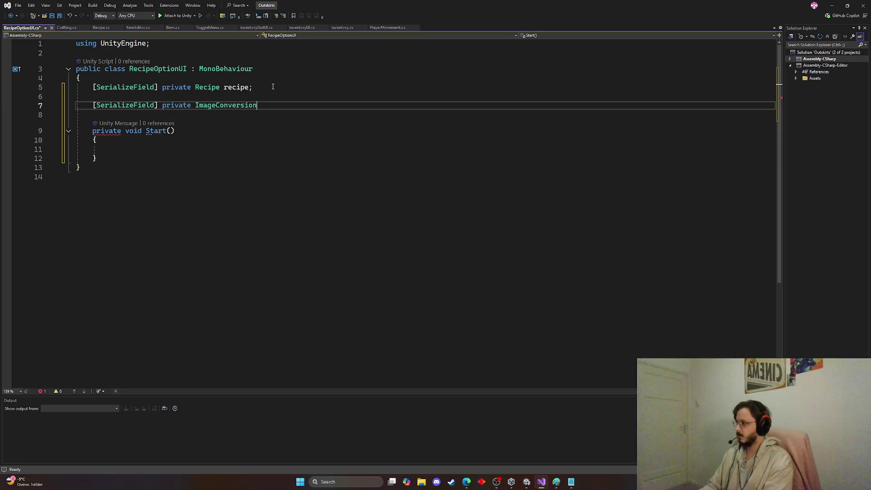
key("BackSpace")
key("BackSpace")
key("BackSpace")
type("icon;")
key("Return")
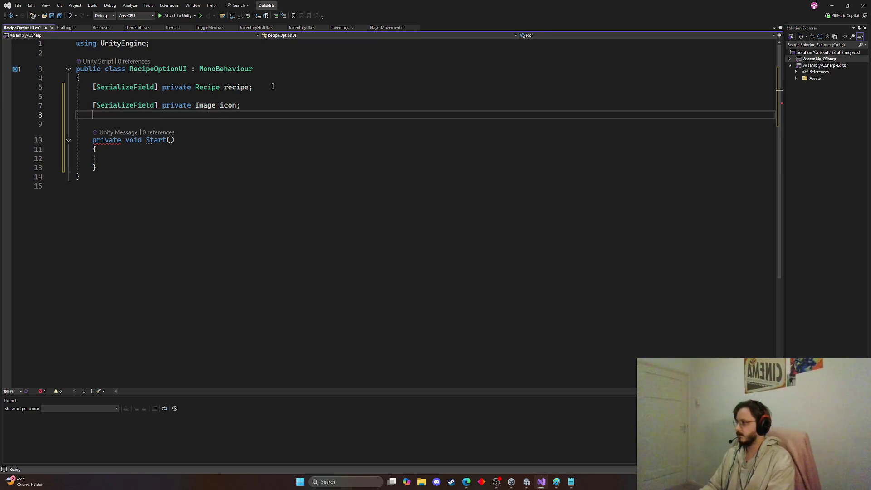
Step: Import UnityEngine.UI to resolve the Image type
left_click(207, 105)
key("ctrl+period")
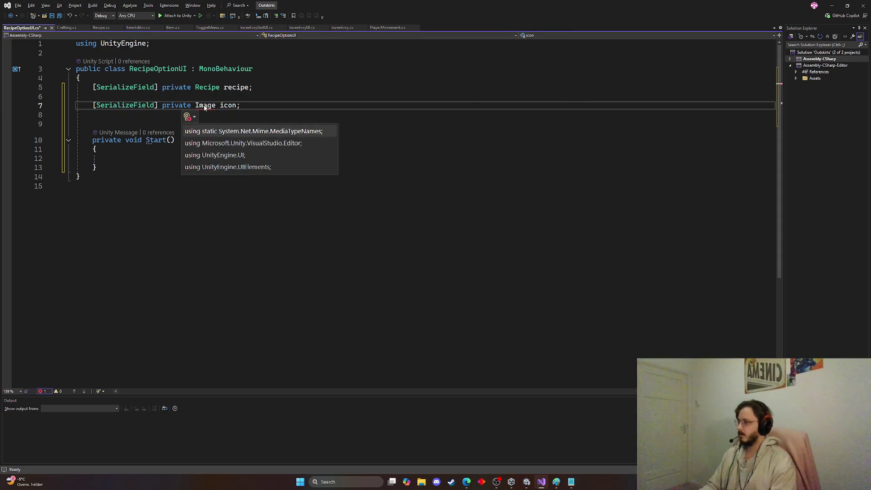
key("Down")
key("Down")
key("Return")
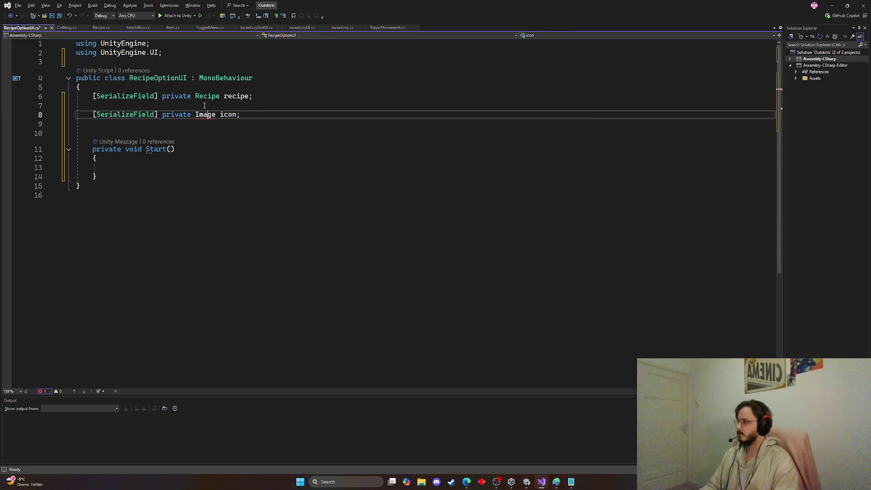
Step: Add a serialized TMP_Text field named itemName
left_click(280, 117)
key("Return")
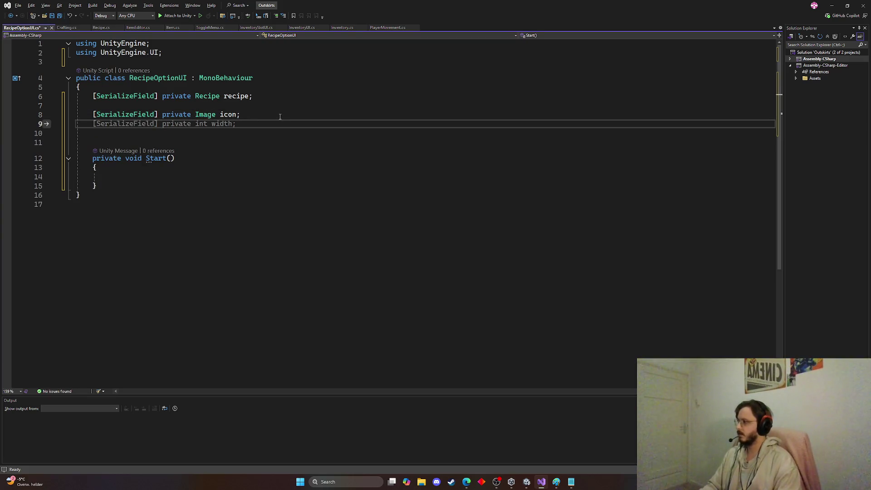
key("Tab")
double_click(202, 125)
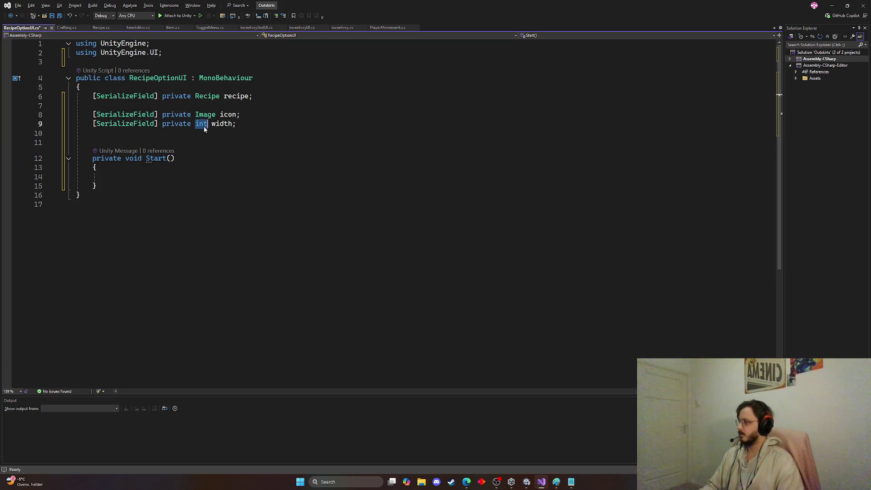
type("R")
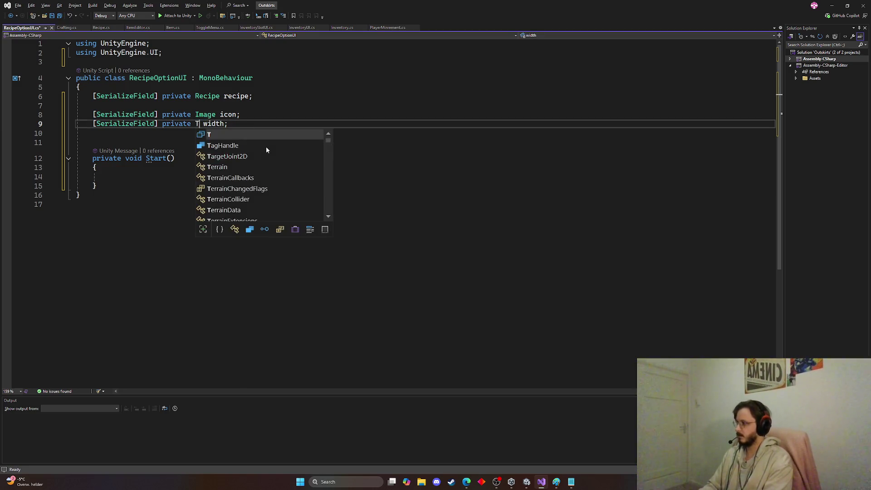
key("BackSpace")
type("TMP")
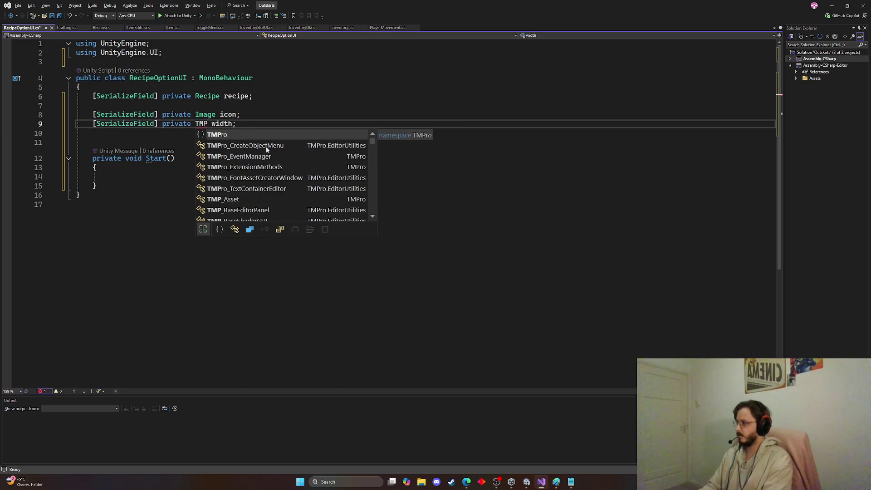
type("_Text")
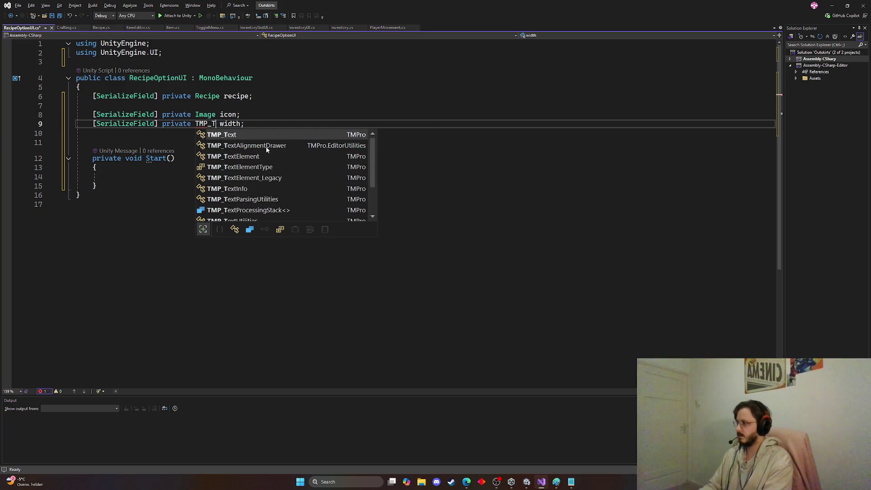
key("Tab")
left_click(272, 131)
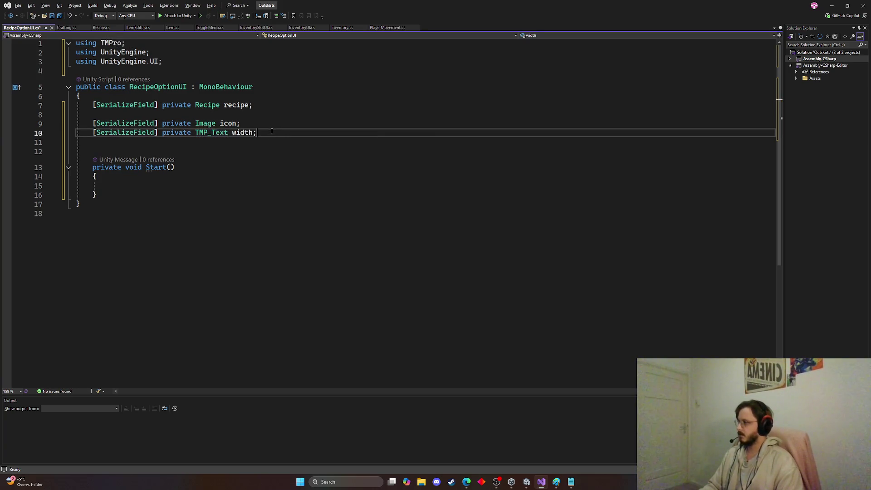
double_click(243, 132)
type("name")
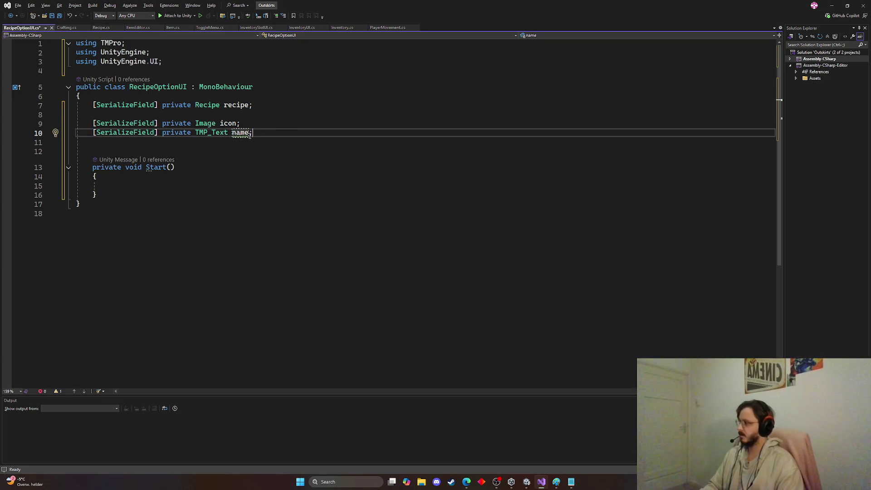
double_click(245, 133)
type("item")
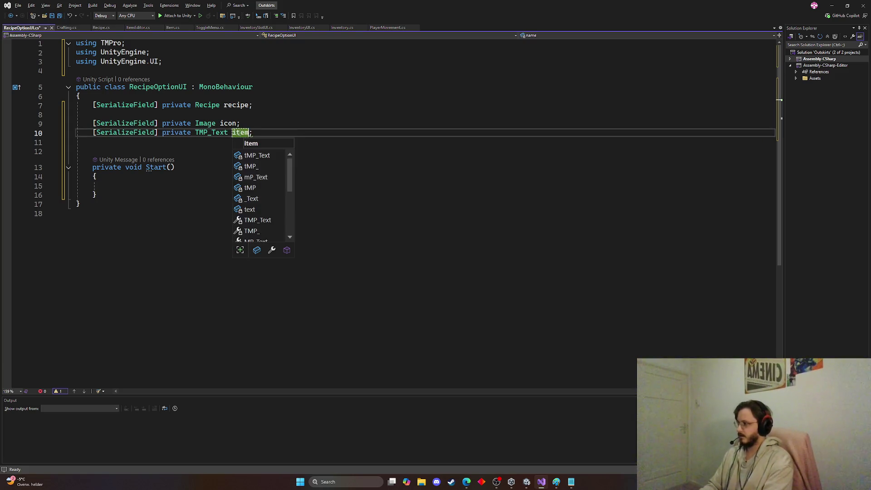
type("Name")
left_click(279, 131)
Step: Add a serialized text field named itemDescription
key("Return")
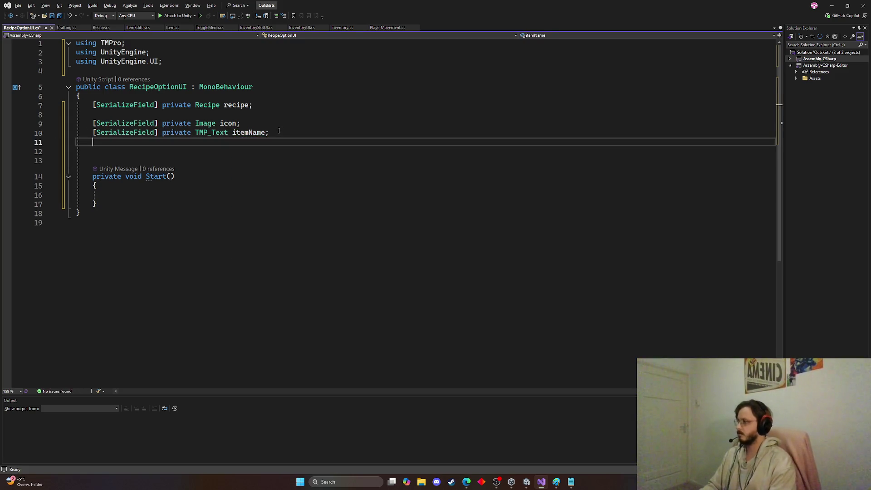
key("Tab")
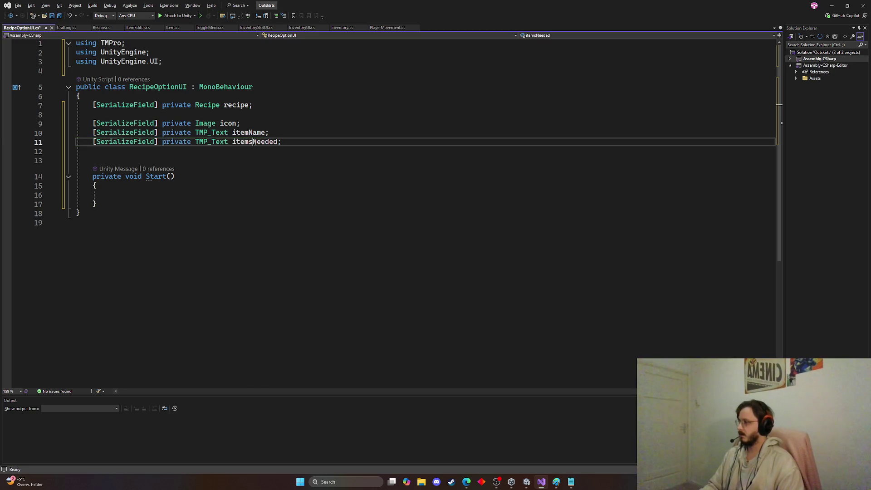
double_click(254, 141)
key("BackSpace")
type("itemT")
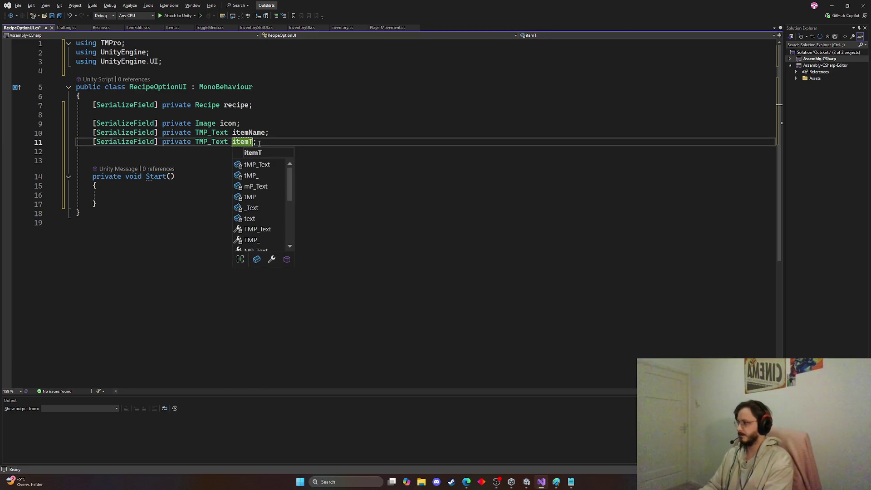
key("BackSpace")
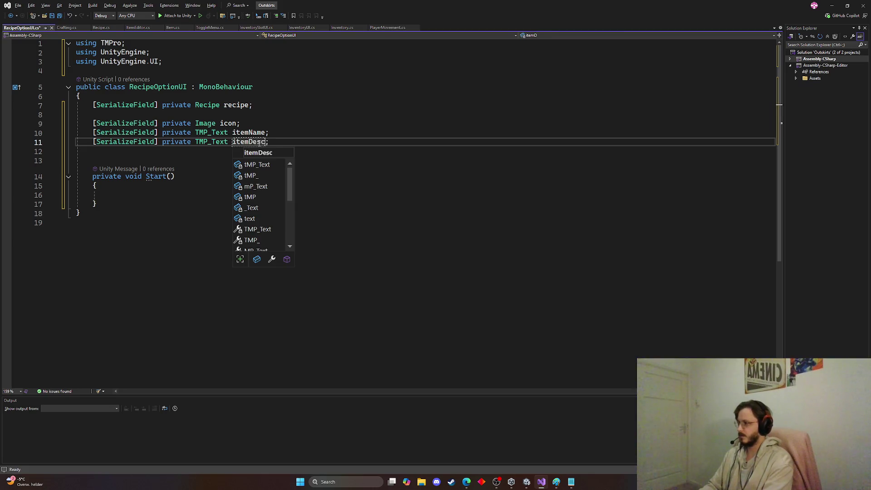
type("r")
key("BackSpace")
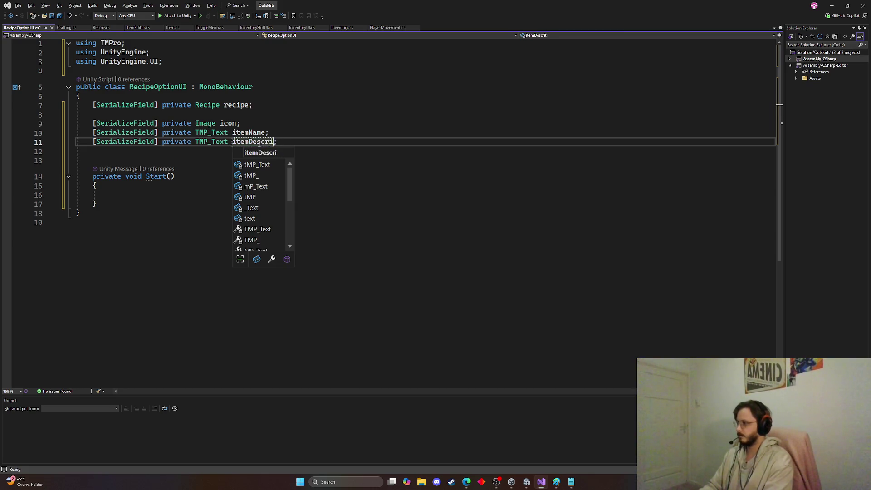
type("ption")
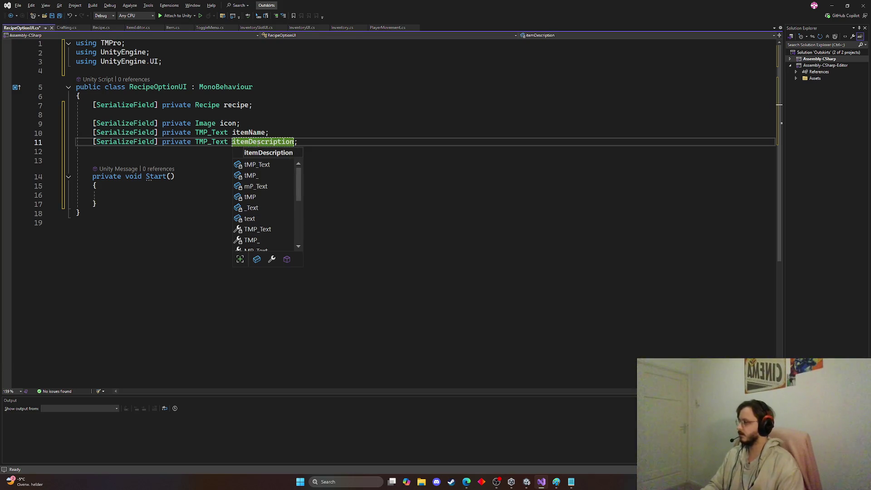
left_click(180, 167)
Step: Save the script, remove the blank line and place the caret inside Start
key("ctrl+s")
left_click(168, 158)
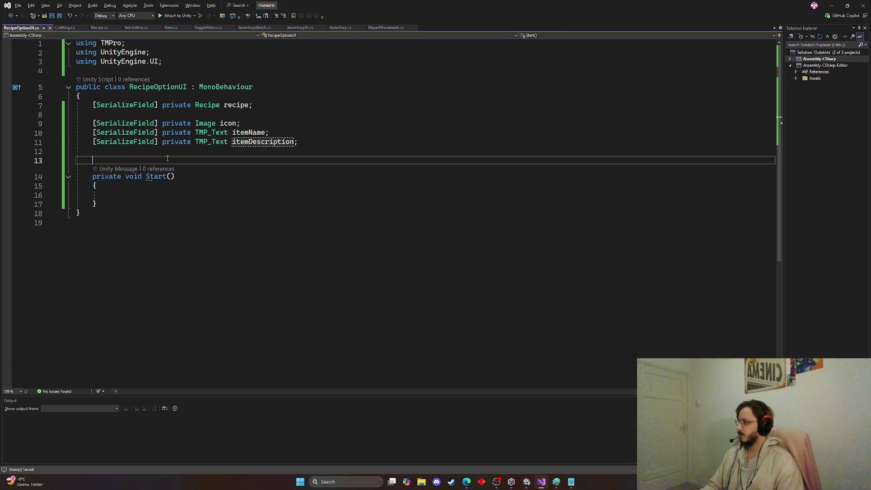
key("BackSpace")
left_click(178, 176)
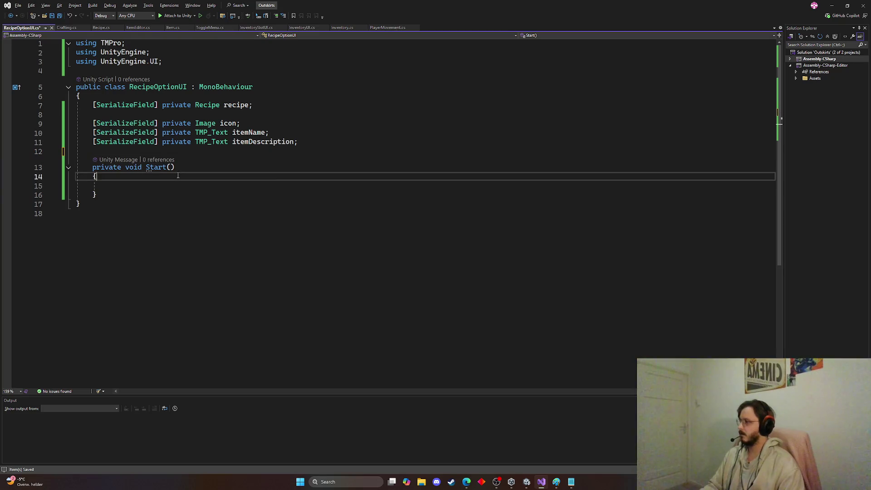
key("Down")
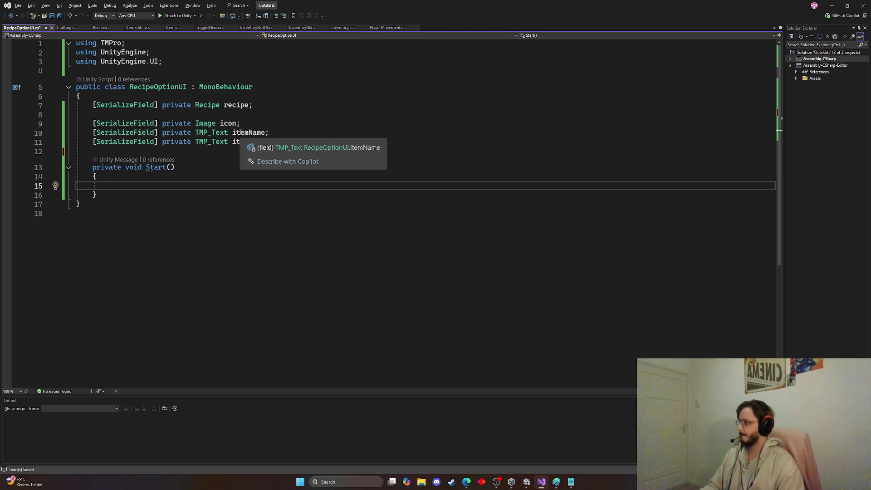
Step: Start the icon assignment in Start and check the Recipe button's Icon child in Unity
type("icon =")
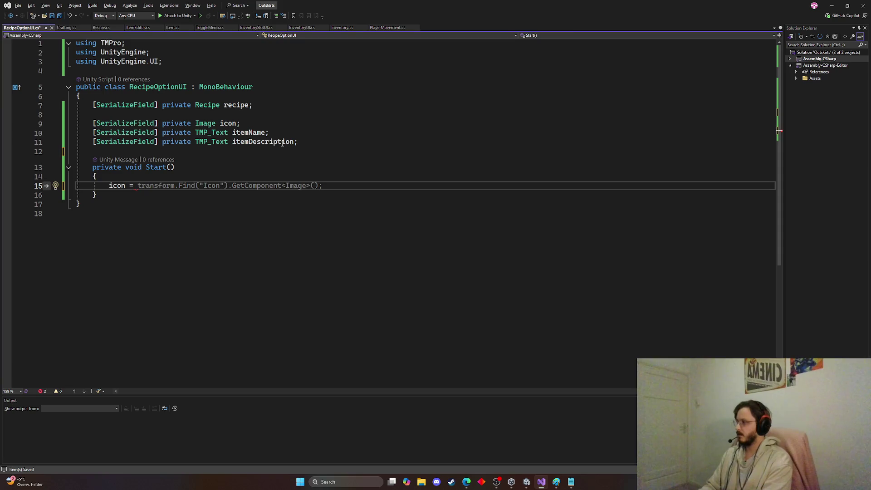
key("BackSpace")
key("BackSpace")
key("BackSpace")
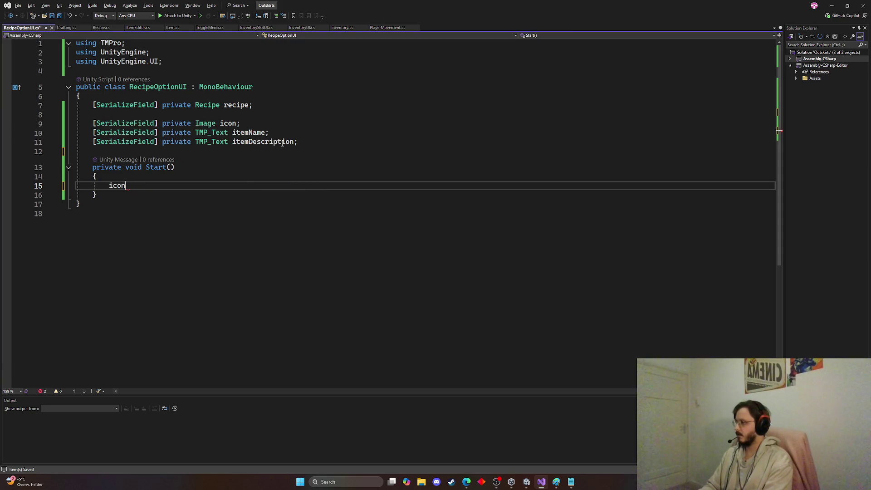
type(".isMa")
key("BackSpace")
key("BackSpace")
key("BackSpace")
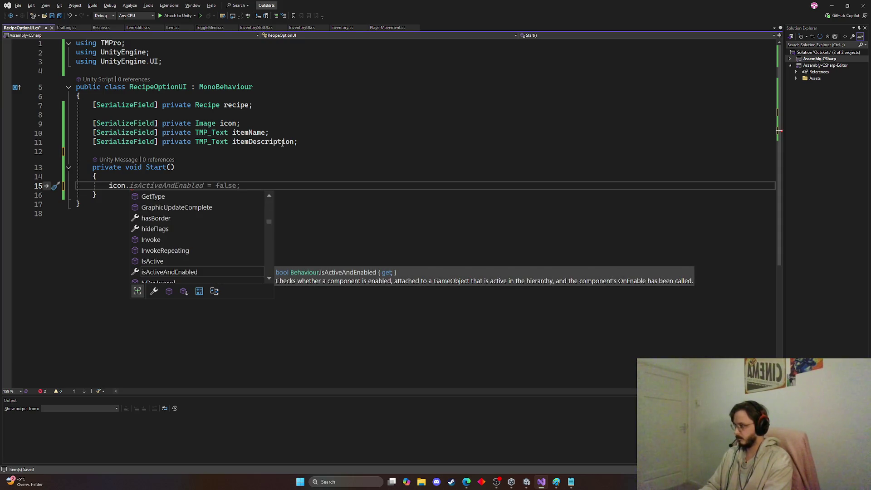
key("alt+Tab")
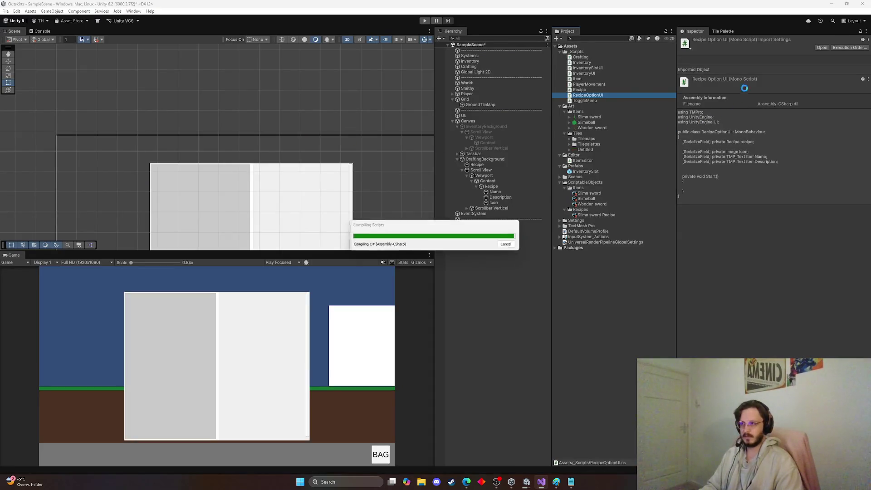
left_click(495, 191)
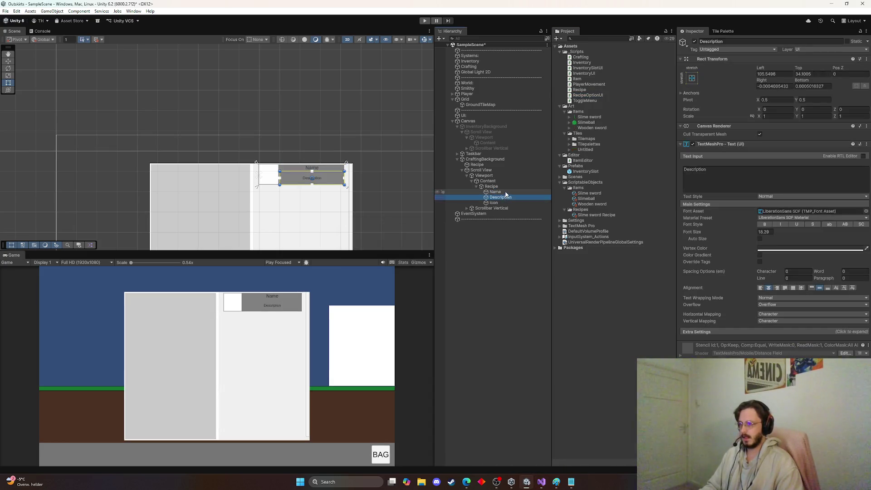
left_click(498, 202)
key("alt+Tab")
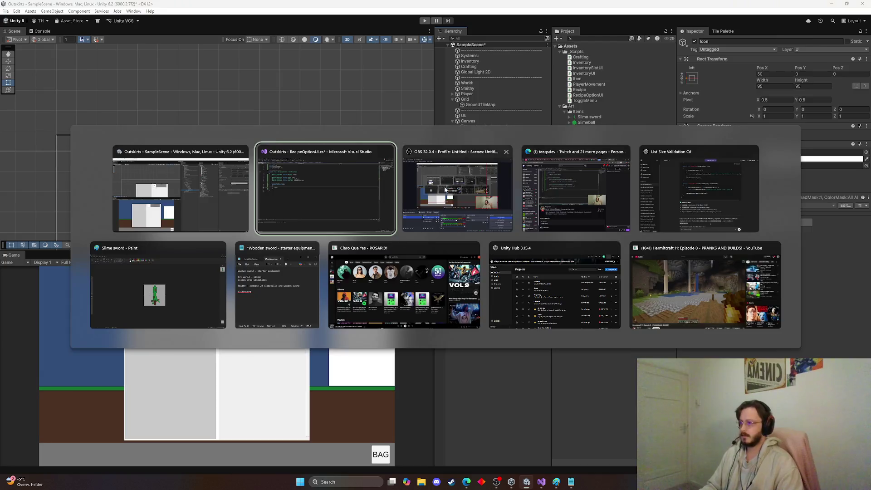
Step: Assign icon.sprite, itemName.text and itemDescription.text from recipe.resultItem, then save
type("icon.s")
key("Tab")
type("= ")
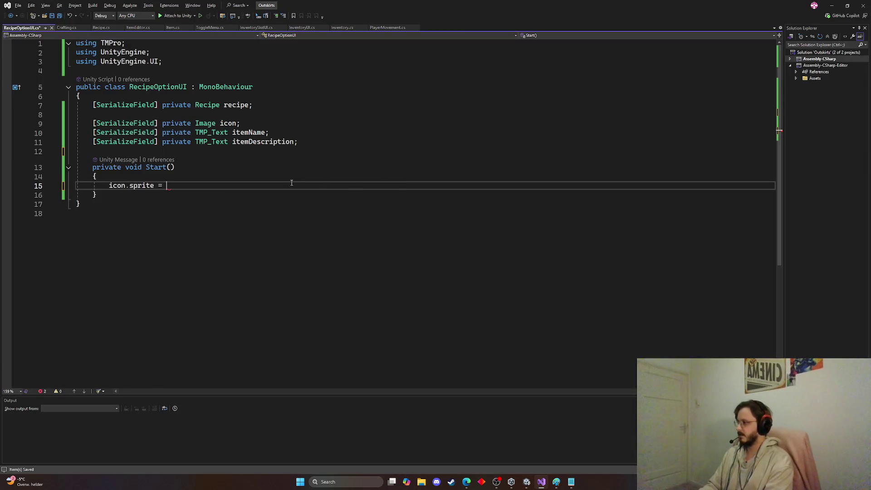
type("recipe")
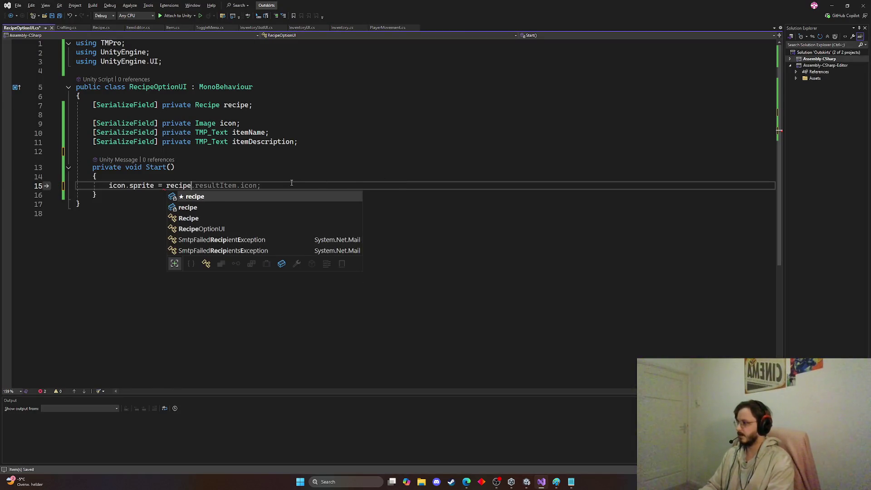
key("Tab")
key("Return")
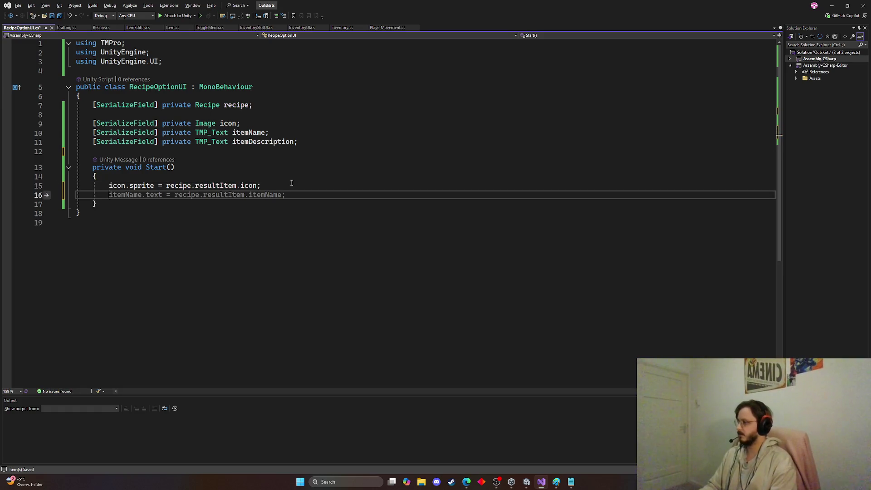
key("Tab")
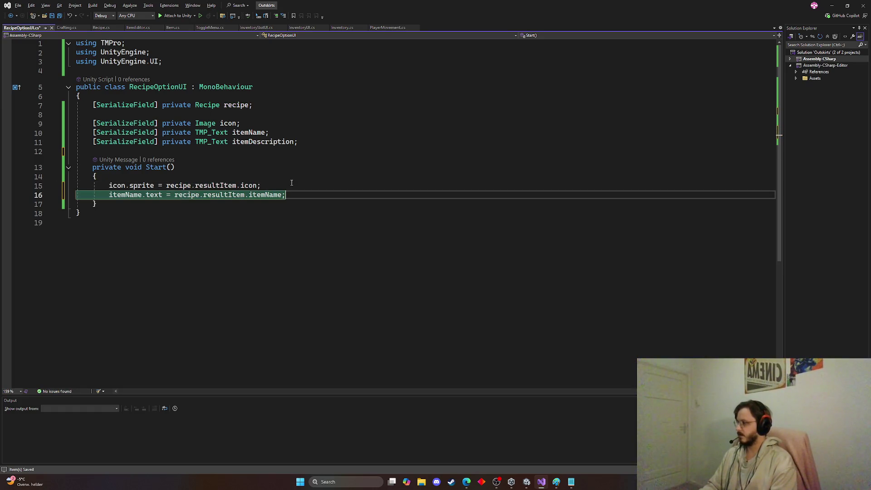
key("Return")
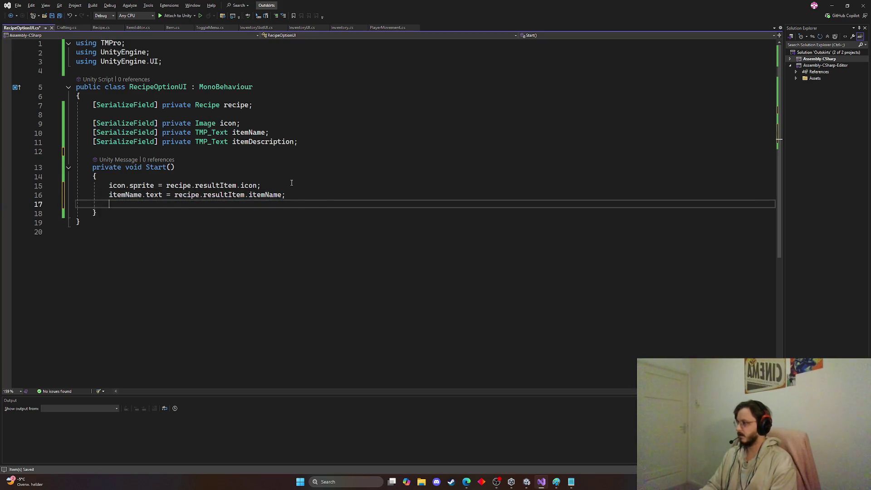
key("Tab")
key("Up")
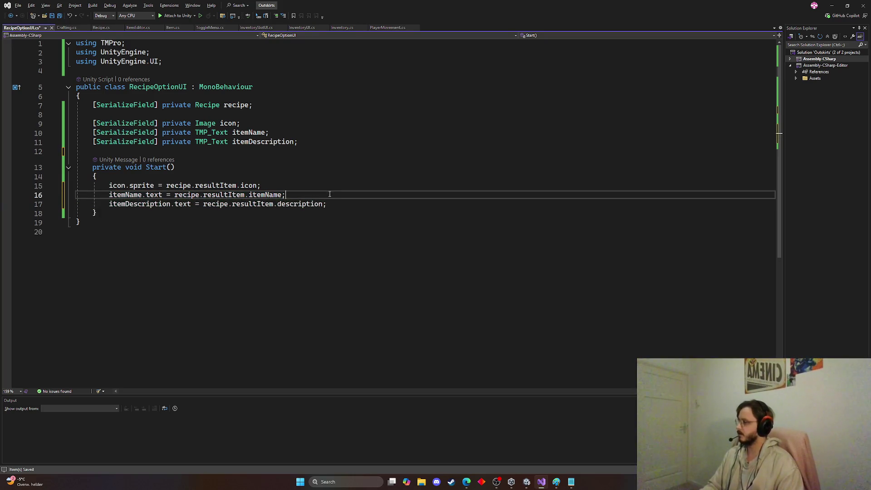
key("ctrl+s")
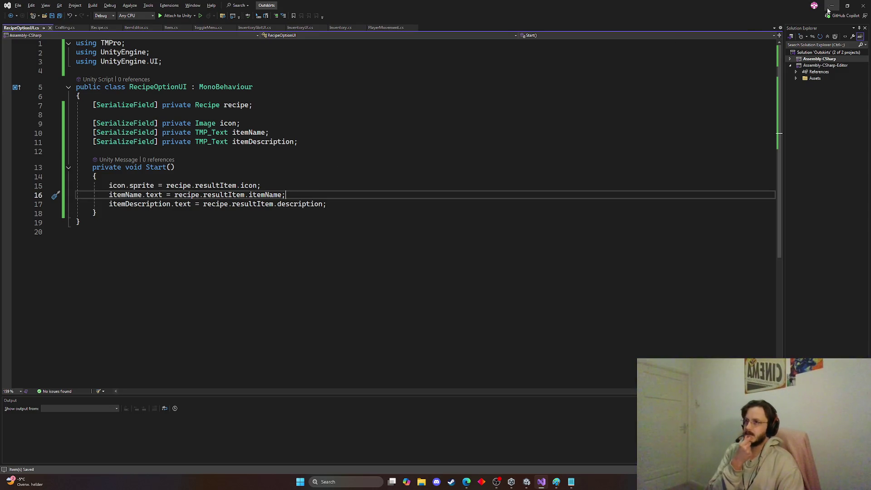
left_click(832, 5)
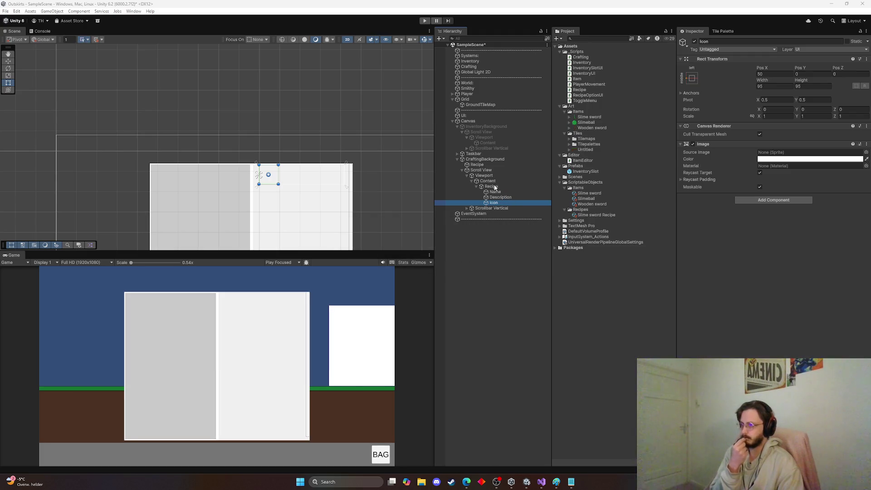
Step: Attach RecipeOptionUI to Recipe with Icon and Slime sword Recipe assigned, then enter Play mode
left_click(494, 187)
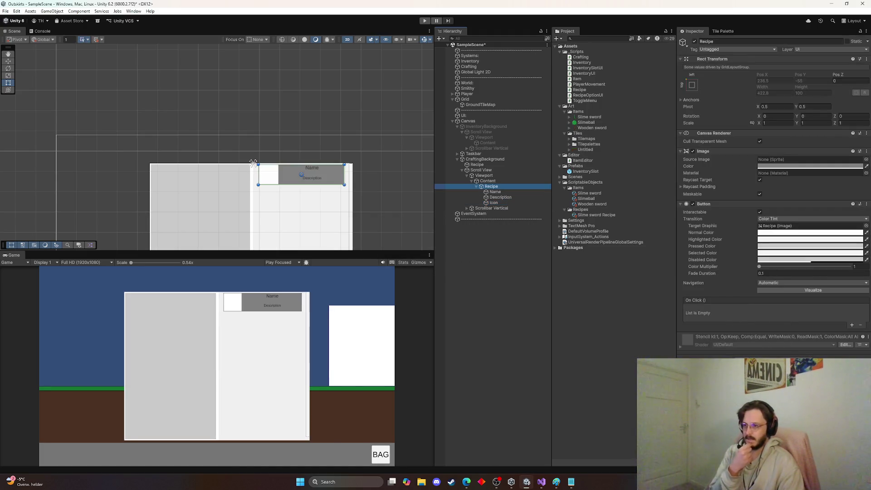
left_click(695, 486)
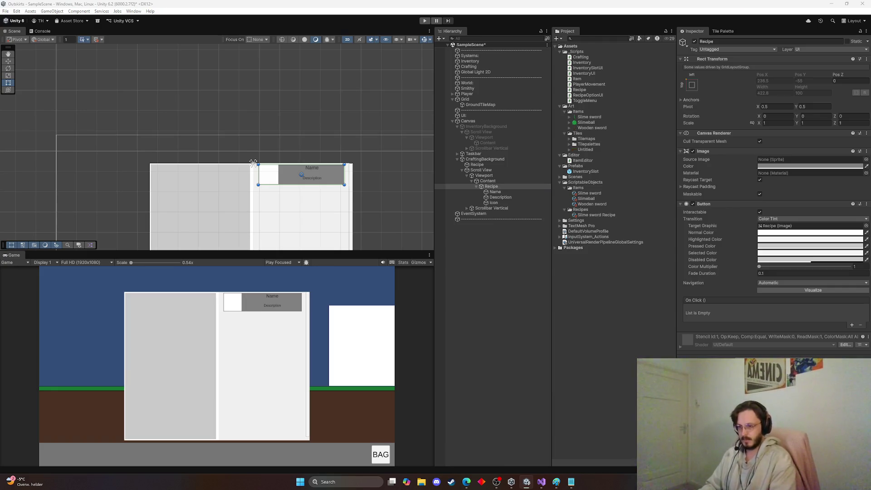
key("Return")
left_click_drag(495, 194, 773, 359)
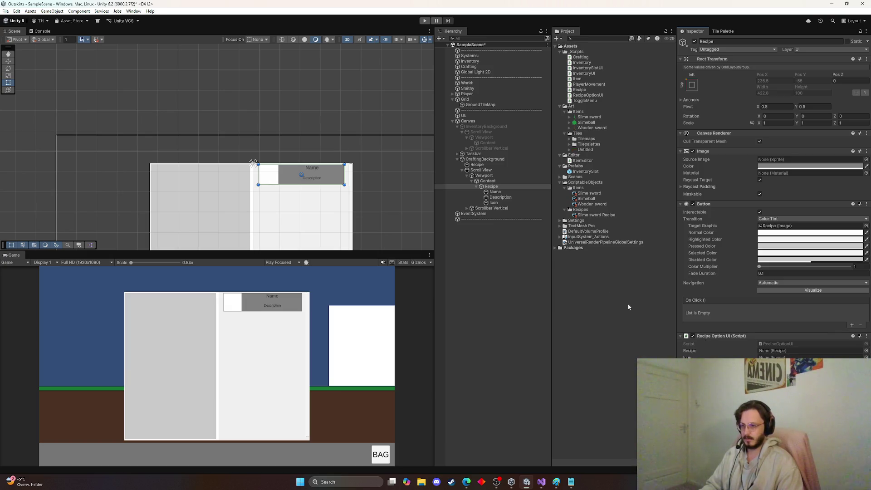
mouse_move(493, 203)
left_mouse_down()
mouse_move(782, 345)
mouse_move(778, 357)
left_mouse_up()
left_click(866, 351)
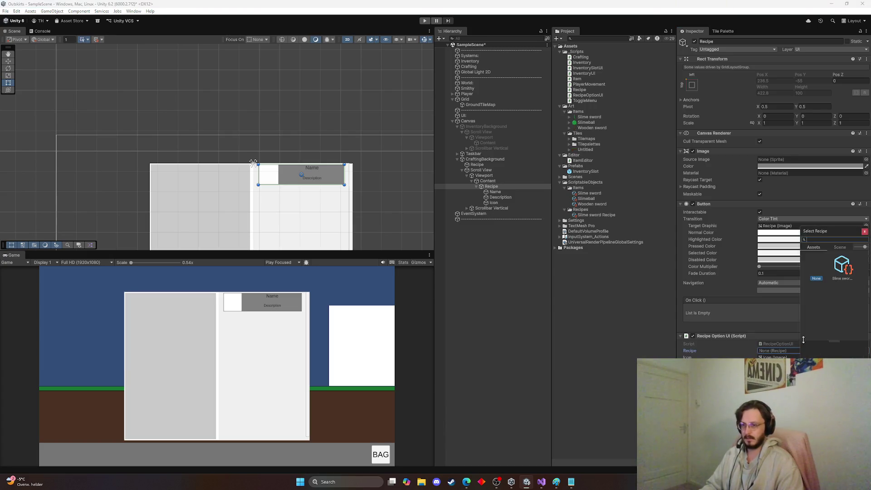
double_click(841, 268)
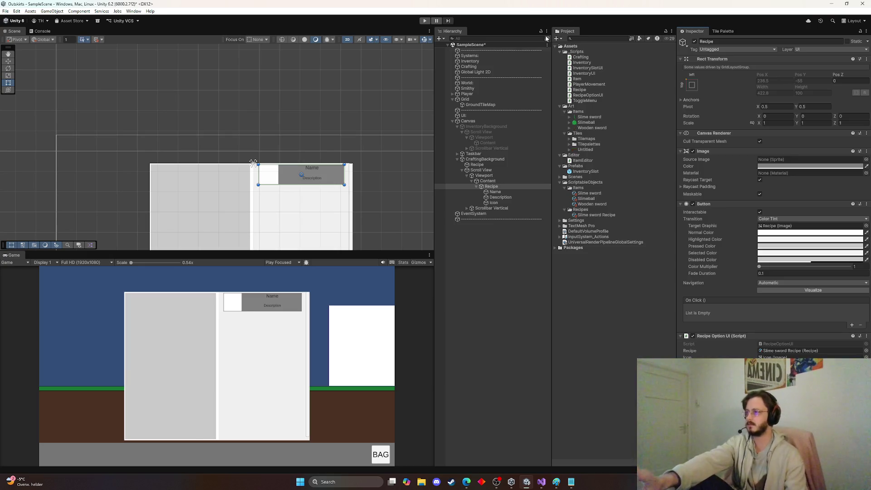
left_click(486, 69)
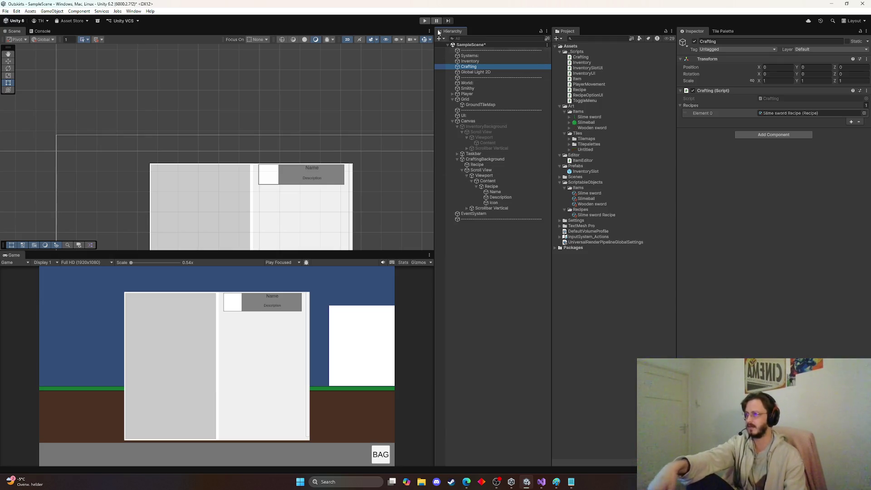
left_click(425, 21)
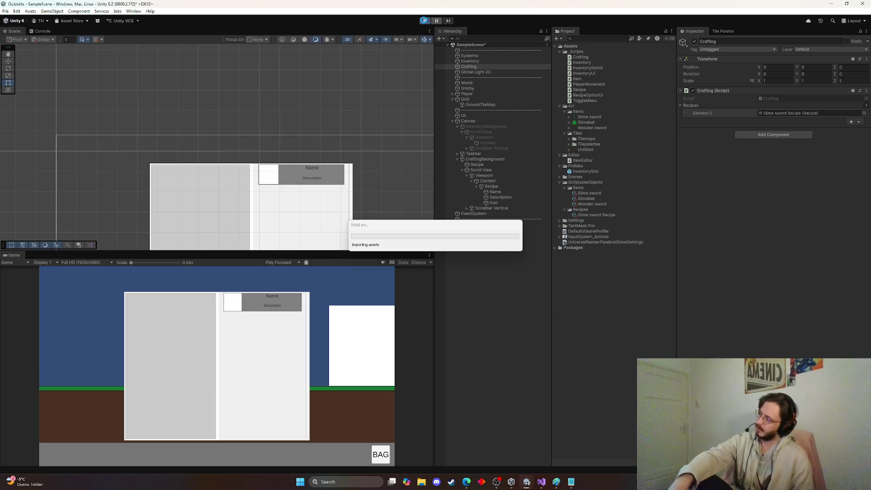
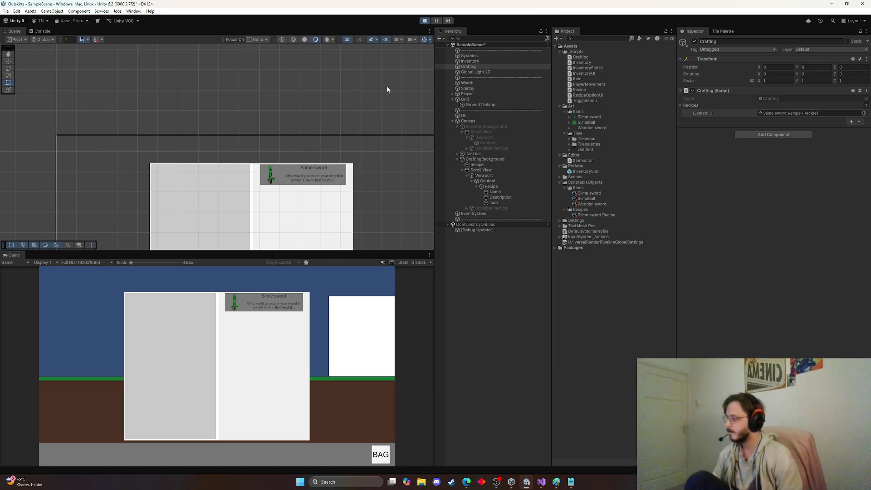
Step: Stop play mode and return to RecipeOptionUI.cs at the end of its Start method
left_click(427, 21)
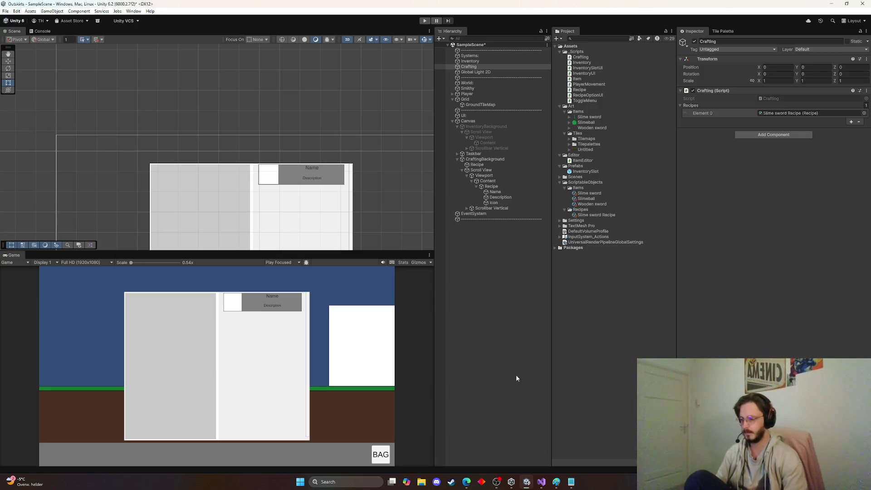
left_click(542, 482)
left_click(154, 211)
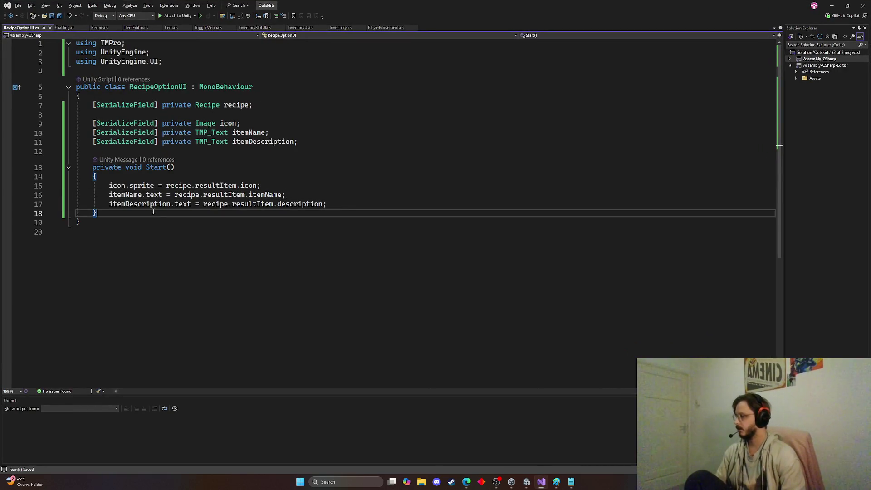
Step: Add a public method after Start from Copilot's suggestion, renamed OnClick_RecipeButton, and save
key("Return")
key("Return")
type("public void")
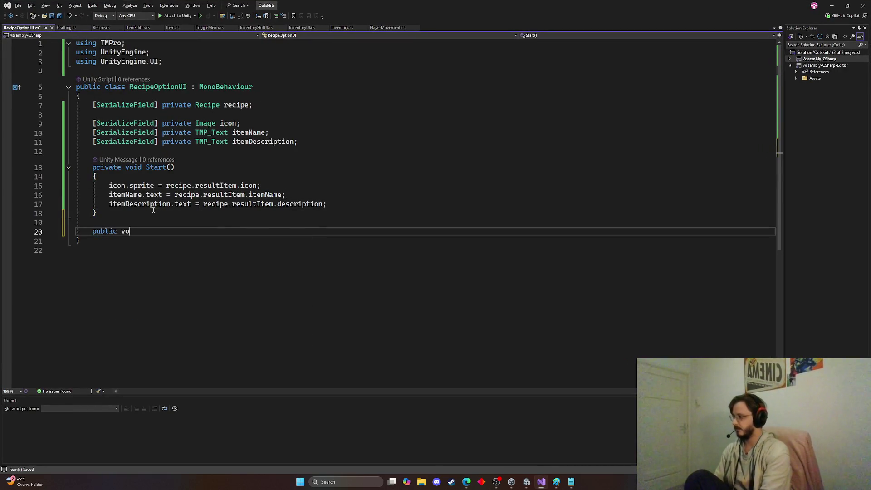
key("ctrl+Right")
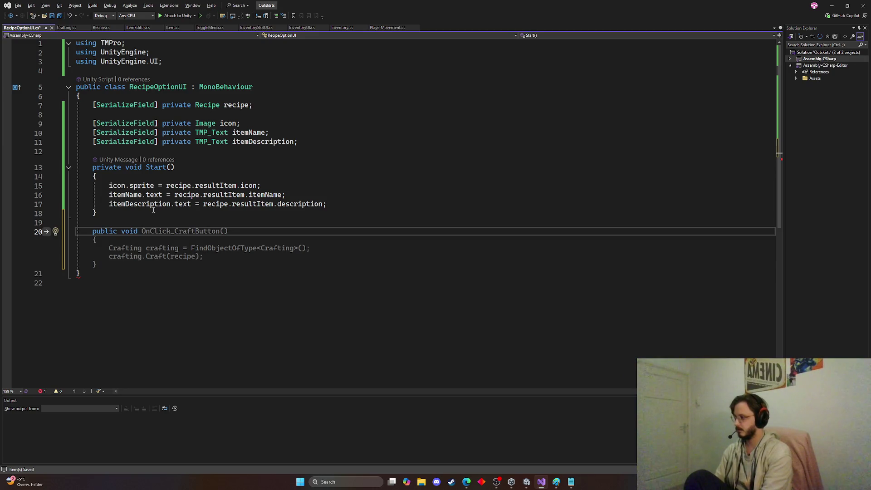
key("Tab")
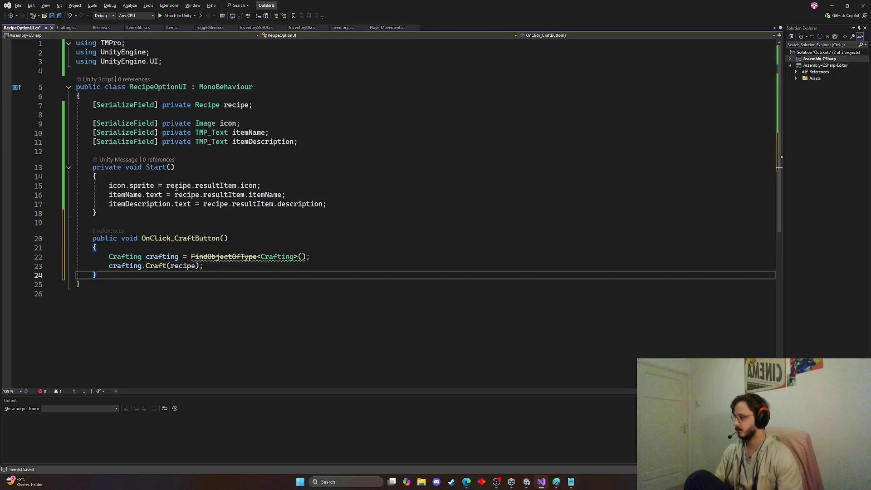
left_click_drag(207, 268, 109, 257)
double_click(205, 240)
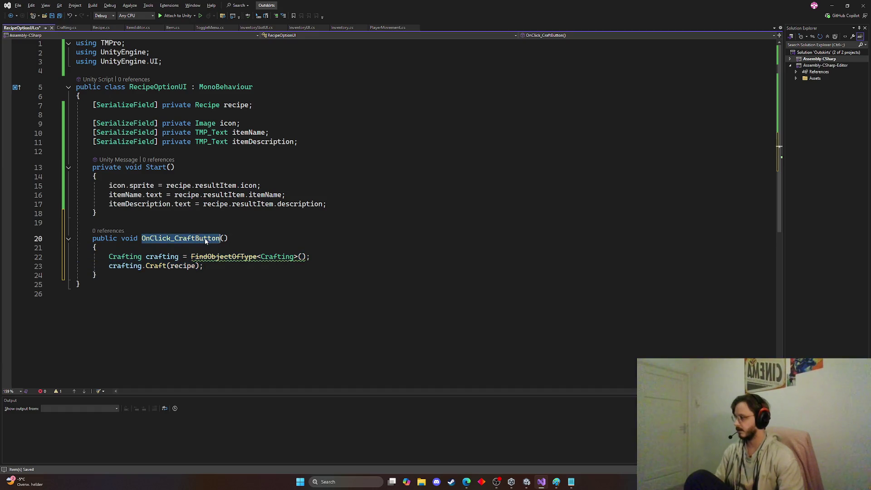
type("OnClick_R")
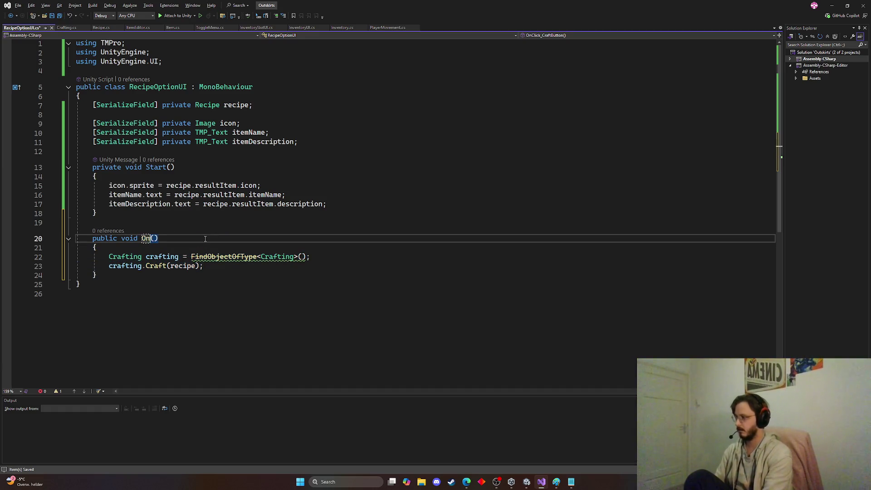
type("ecipeButton")
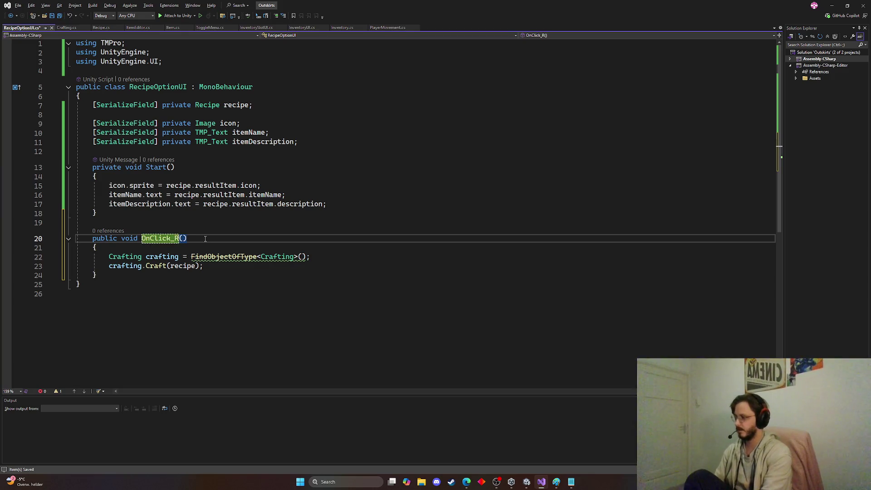
key("ctrl+s")
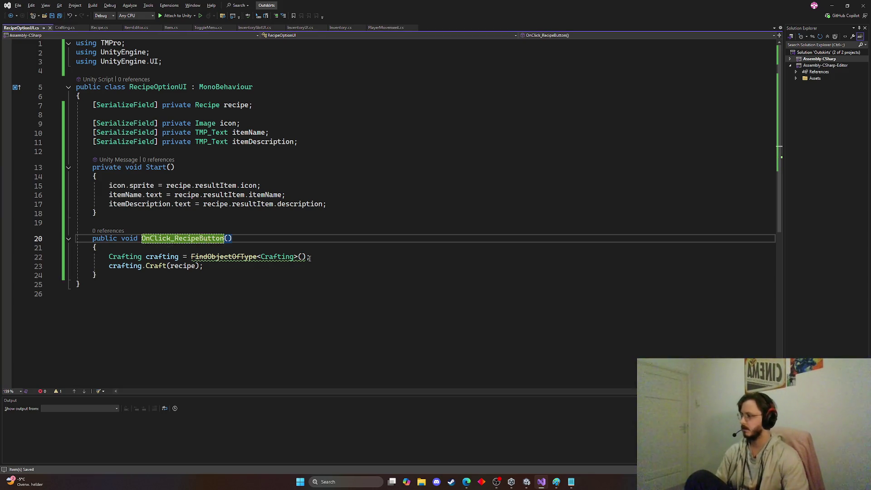
key("alt+Tab")
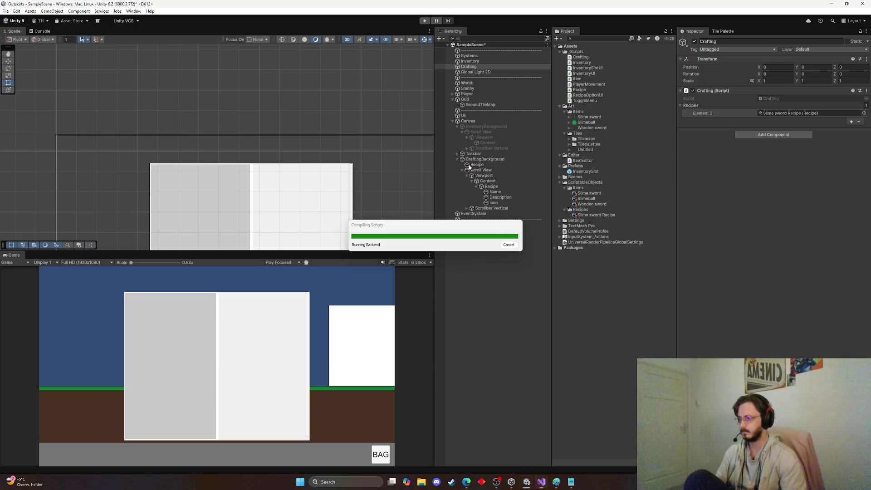
Step: Empty the OnClick_RecipeButton body, save, and let Unity recompile
left_click(477, 164)
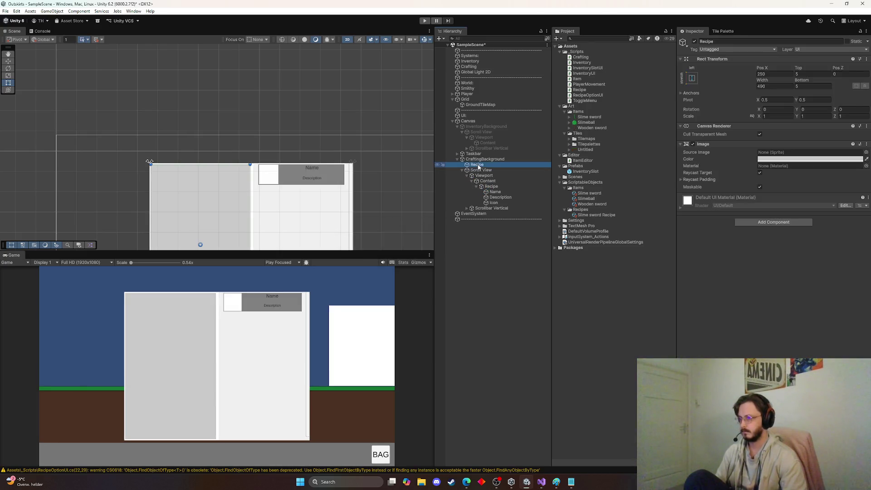
double_click(493, 471)
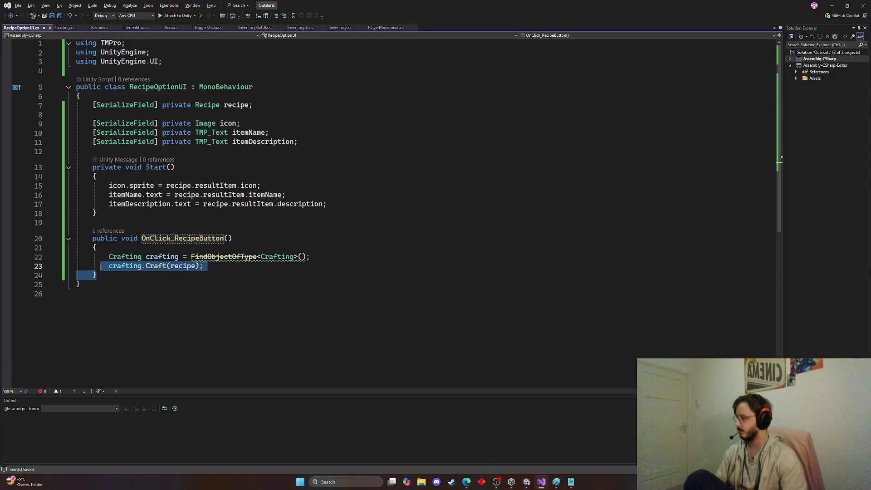
left_click_drag(204, 267, 50, 264)
key("Delete")
key("ctrl+s")
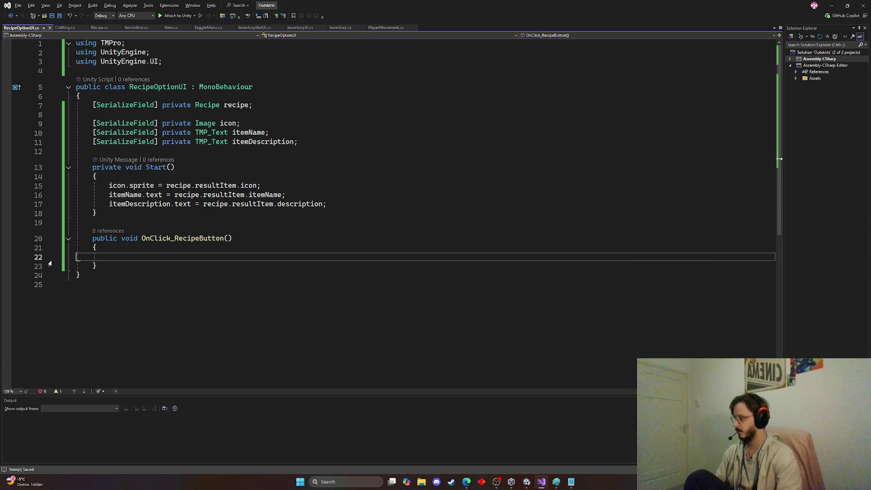
key("alt+Tab")
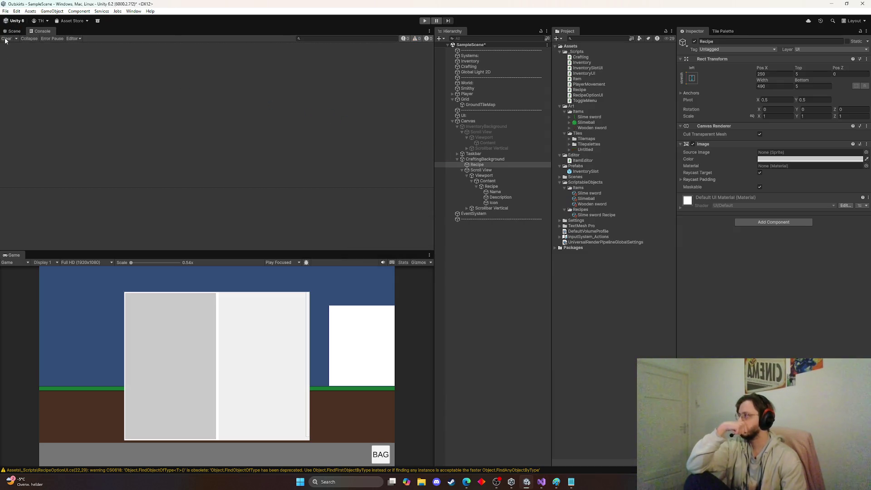
Step: Add a UI Button under Recipe and name it CraftButton
left_click(15, 31)
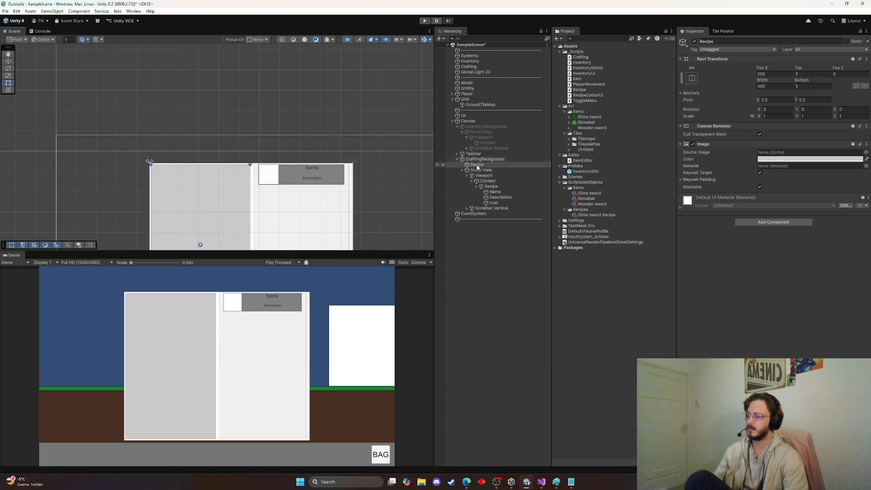
scroll(238, 215, "down", 2)
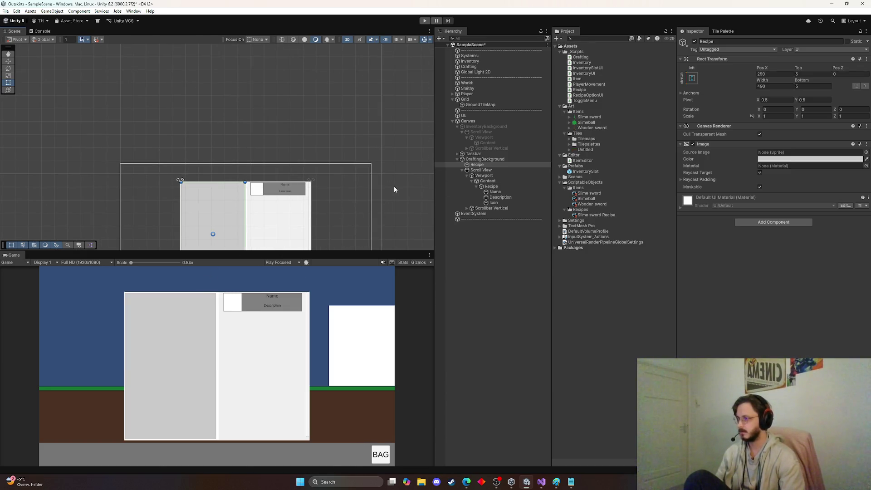
right_click(484, 165)
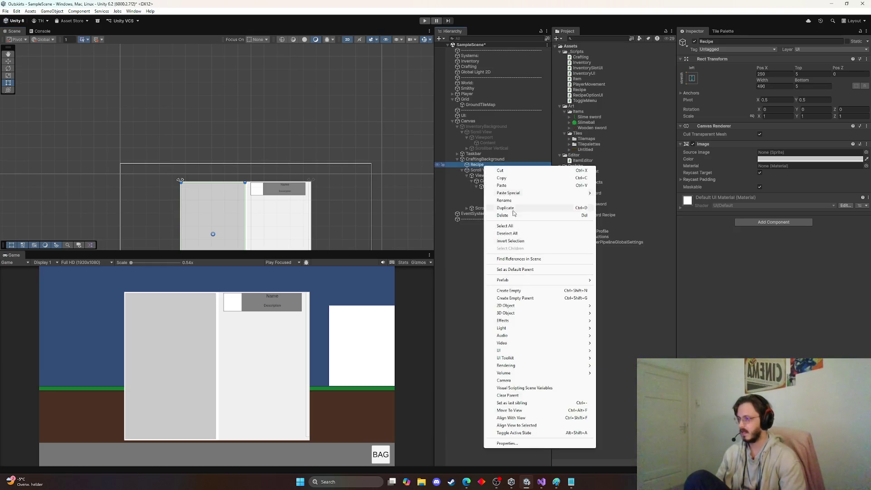
mouse_move(527, 351)
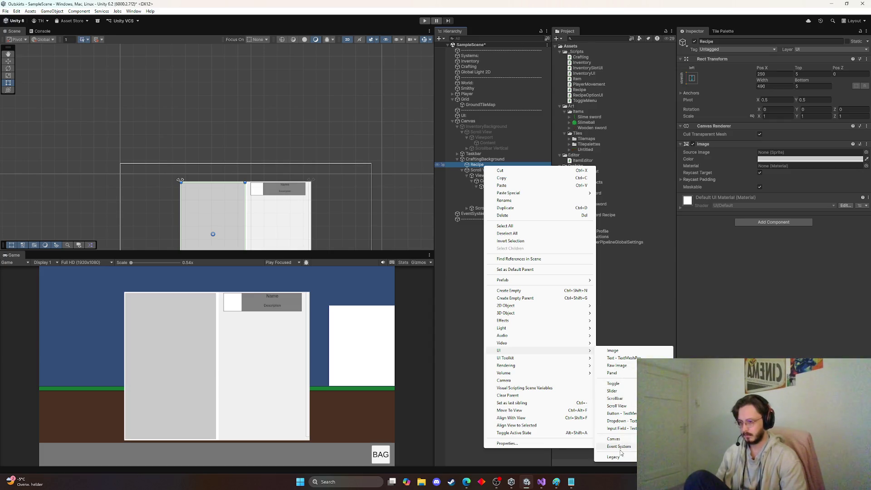
left_click(625, 414)
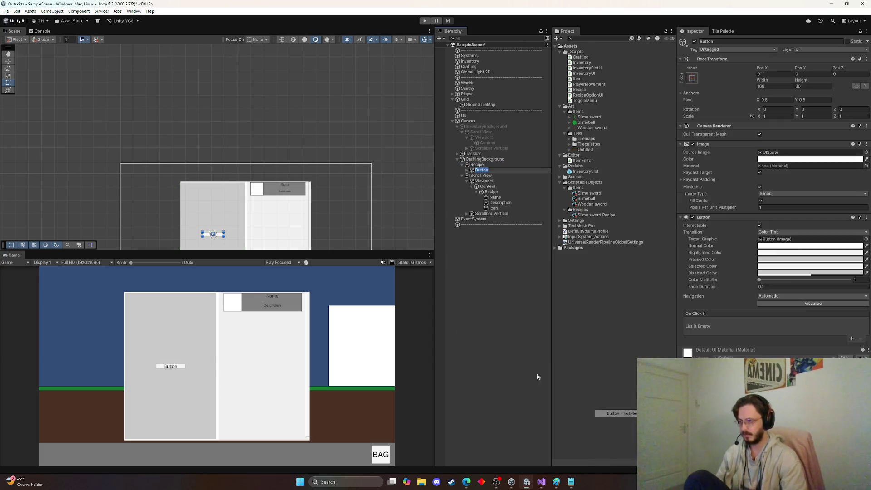
left_click(470, 171)
left_click(482, 170)
type("Craft")
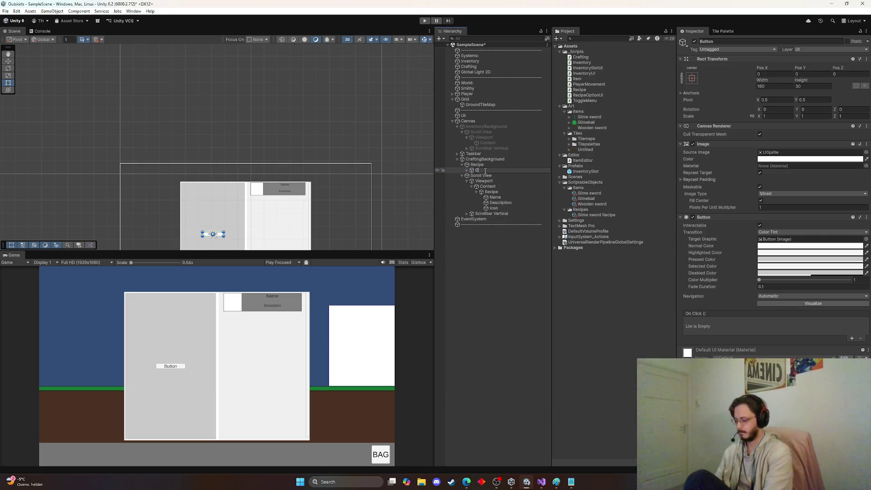
type("Button")
key("Return")
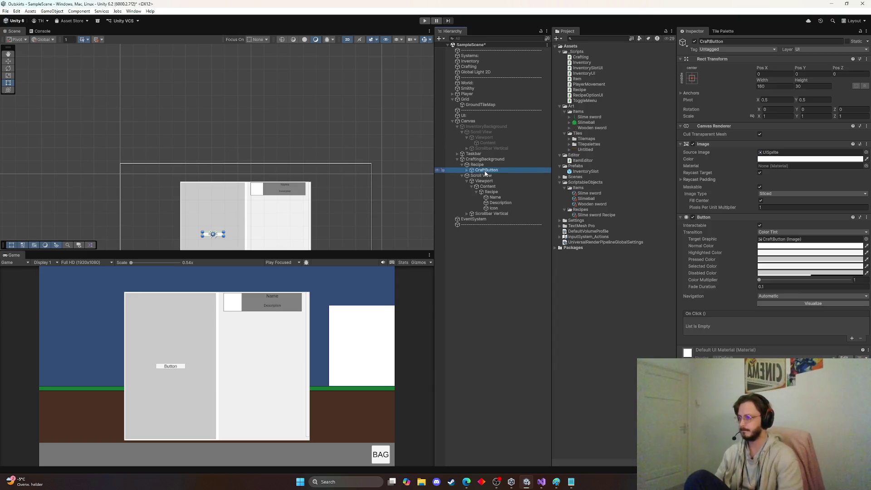
Step: Change the CraftButton's Text (TMP) label to read 'Craft'
left_click(467, 170)
left_click(491, 176)
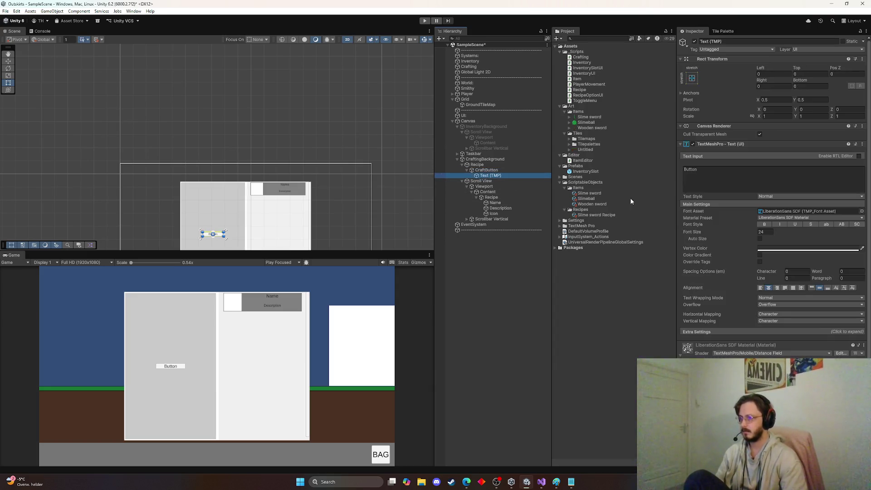
left_click(732, 178)
key("ctrl+a")
type("Craft")
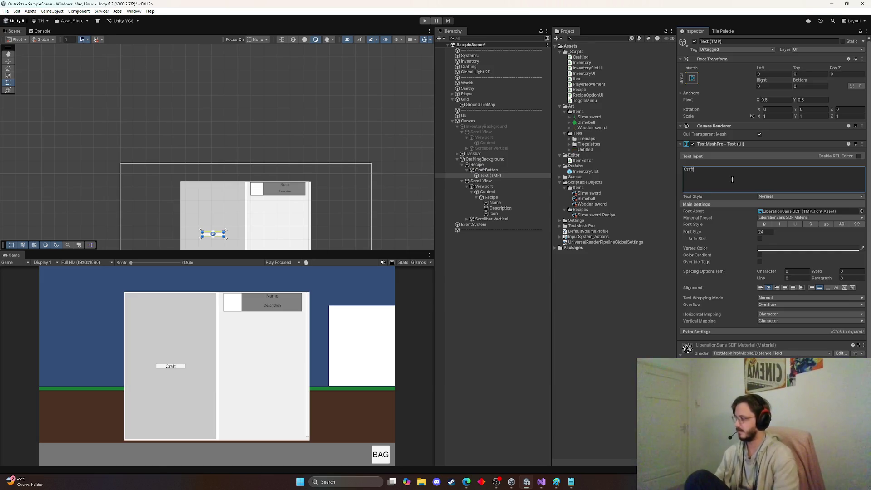
left_click(485, 171)
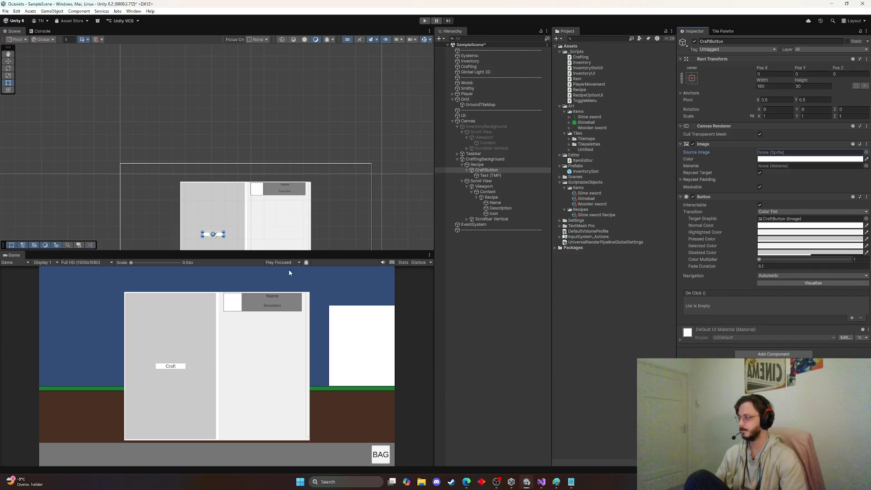
scroll(231, 229, "up", 5)
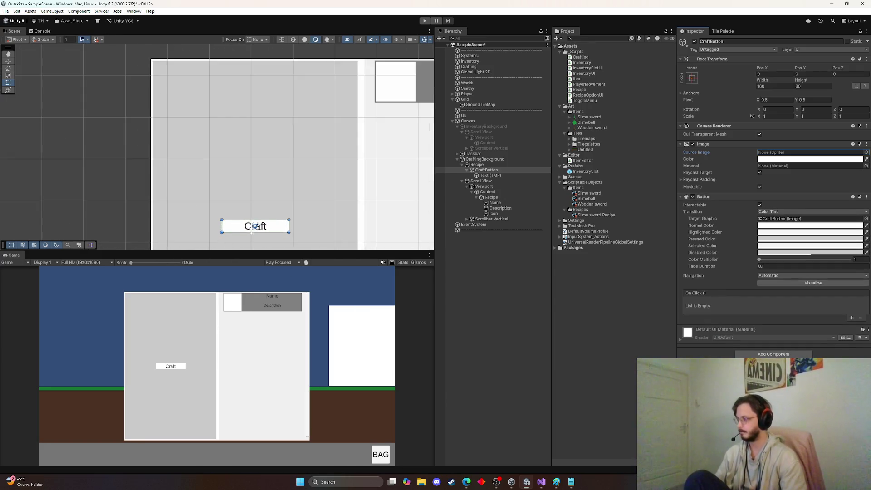
Step: Resize the CraftButton to about 306 × 58 and move it to the panel top at 70.7, 347
right_click(231, 167)
scroll(231, 170, "down", 2)
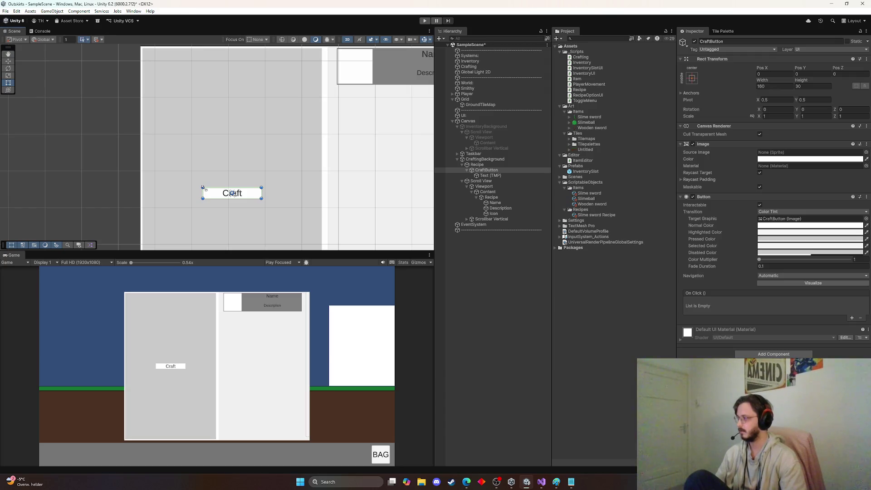
left_click_drag(203, 187, 160, 179)
scroll(230, 224, "down", 2)
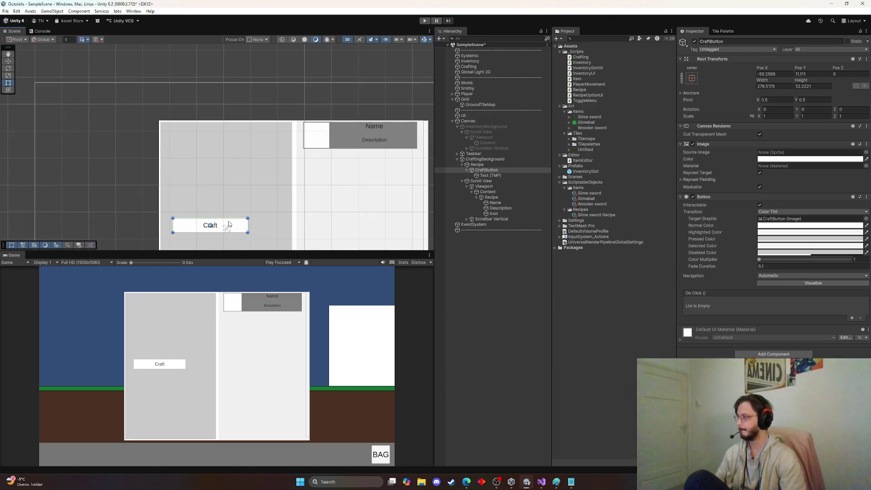
left_click_drag(235, 230, 275, 139)
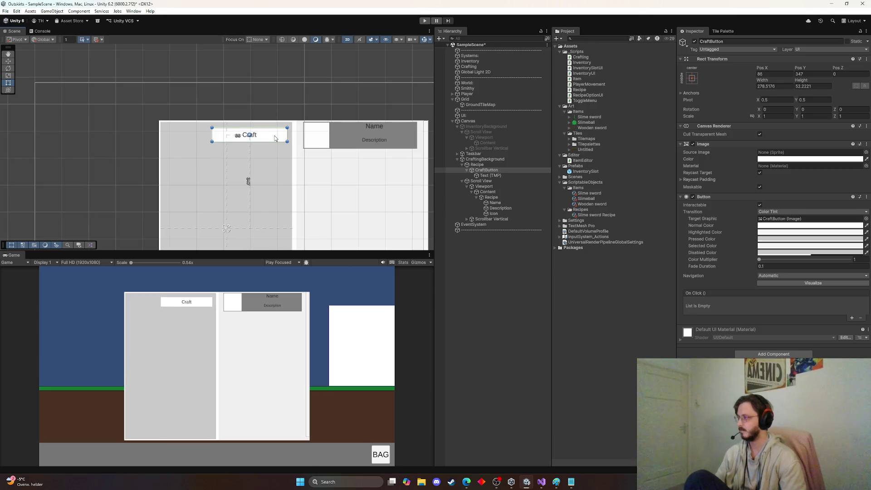
scroll(166, 170, "up", 2)
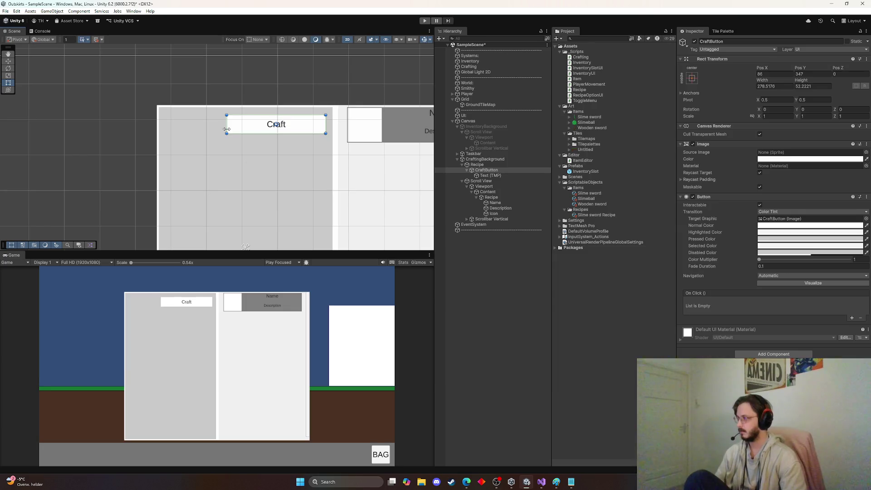
left_click_drag(227, 129, 216, 130)
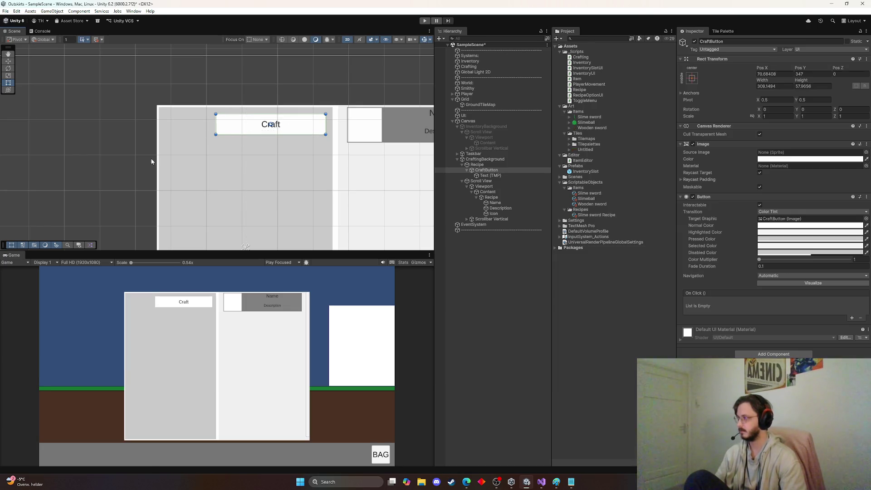
right_click(479, 171)
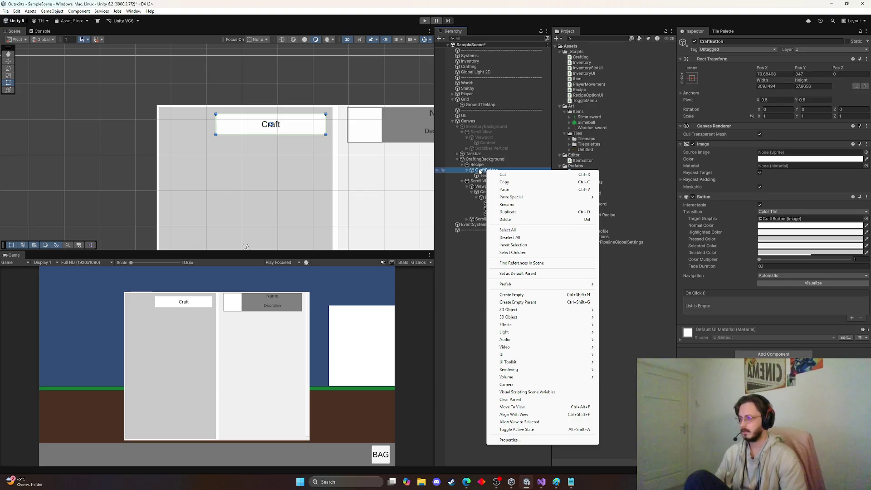
right_click(478, 165)
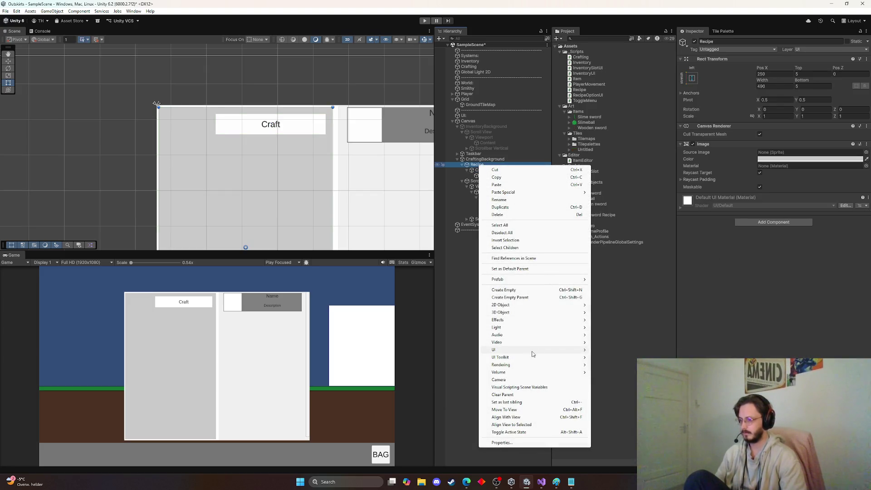
Step: Add a UI Image under Recipe at the top-left beside the Craft button, about 125 × 125
mouse_move(533, 352)
left_click(603, 351)
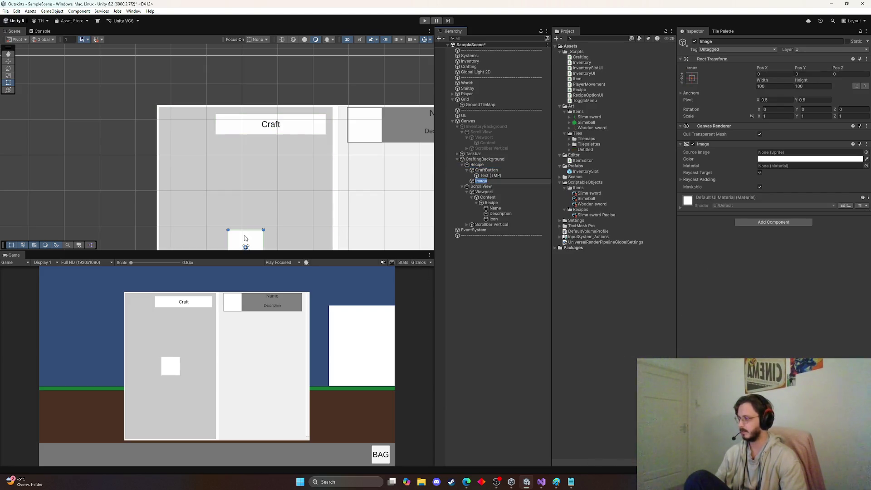
left_click_drag(245, 238, 188, 126)
scroll(287, 191, "up", 2)
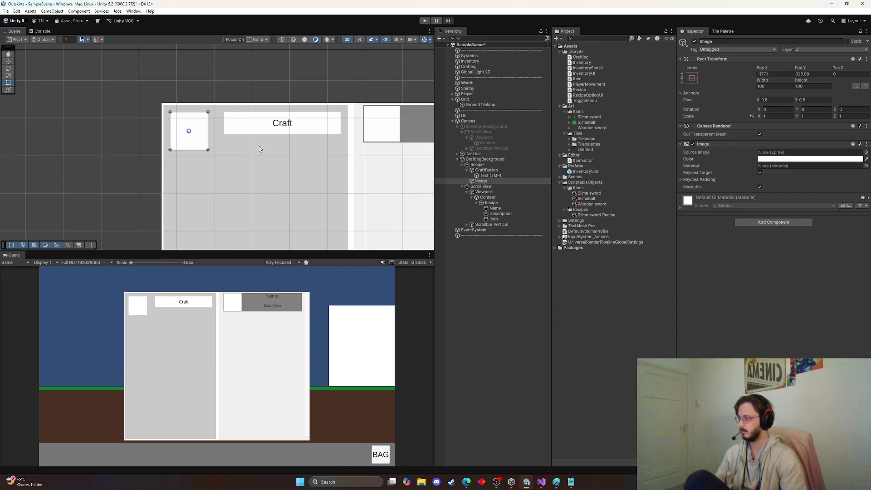
left_click_drag(257, 132, 260, 137)
left_click(187, 135)
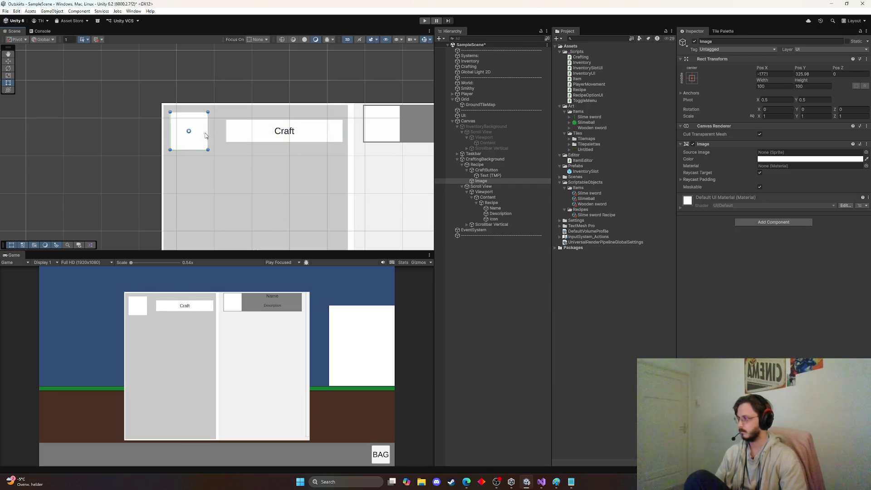
mouse_move(208, 132)
left_mouse_down()
mouse_move(220, 133)
mouse_move(216, 141)
mouse_move(205, 136)
mouse_move(218, 133)
mouse_move(204, 136)
left_mouse_up()
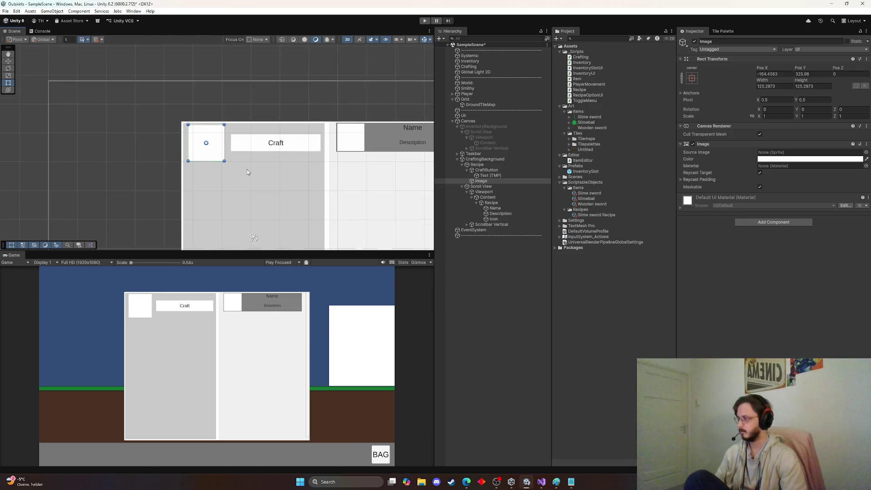
scroll(247, 170, "down", 3)
scroll(263, 127, "down", 3)
left_click(481, 181)
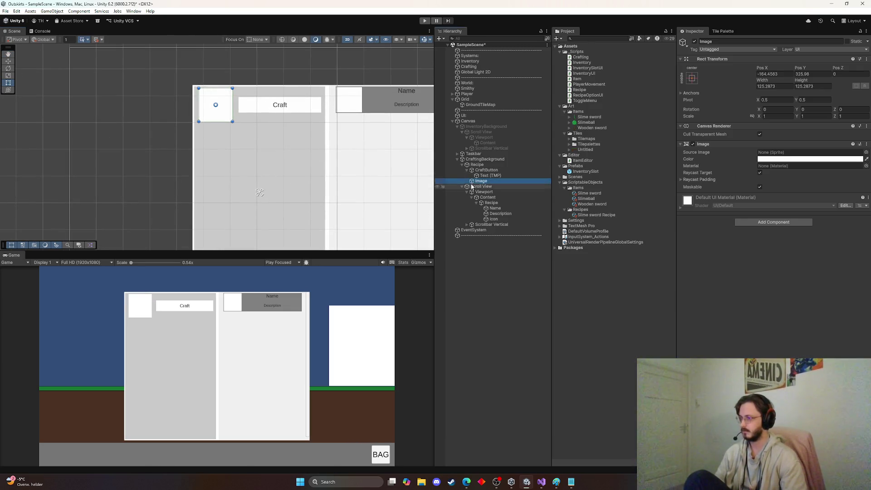
Step: Duplicate the image four times and drag Image (1), (3) and (4) down into grid slots
key("ctrl+d")
key("ctrl+d")
key("ctrl+d")
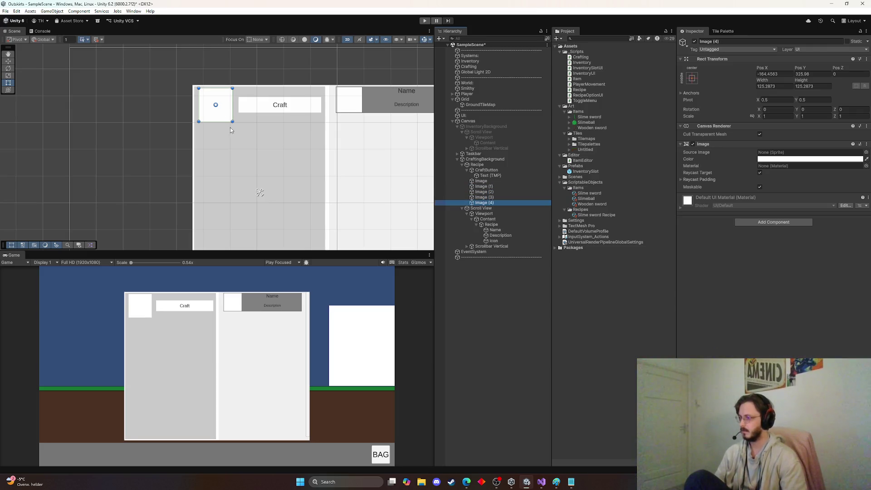
left_click_drag(226, 113, 238, 173)
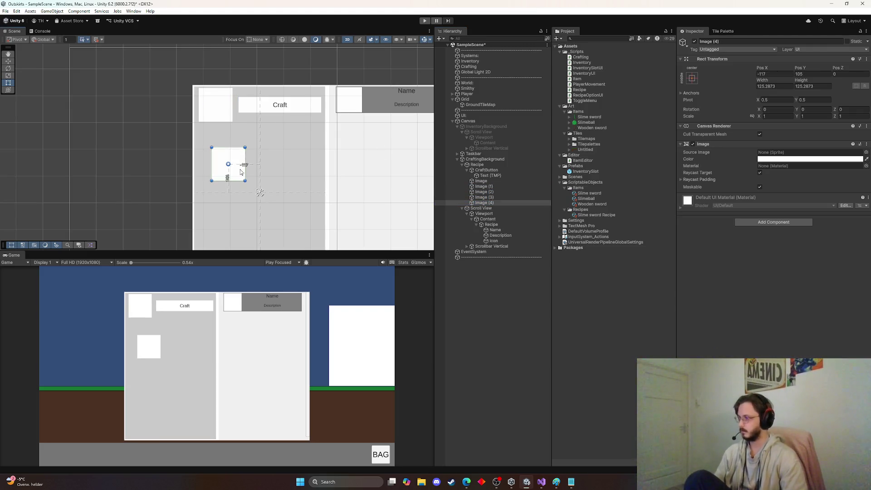
left_click(484, 187)
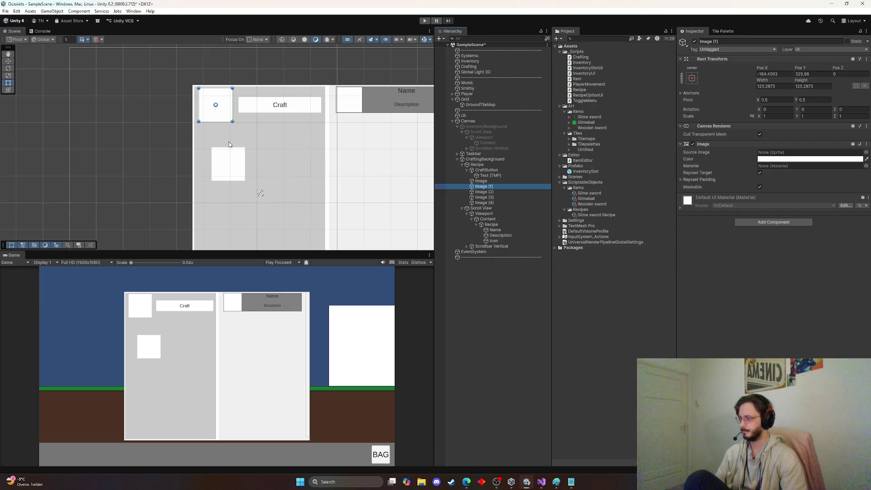
left_click_drag(223, 121, 229, 150)
left_click_drag(233, 172, 297, 216)
left_click(226, 141)
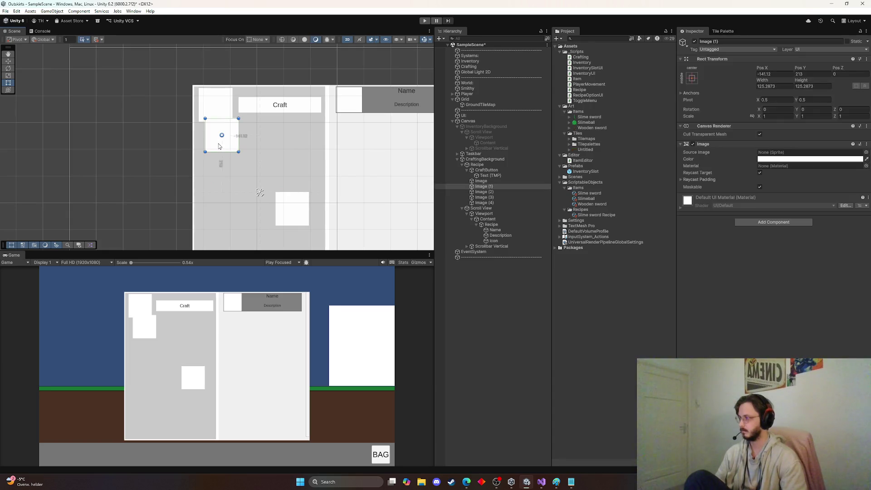
left_click_drag(219, 145, 233, 174)
left_click(215, 118)
mouse_move(215, 118)
left_mouse_down()
mouse_move(274, 189)
mouse_move(240, 222)
mouse_move(247, 220)
mouse_move(240, 212)
mouse_move(289, 208)
mouse_move(296, 217)
mouse_move(289, 221)
left_mouse_up()
left_click(291, 211)
Step: Delete the extra Image (5) copy and place Image (2) beside Image (1) to complete the 2 × 2 grid
left_click(235, 159)
key("ctrl+d")
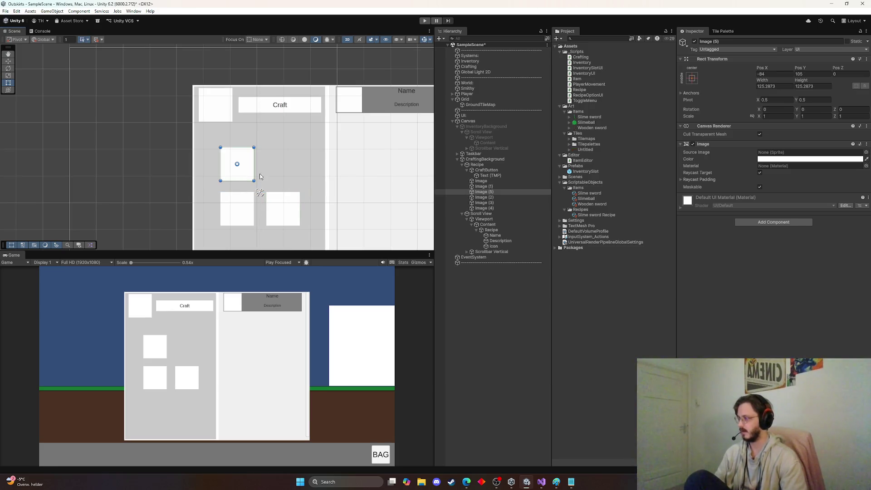
left_click(484, 191)
key("Delete")
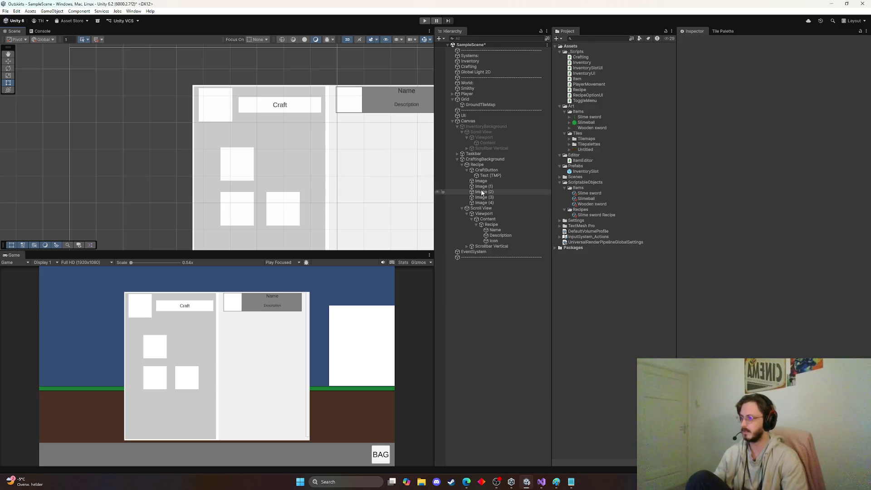
left_click_drag(230, 122, 292, 180)
left_click(240, 205)
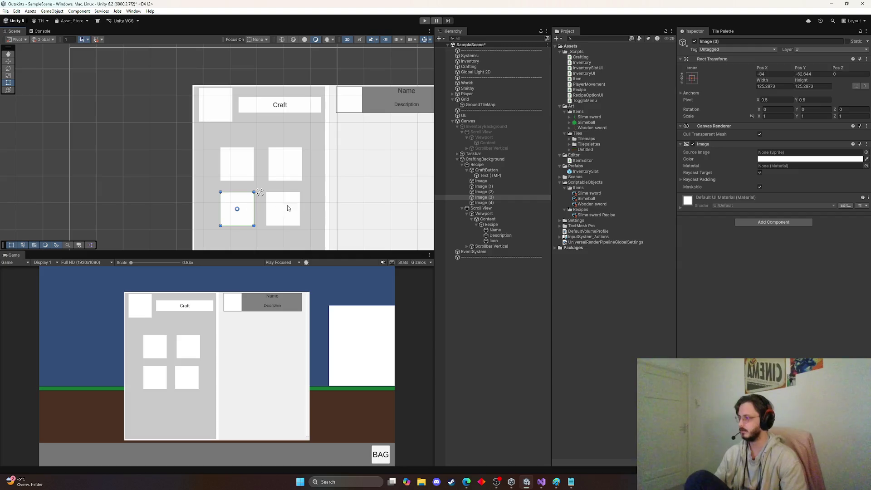
left_click(281, 175)
left_click(239, 208)
left_click(277, 212)
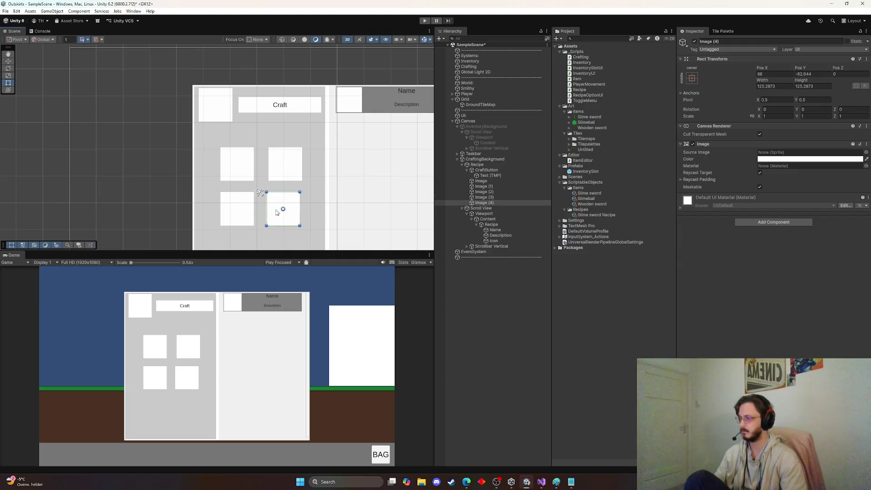
left_click_drag(283, 209, 287, 206)
key("ctrl+z")
left_click(248, 172)
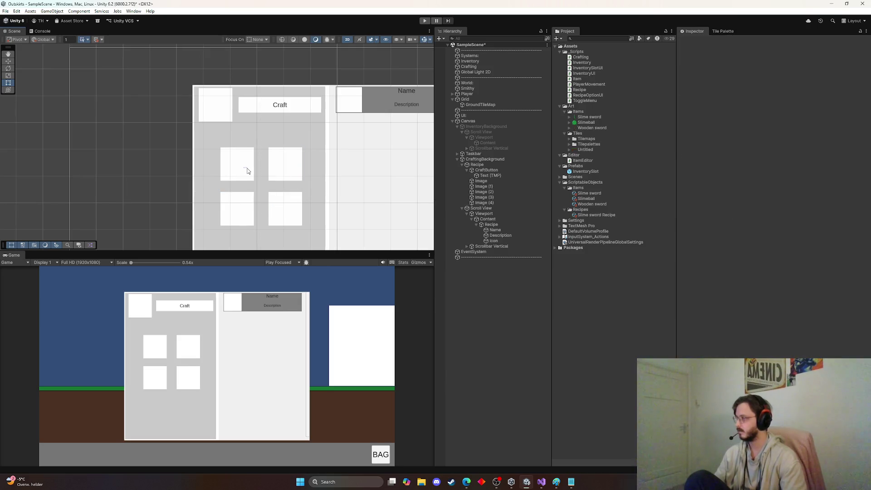
Step: Review the four grid images across the whole crafting panel, ending on Image (1)
left_click(246, 171)
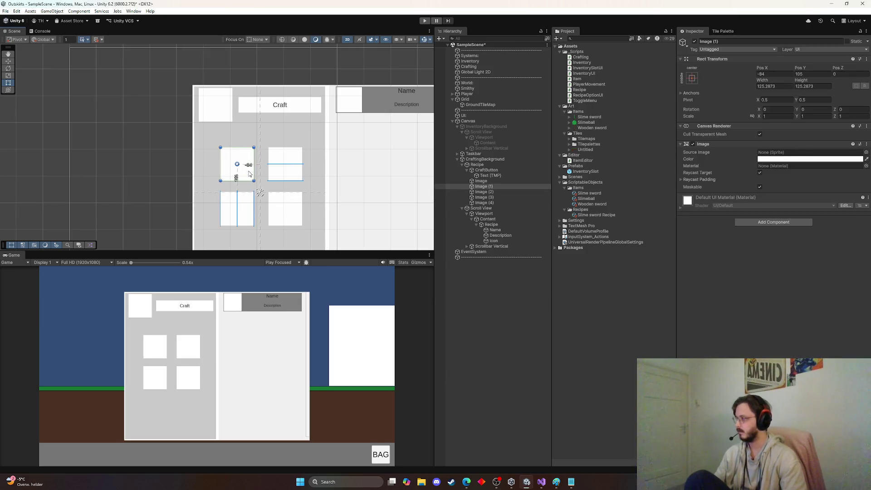
left_click(280, 200)
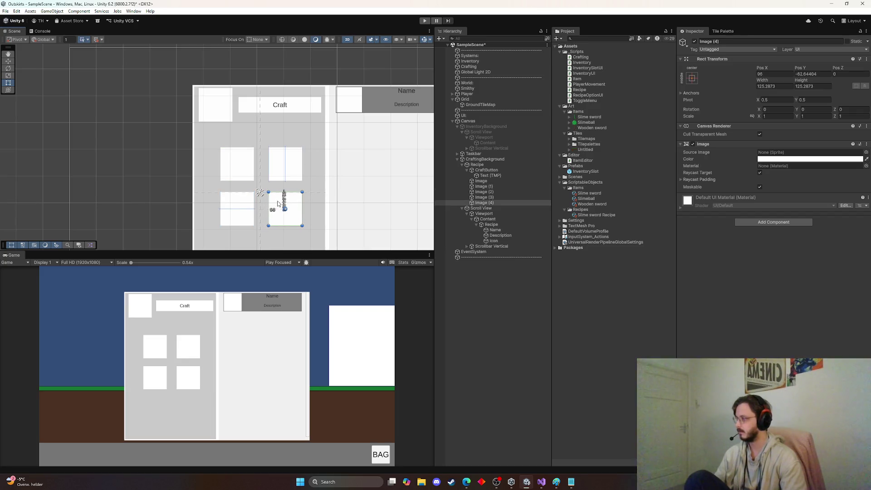
scroll(279, 203, "down", 3)
mouse_move(286, 207)
left_mouse_down()
mouse_move(290, 214)
mouse_move(316, 169)
left_mouse_up()
scroll(418, 175, "up", 1)
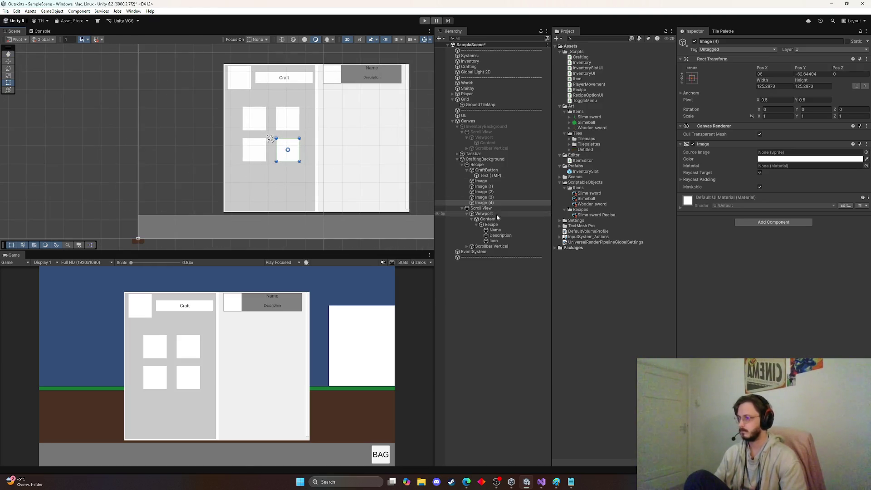
left_click(481, 203)
left_click(484, 186)
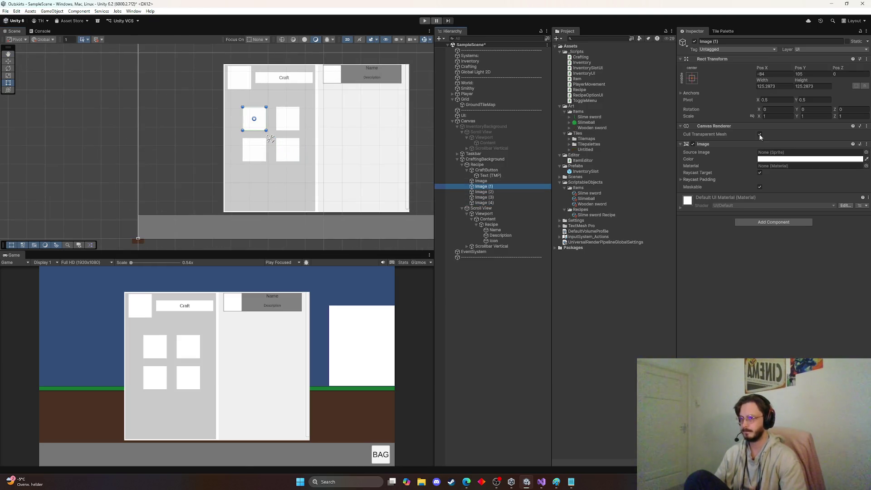
left_click(732, 42)
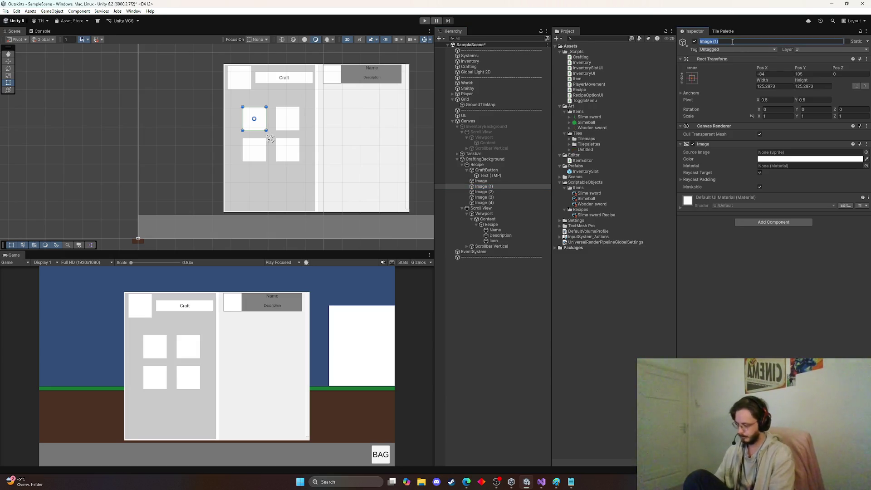
Step: Rename Image (1) and Image (2) to Needed1 and Needed2
type("Needed1")
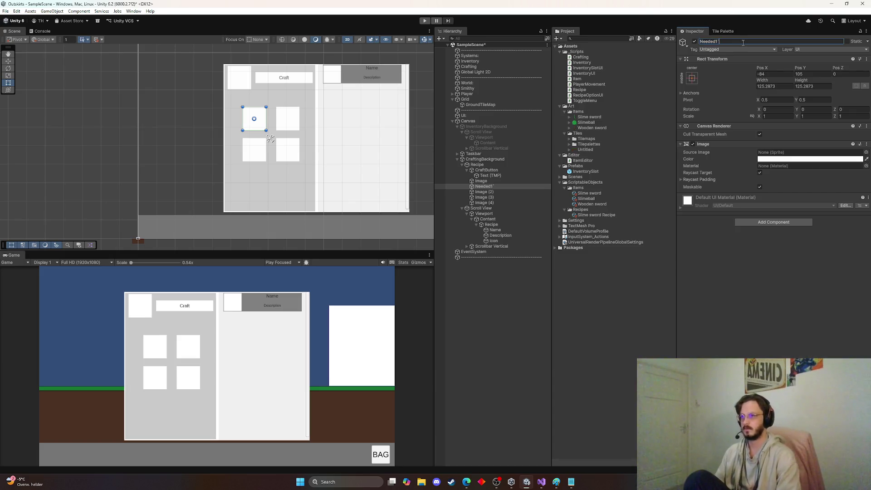
left_click(484, 192)
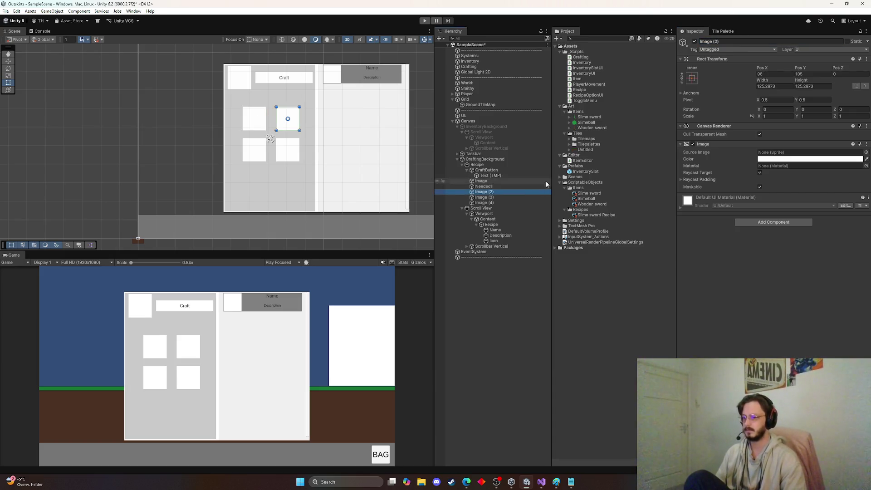
left_click(728, 40)
type("Needed2")
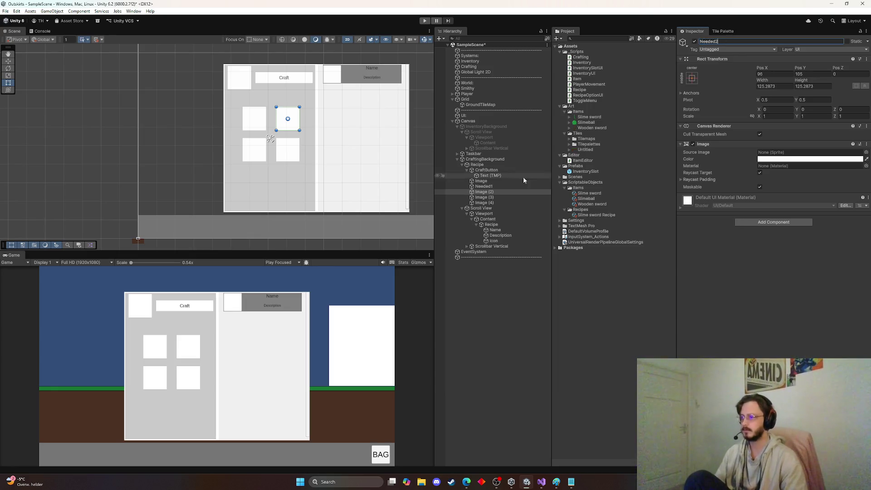
left_click(485, 198)
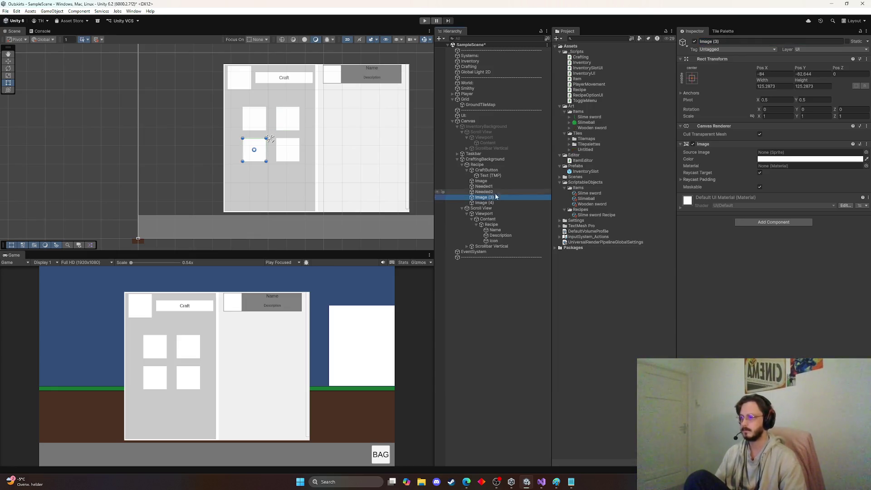
Step: Rename Image (3) and Image (4) to Needed3 and Needed4
left_click(740, 40)
type("Needed3")
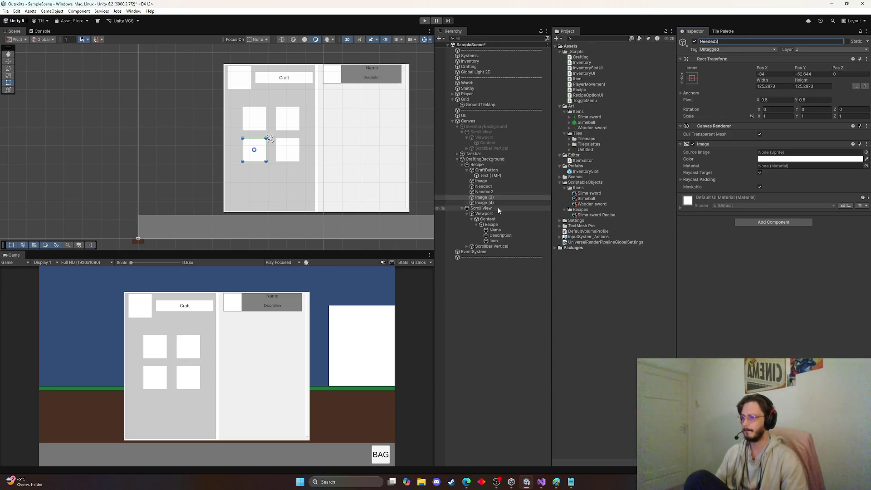
left_click(497, 202)
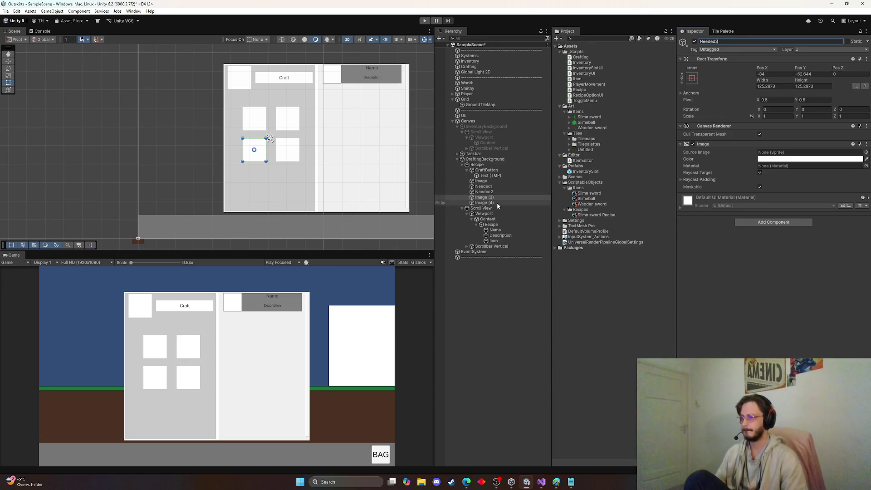
left_click(755, 42)
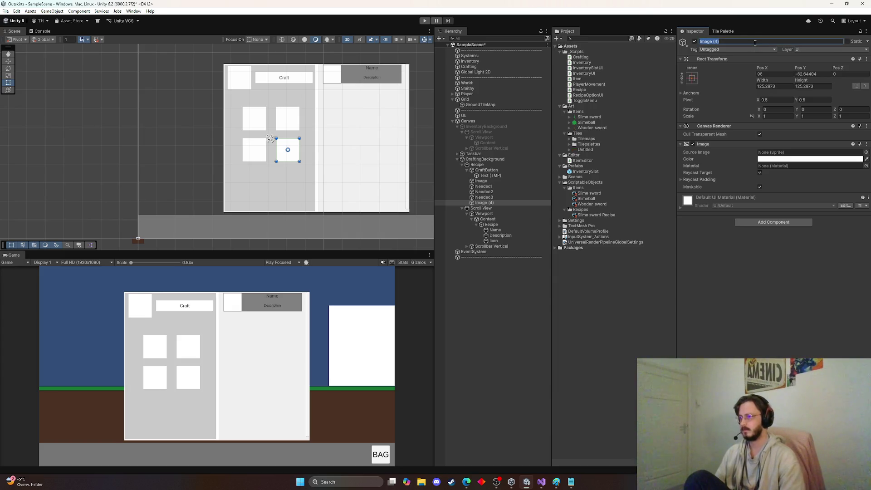
type("Needed4")
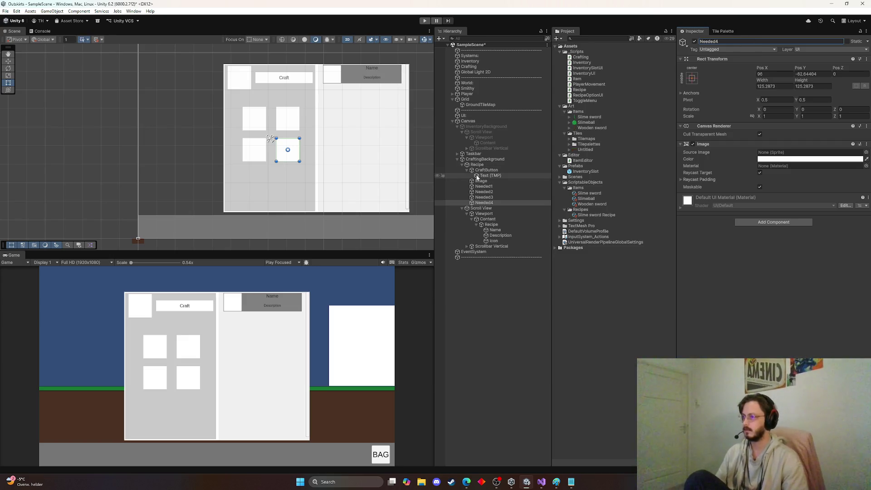
left_click(486, 187)
left_click(484, 203)
left_click(464, 175)
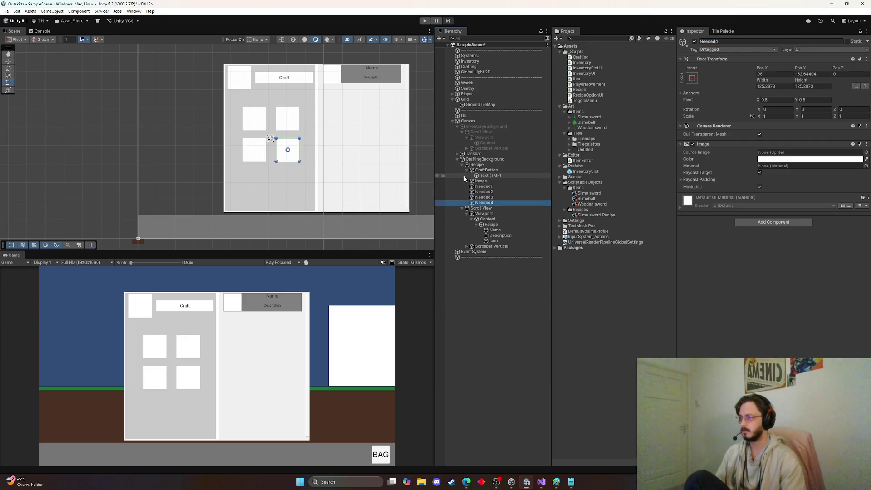
left_click(481, 181)
left_click(714, 40)
type("ResultingItem")
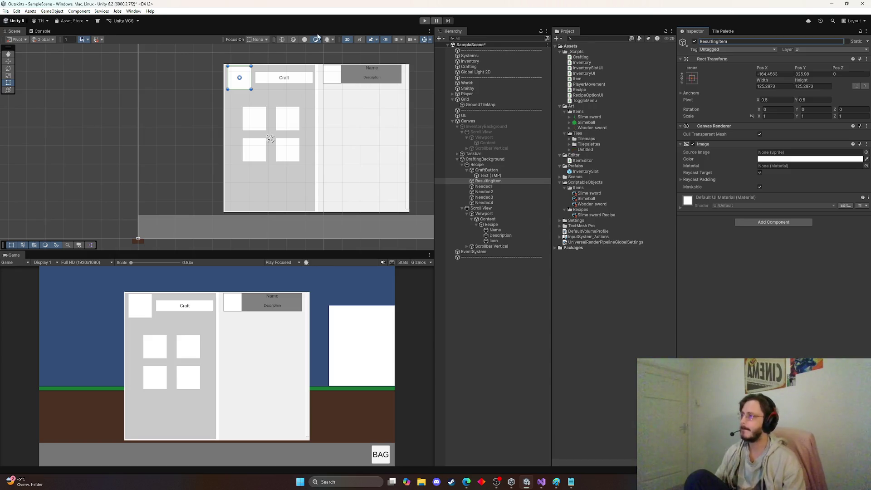
Step: Select the Crafting object to check its Recipes list holds the Slime sword recipe
left_click(472, 67)
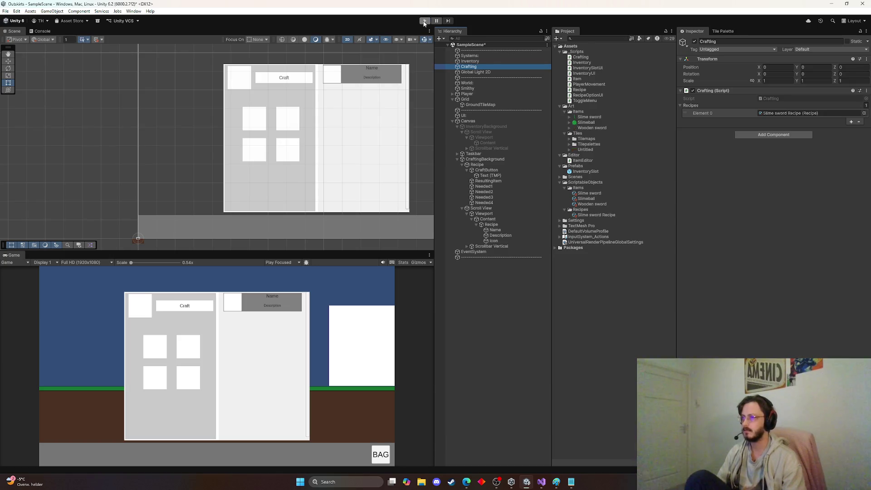
left_click(424, 22)
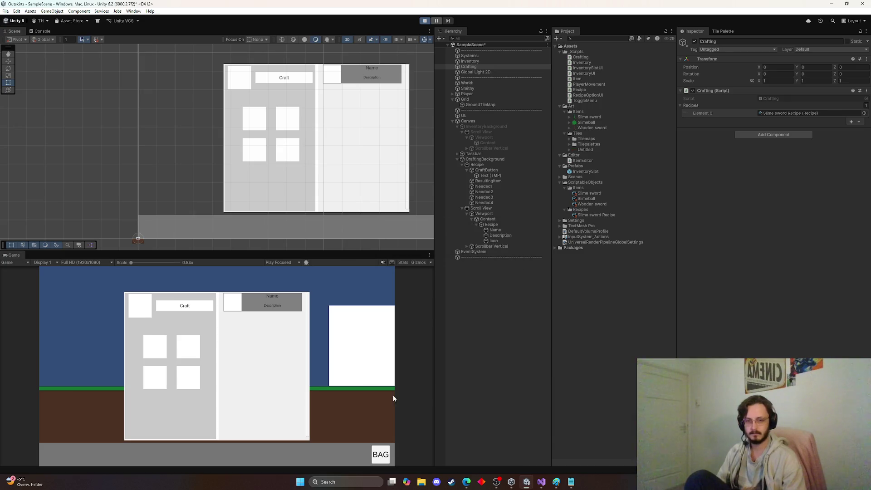
left_click(384, 461)
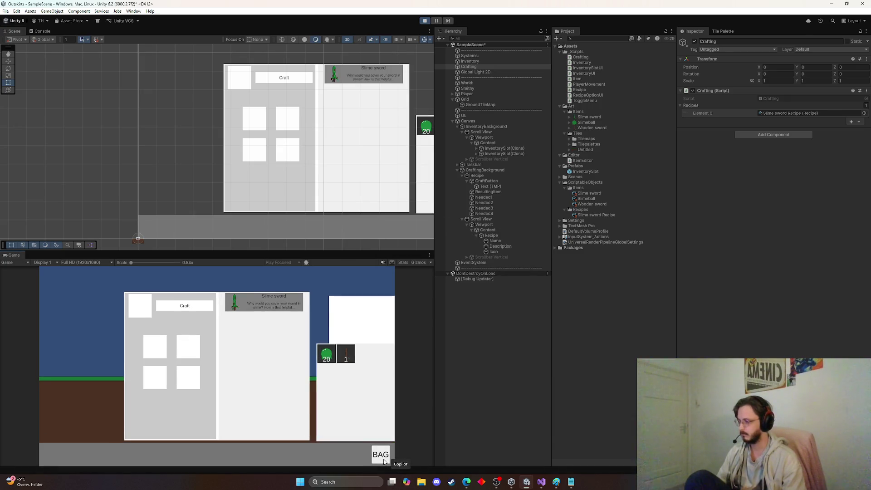
left_click(384, 461)
left_click(381, 456)
left_click(423, 22)
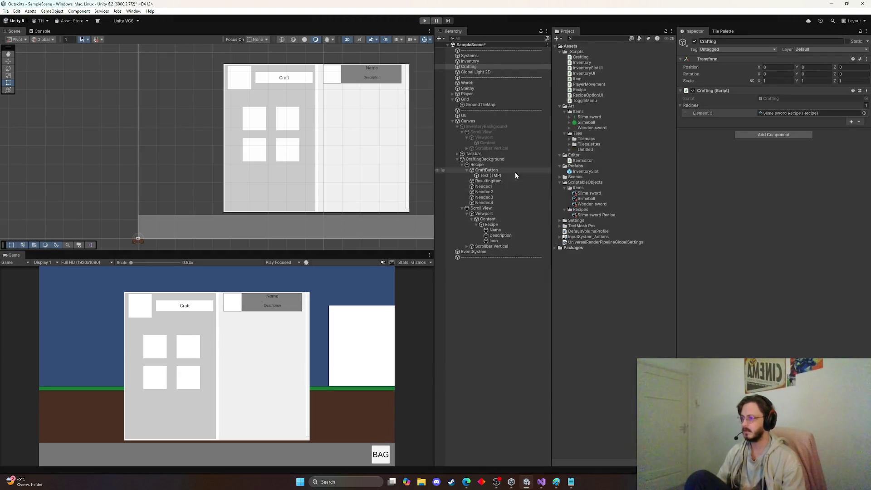
left_click(482, 186)
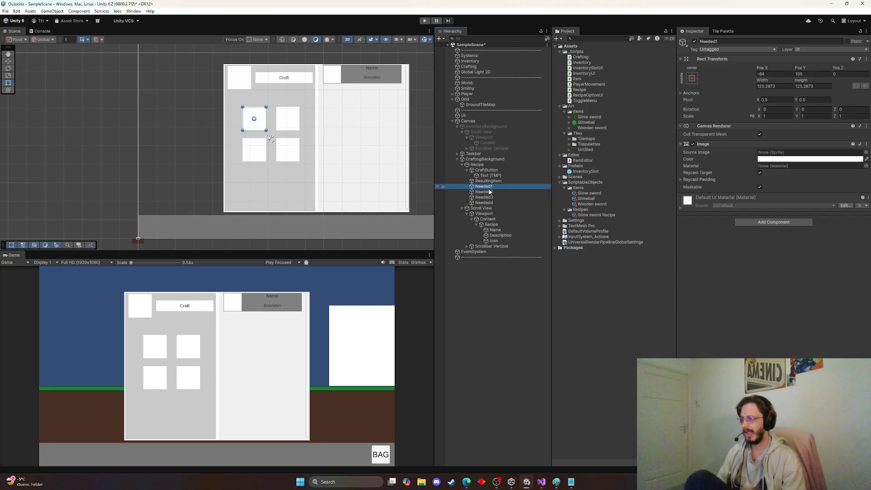
right_click(490, 189)
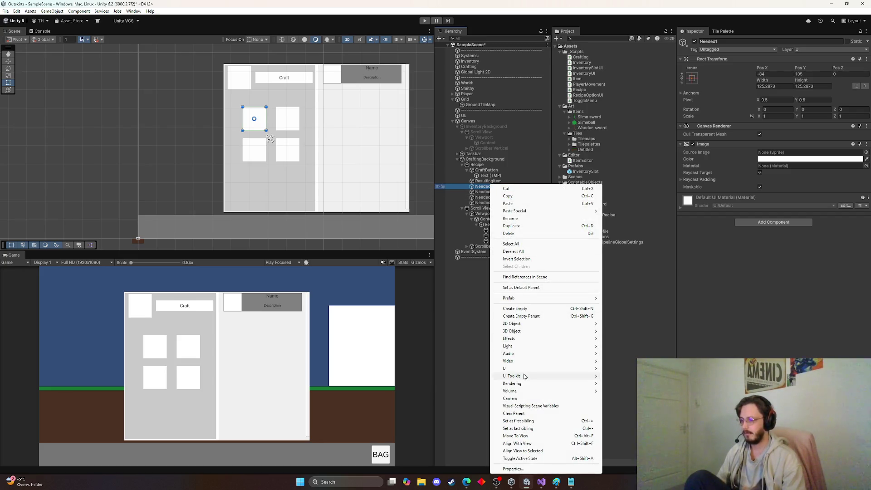
mouse_move(527, 369)
left_click(629, 376)
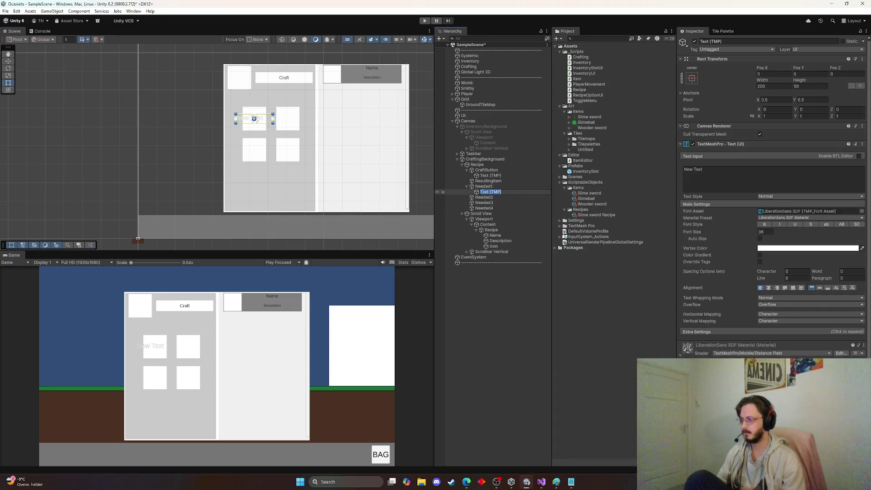
left_click(497, 265)
left_click(484, 187)
left_click(485, 197)
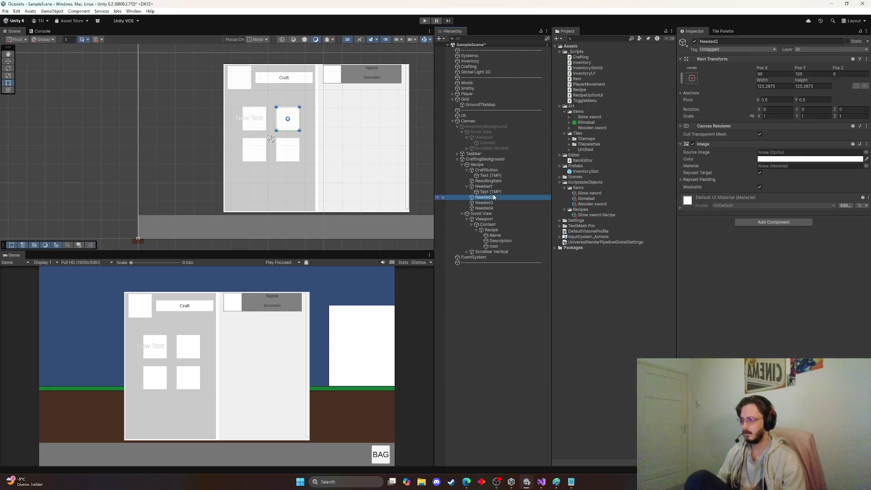
left_click(494, 192)
scroll(269, 154, "up", 5)
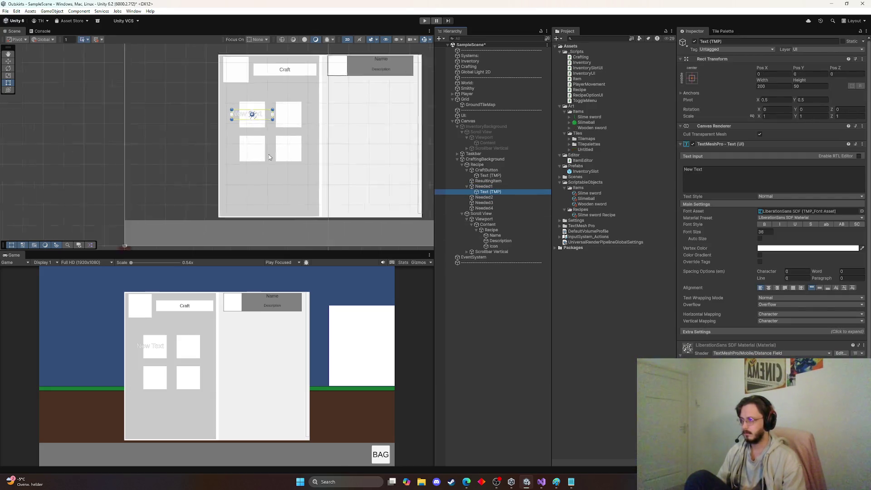
left_click(496, 192, "ctrl")
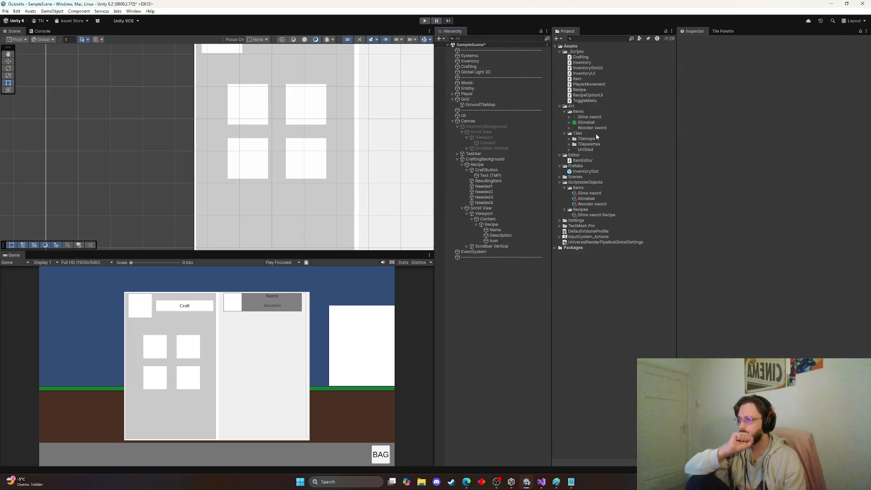
Step: Copy the 100k amount text from the InventorySlot prefab into SampleScene's Recipe panel
left_click(585, 172)
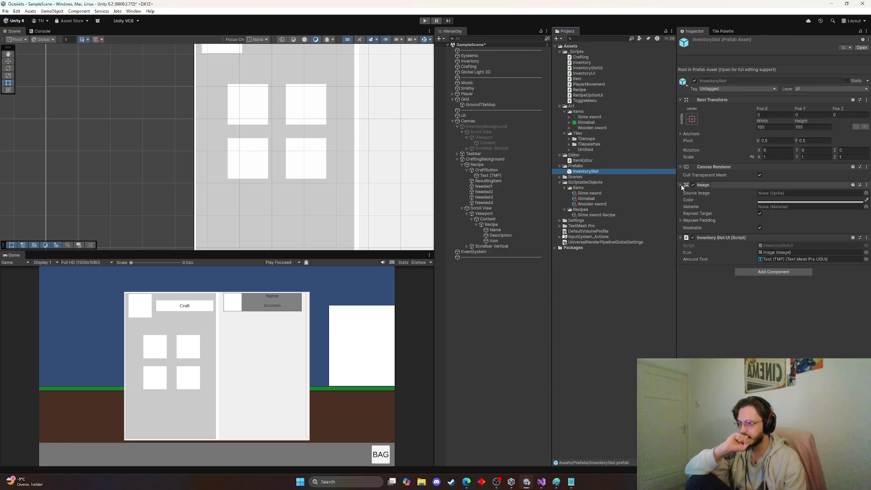
double_click(628, 171)
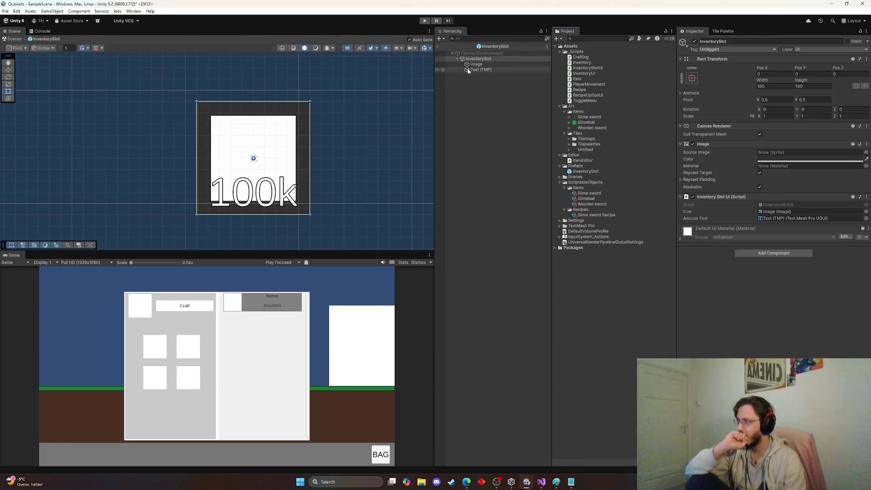
left_click(480, 70)
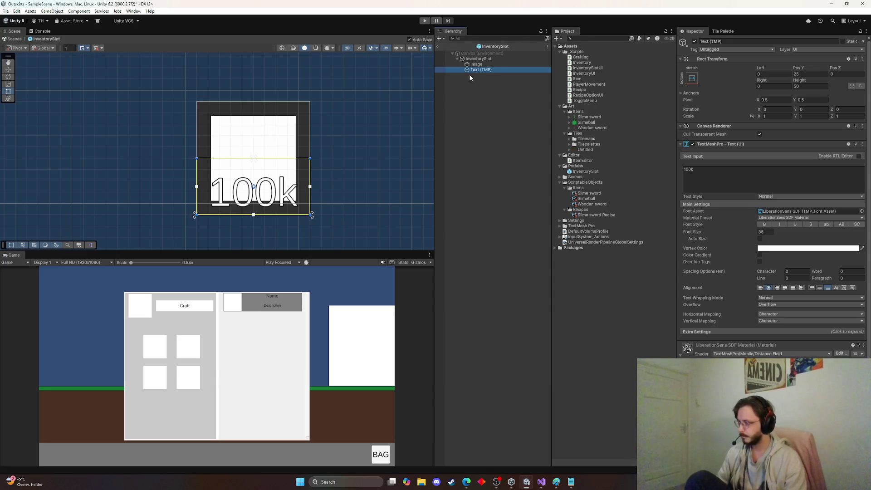
left_click(439, 47)
left_click(485, 190)
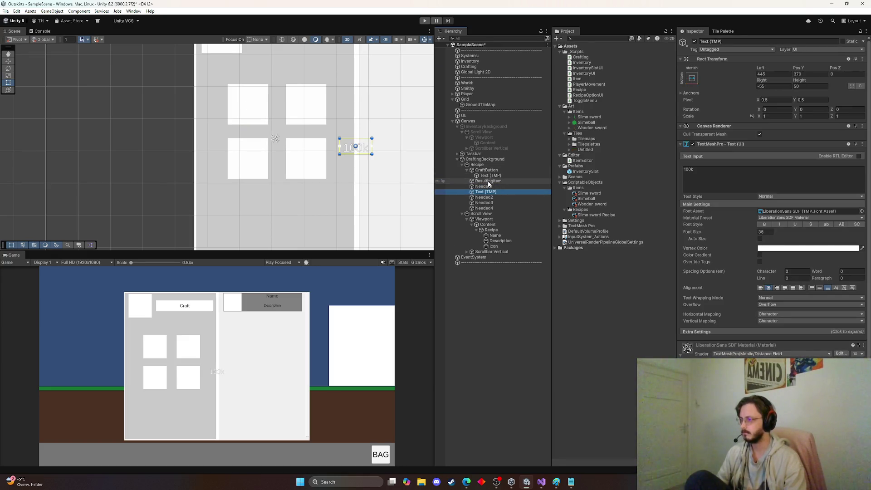
Step: Parent the amount text to Needed1, anchor it bottom-stretch and set its text to 1
left_click_drag(489, 192, 490, 189)
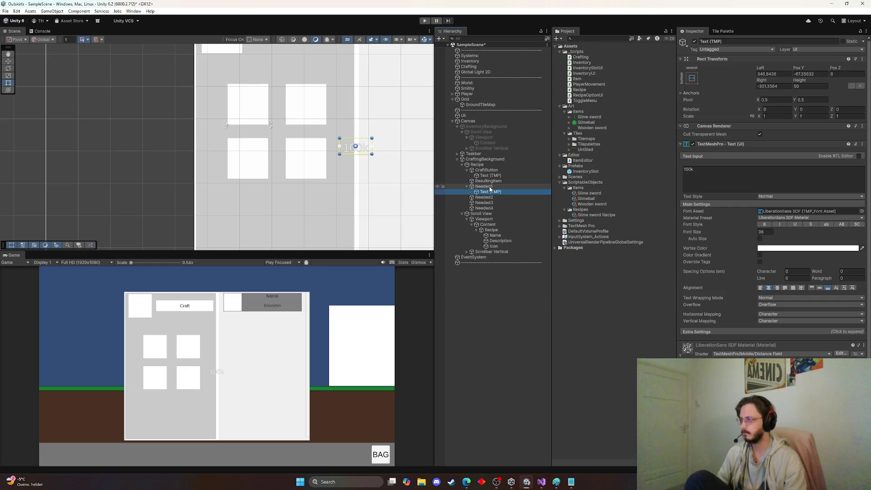
left_click(693, 79)
left_click(763, 161, "alt")
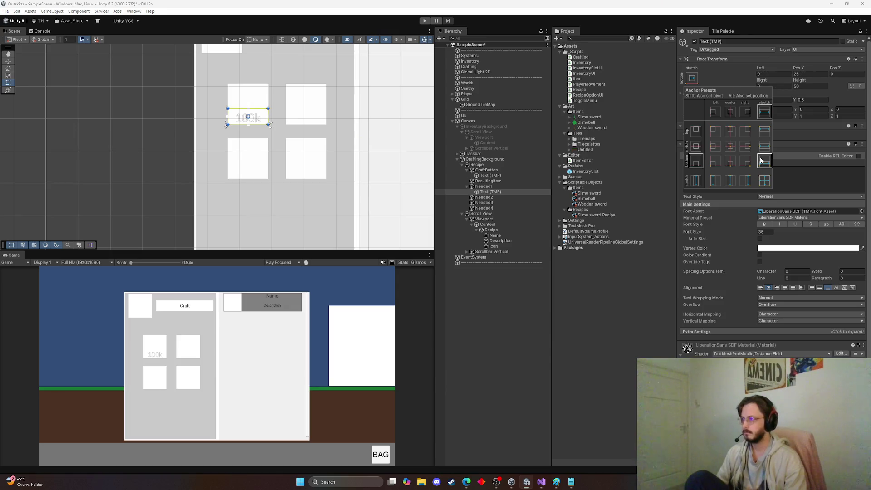
left_click(488, 192)
left_click(709, 171)
type("1")
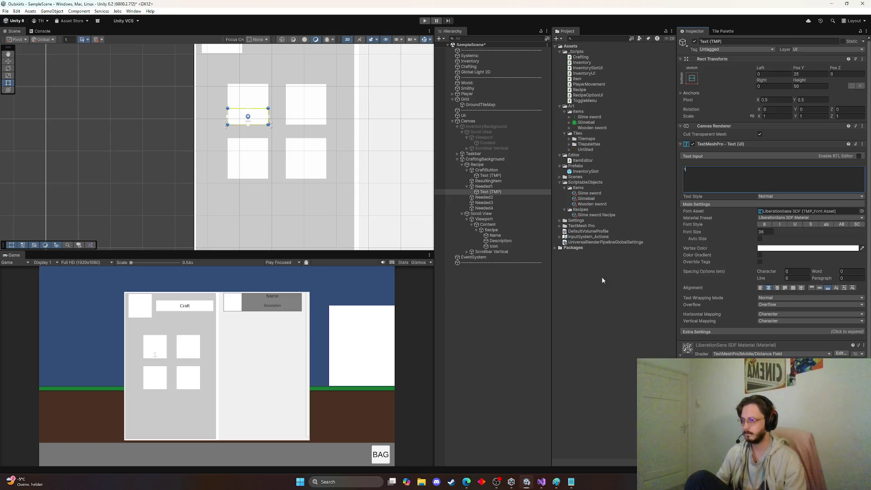
Step: Duplicate the label into Needed2 and Needed3, each anchored bottom-stretch
left_click(495, 193)
key("ctrl+d")
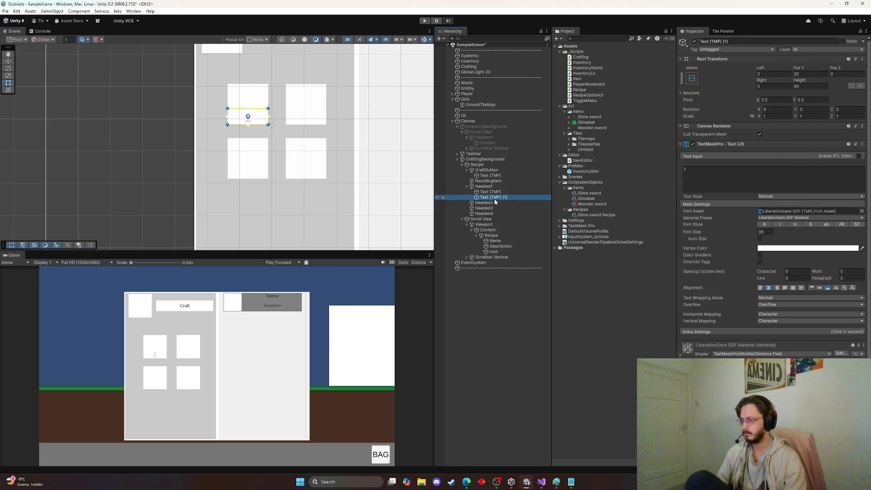
left_click_drag(495, 199, 491, 203)
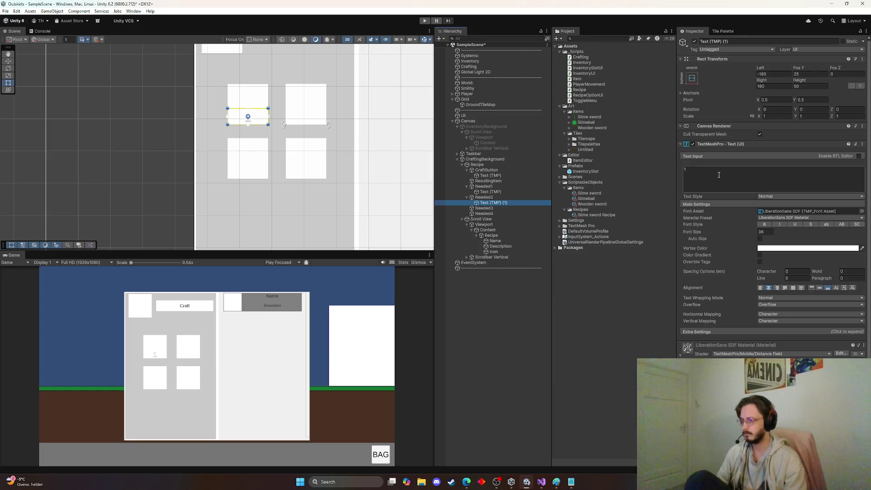
left_click(692, 79)
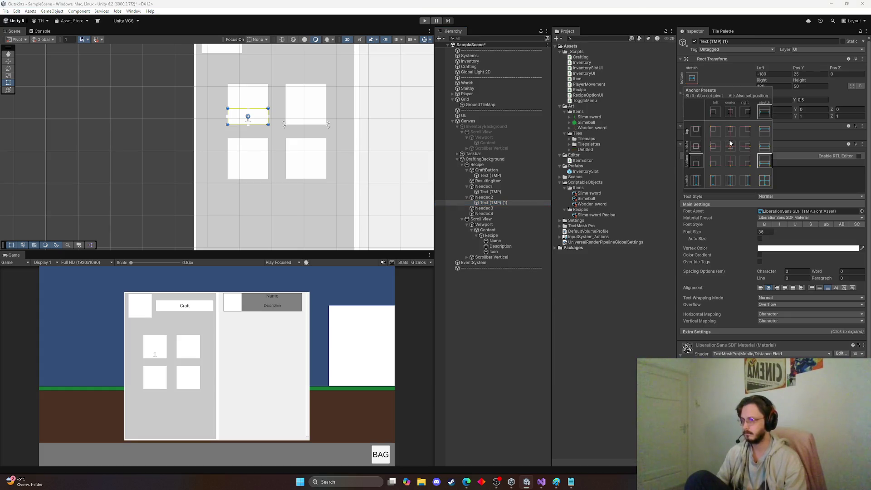
left_click(763, 166, "alt")
left_click(499, 204)
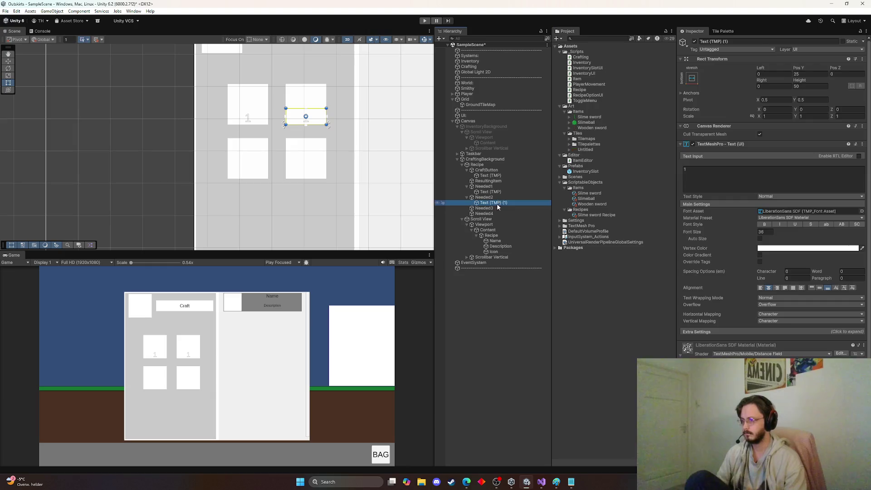
key("ctrl+d")
left_click_drag(498, 208, 516, 214)
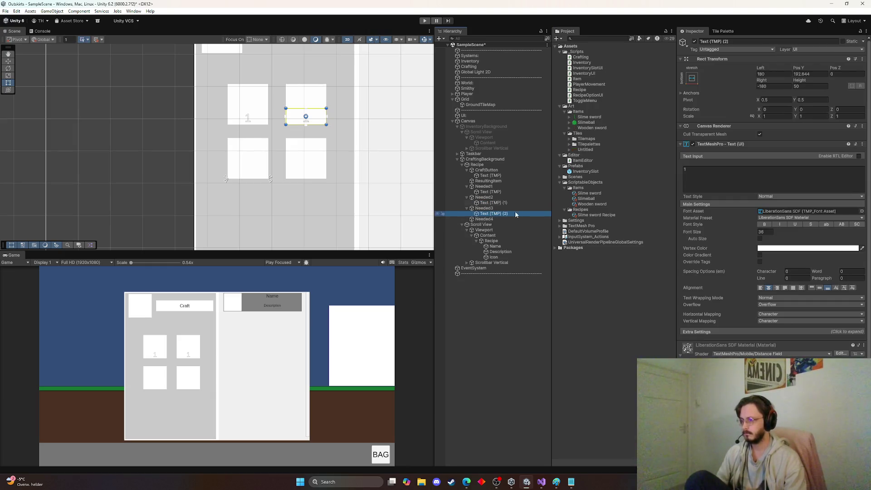
left_click(697, 80)
left_click(763, 162, "alt")
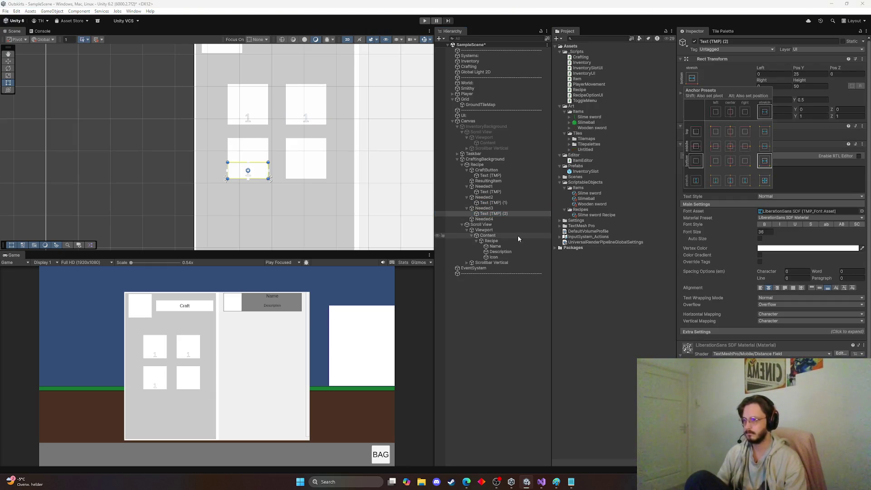
Step: Give Needed4 a matching bottom-stretched amount label reading 1
left_click(490, 214)
key("ctrl+d")
left_click_drag(489, 219, 485, 224)
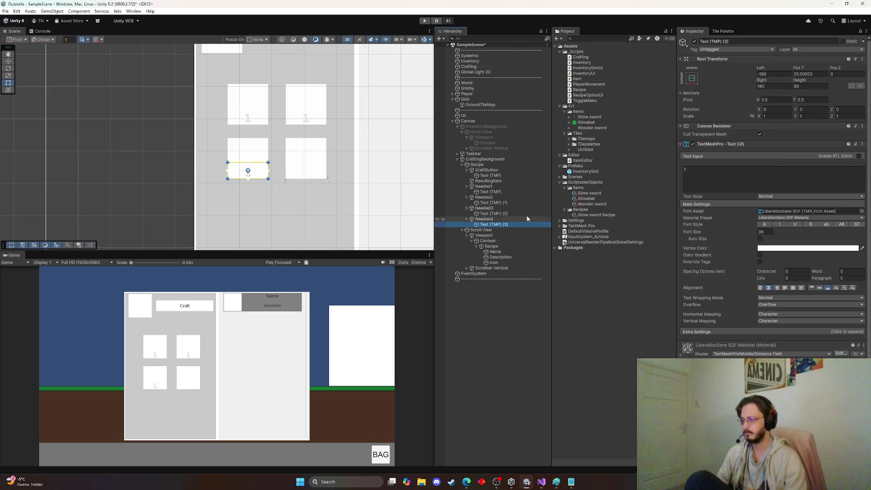
left_click(693, 79)
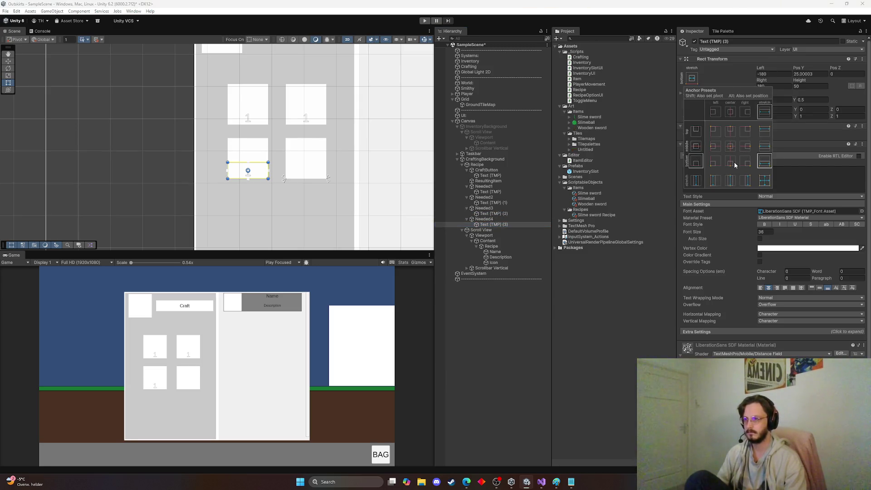
left_click(765, 162, "alt")
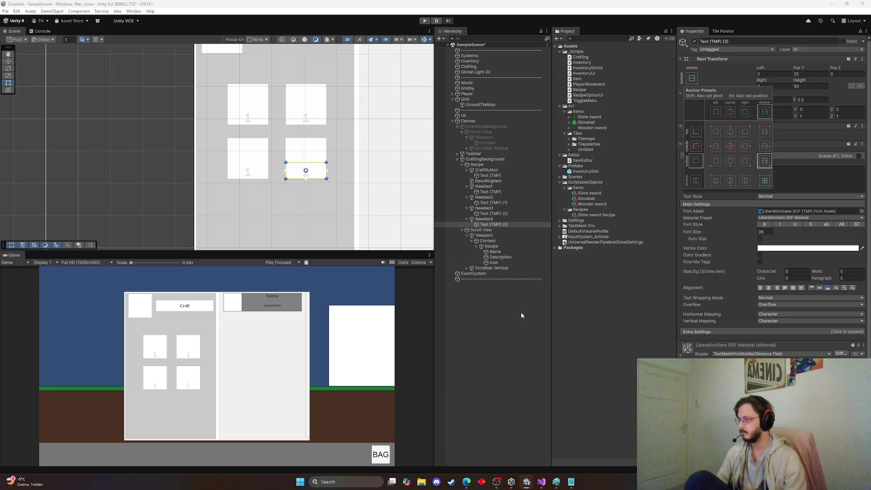
left_click(498, 318)
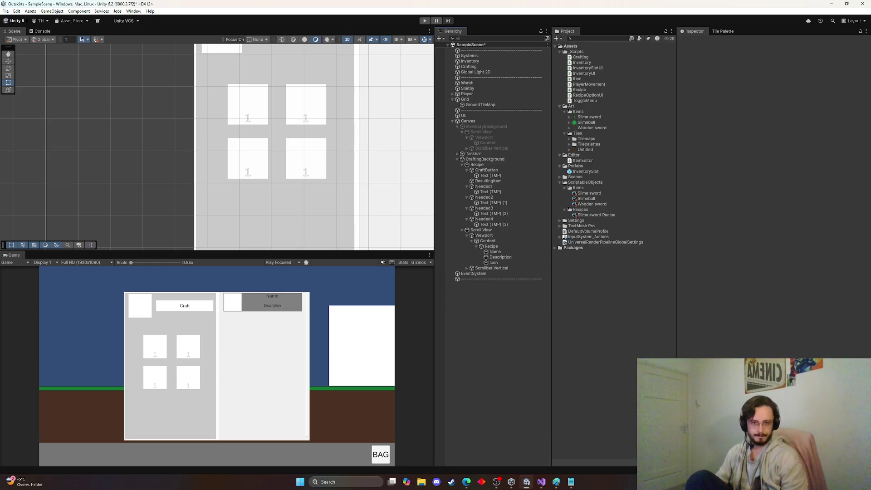
key("alt+Tab")
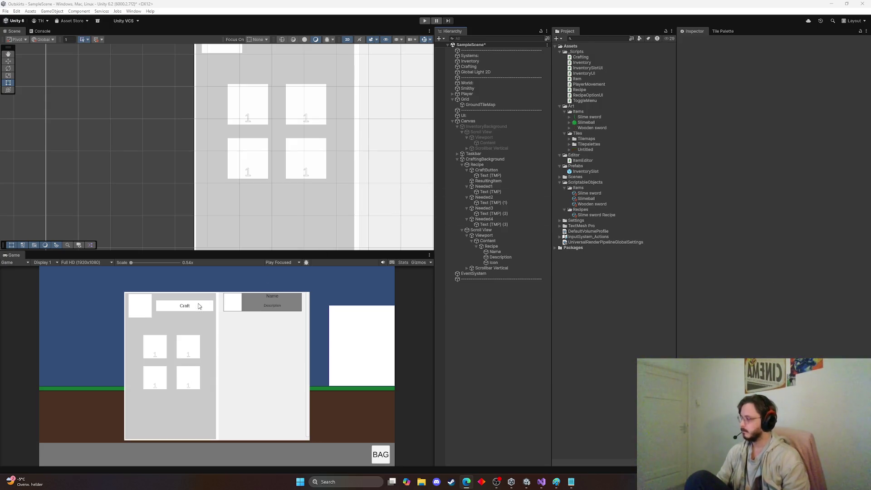
Step: Collapse the CraftButton, ResultingItem and Needed1–4 entries, then open the Crafting script in Visual Studio
scroll(272, 167, "down", 3)
scroll(275, 163, "down", 2)
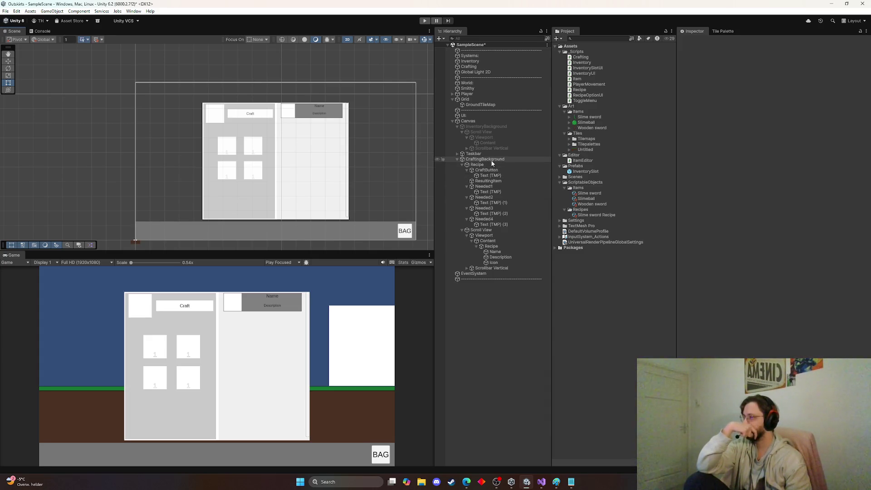
left_click(469, 171)
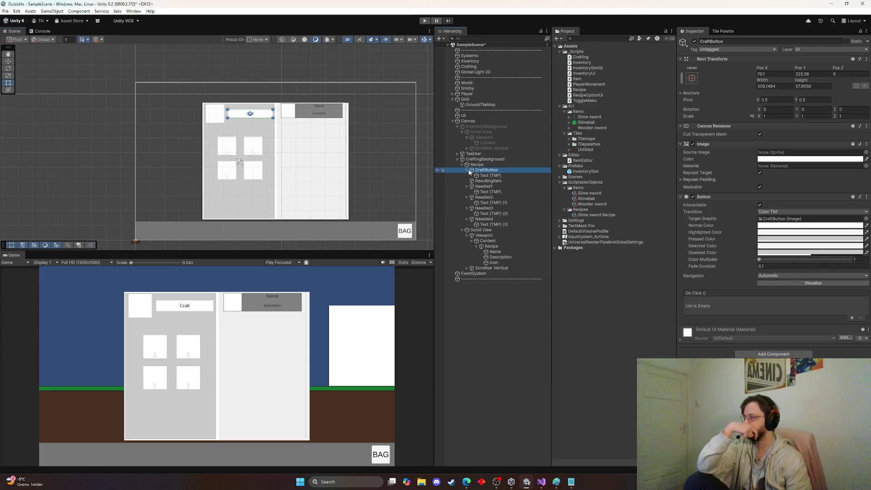
left_click(468, 171)
left_click(468, 176)
left_click(466, 180)
left_click(467, 187)
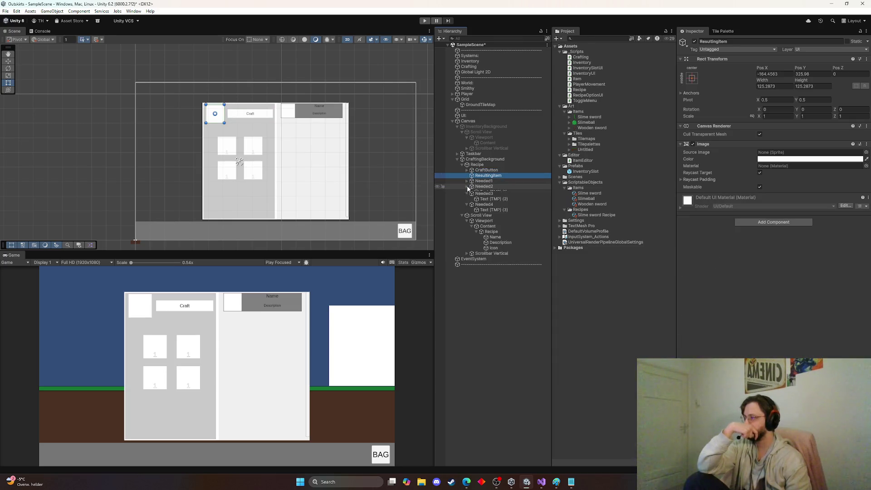
left_click(467, 192)
left_click(467, 197)
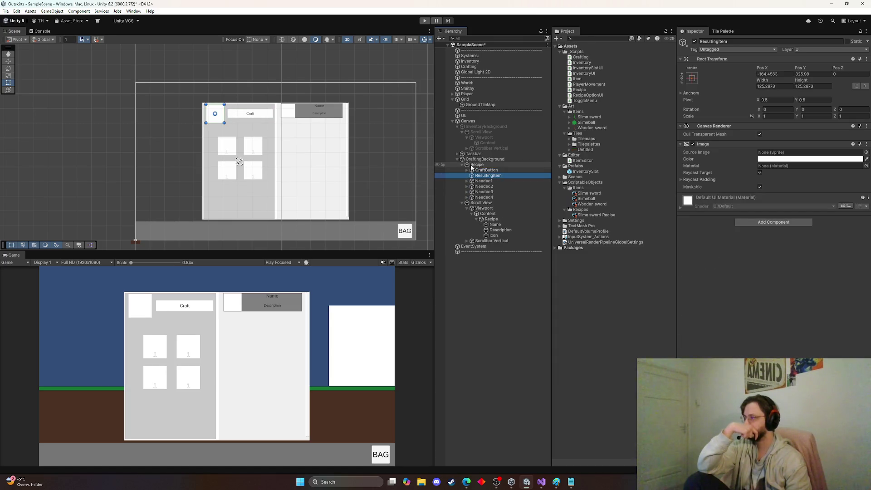
left_click(481, 66)
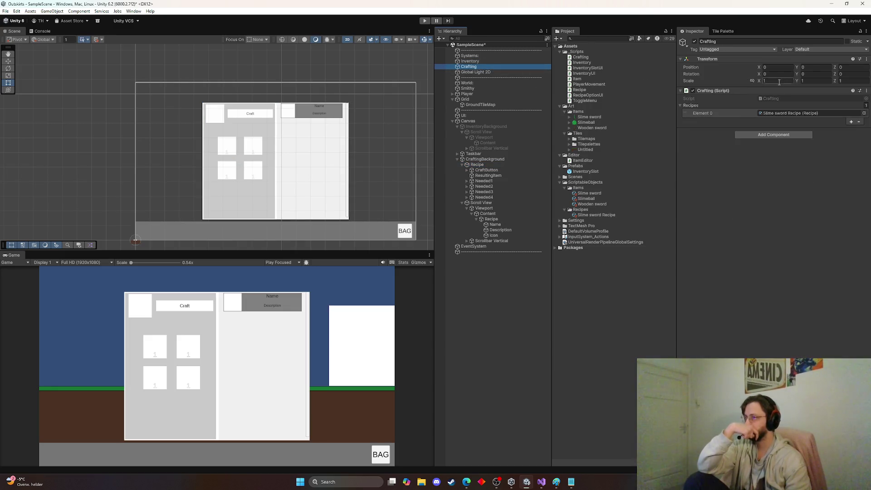
double_click(776, 98)
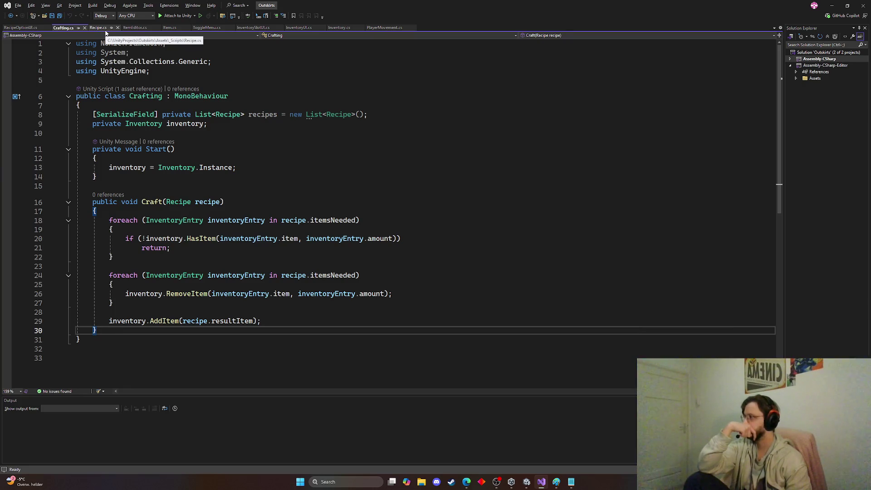
Step: Look over the Inventory script's singleton code and the Recipe script, then return to Crafting.cs
left_click(331, 28)
scroll(236, 169, "up", 20)
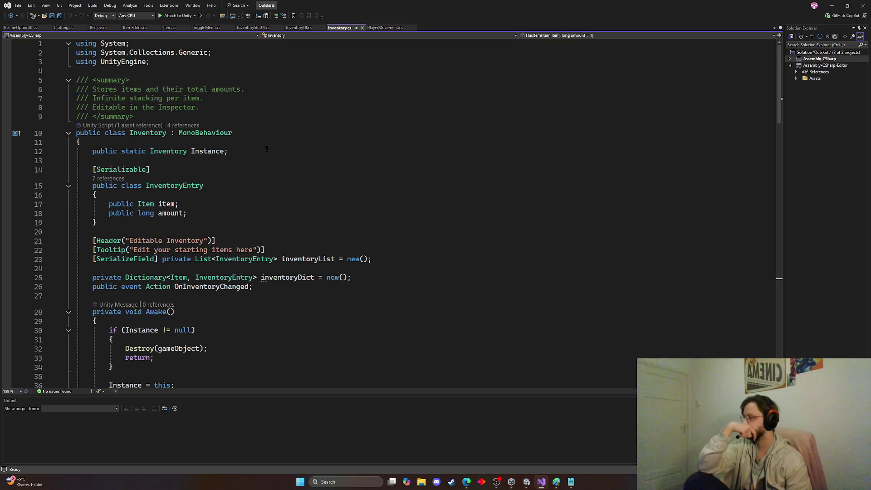
scroll(267, 149, "down", 4)
mouse_move(174, 275)
left_mouse_down()
mouse_move(193, 238)
mouse_move(115, 220)
left_mouse_up()
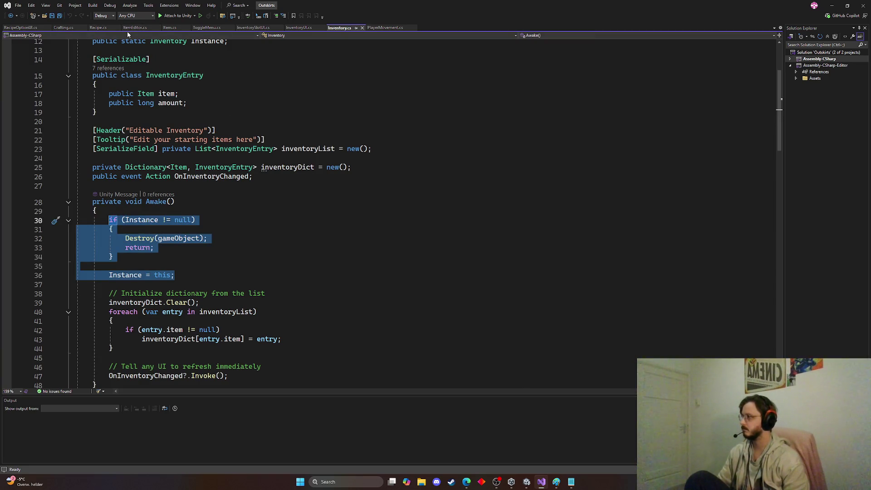
left_click(97, 29)
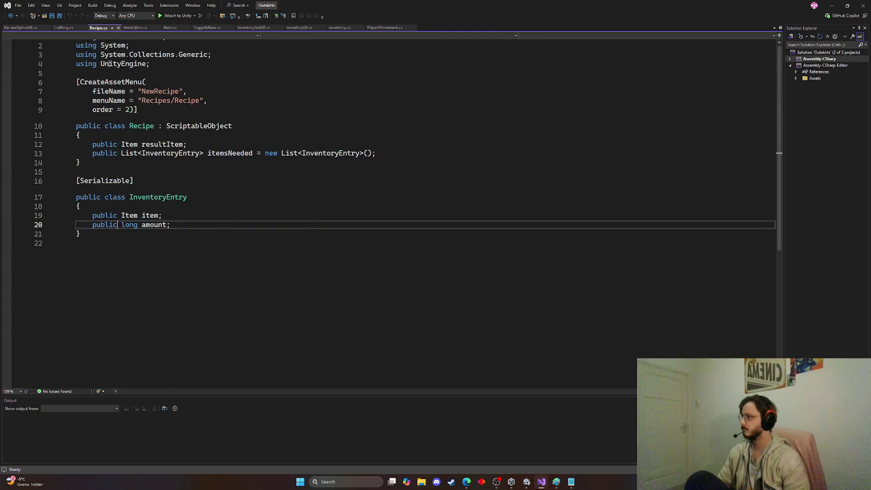
left_click(70, 29)
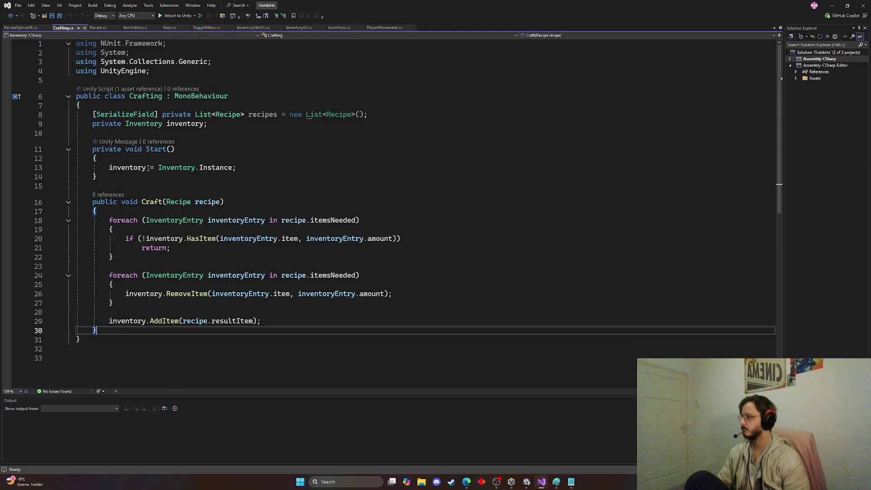
Step: Add an Awake method with the singleton body to Crafting.cs and save
left_click(138, 132)
key("Return")
type("A")
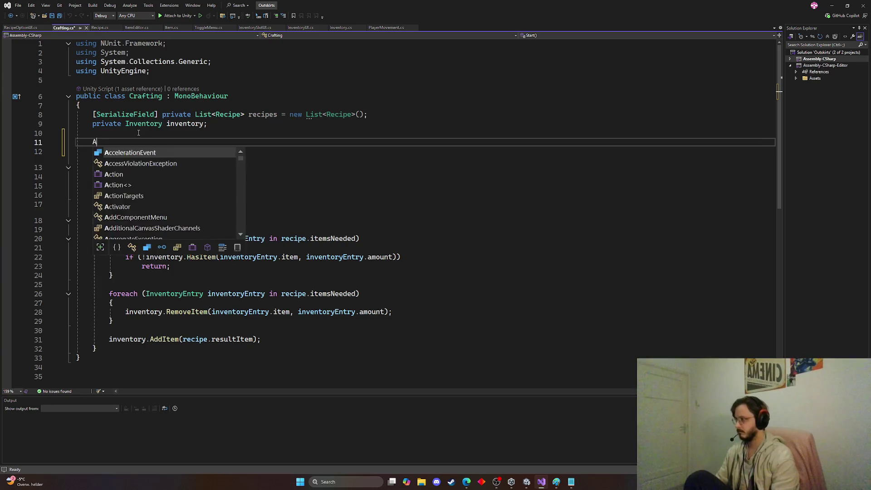
type("wake")
key("Tab")
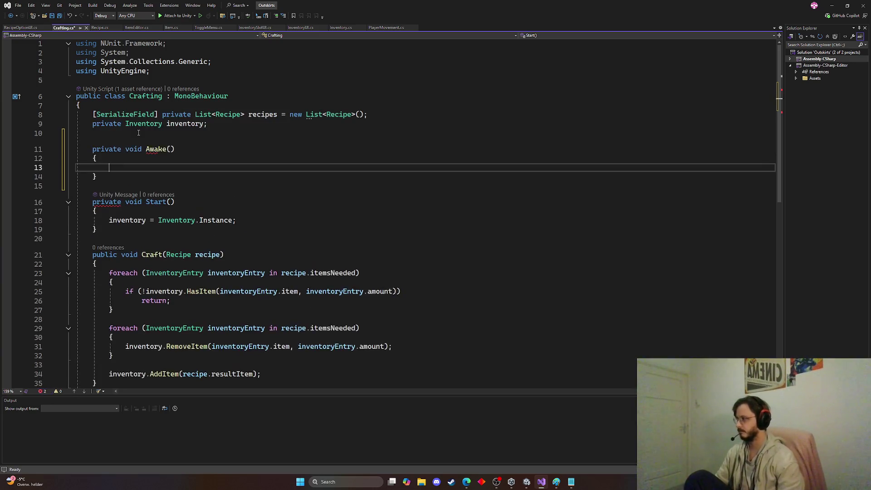
key("Tab")
key("ctrl+s")
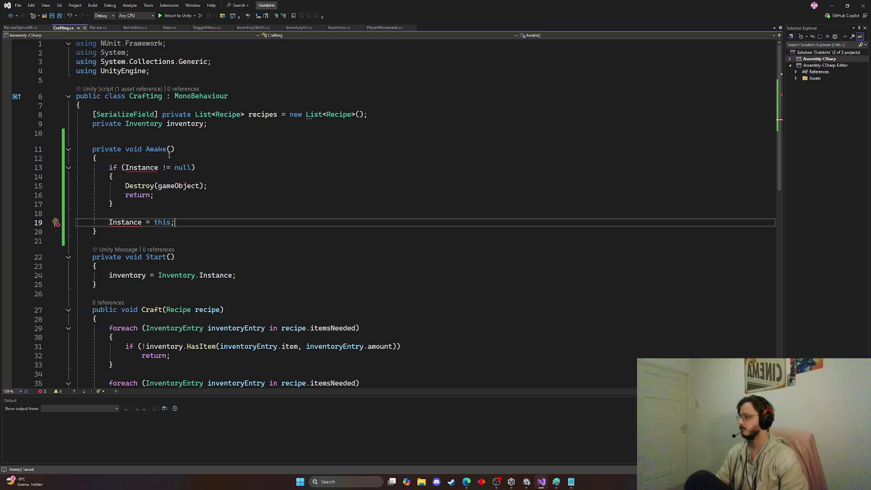
Step: Copy Inventory's static Instance declaration and paste it at the top of the Crafting class
left_click(339, 28)
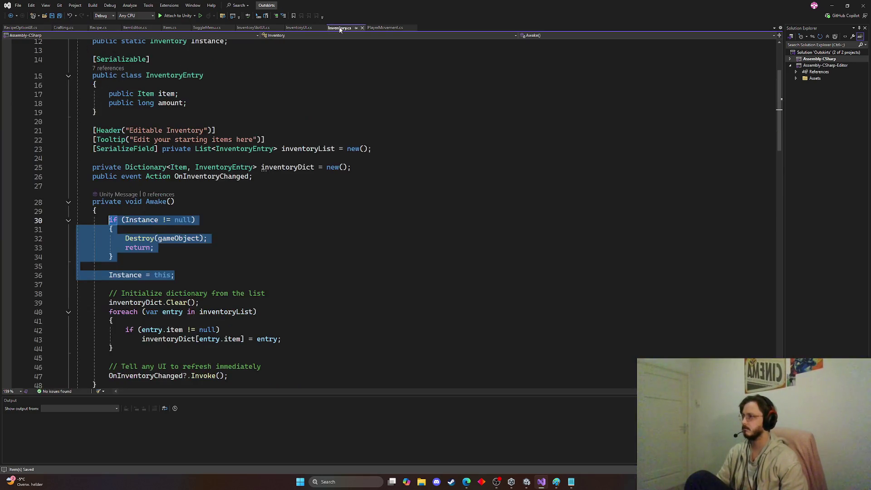
scroll(194, 108, "up", 4)
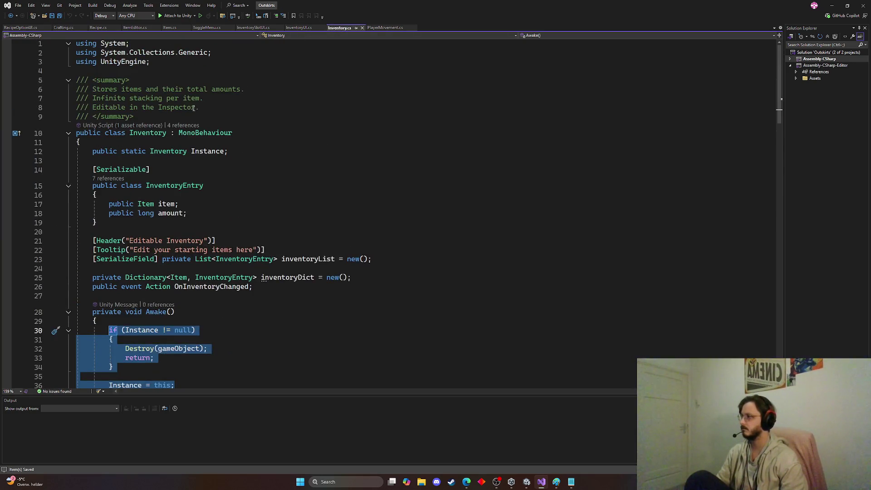
left_click_drag(232, 151, 95, 155)
key("ctrl+c")
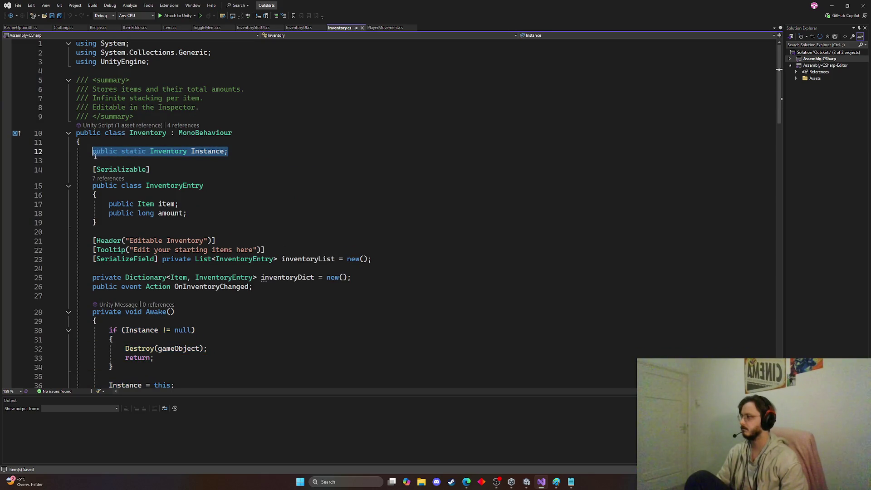
left_click(98, 28)
left_click(70, 29)
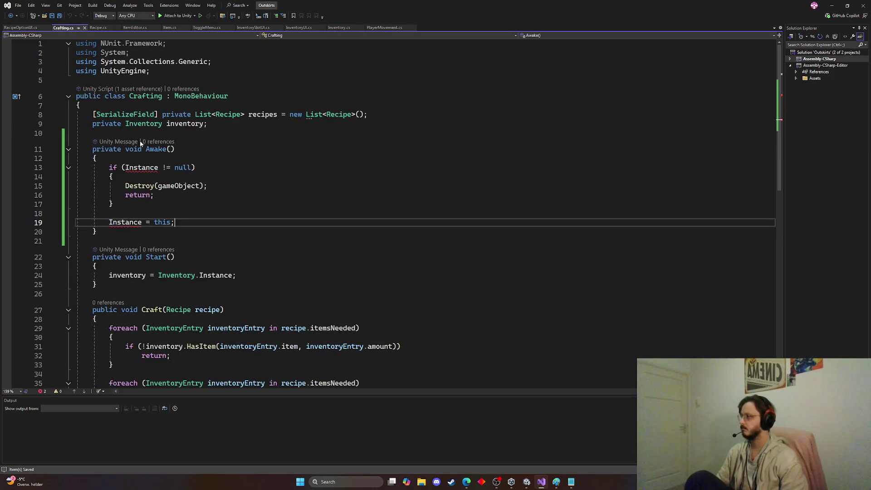
left_click(161, 107)
key("Return")
key("ctrl+v")
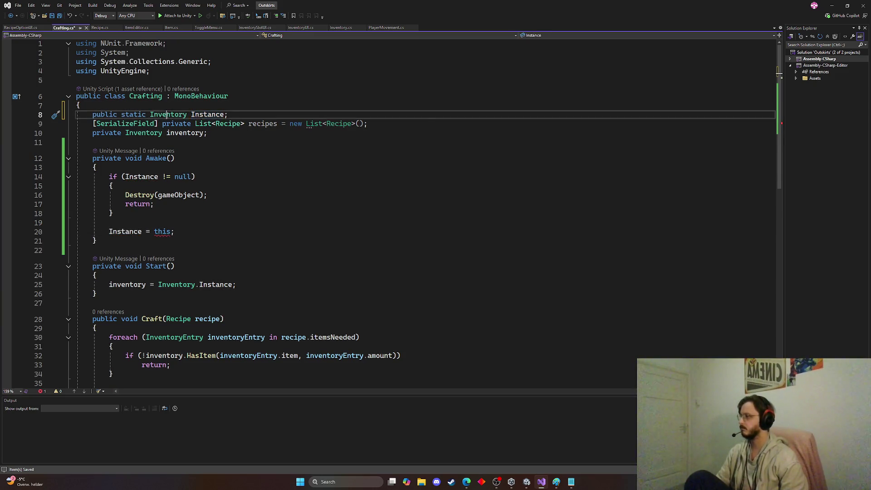
Step: Change the pasted Instance field's type from Inventory to Crafting and save
double_click(170, 115)
type("Cr")
key("Tab")
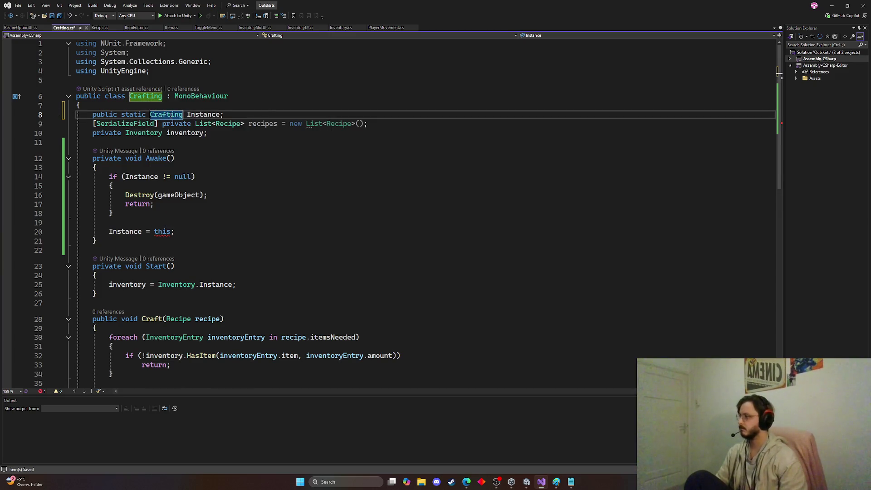
key("ctrl+s")
left_click(282, 114)
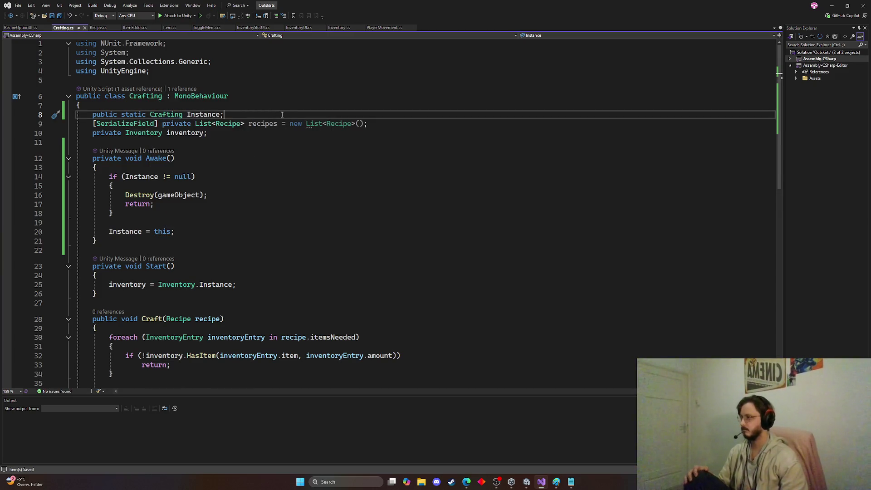
key("Return")
key("ctrl+s")
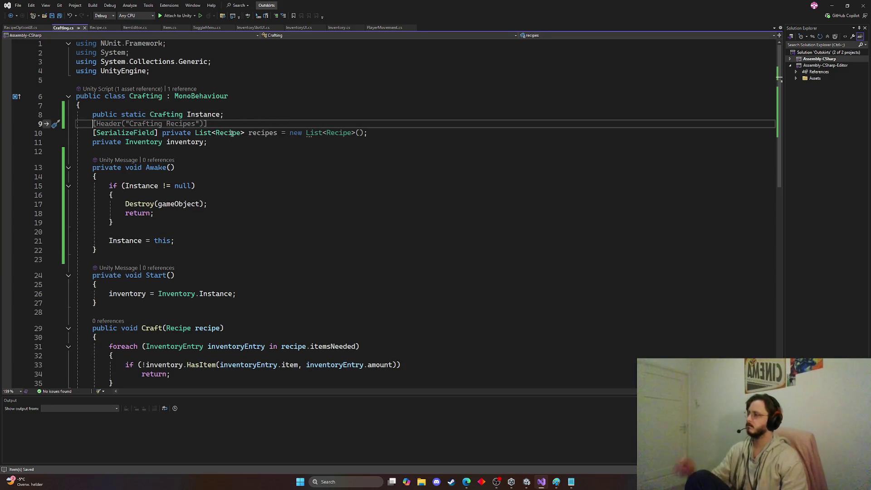
Step: Add a blank line below the recipes field and switch to RecipeOptionUI.cs
left_click(231, 145)
left_click(379, 132)
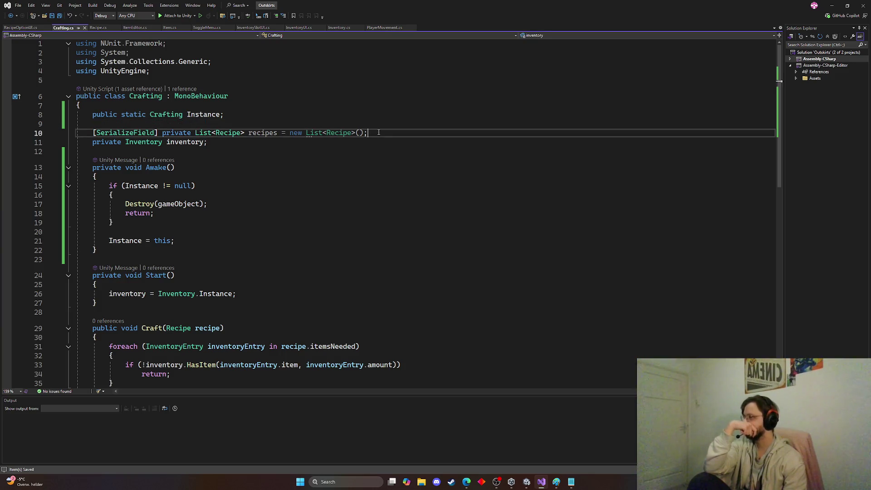
key("Return")
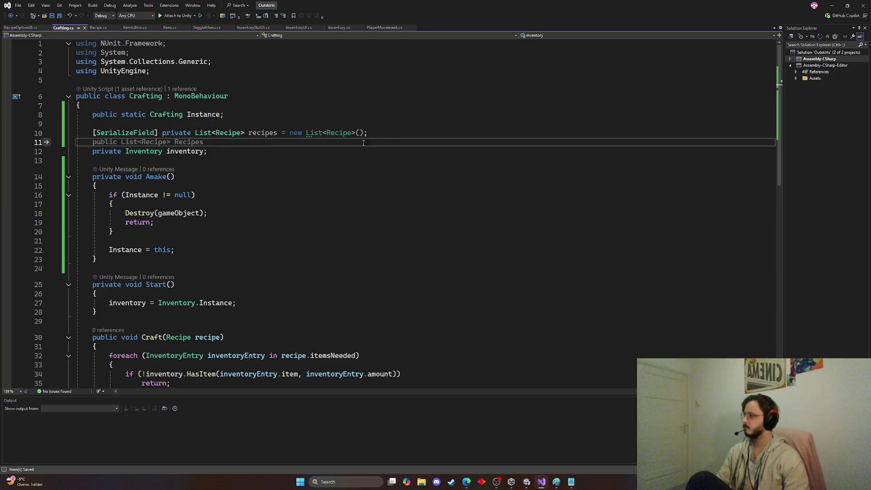
left_click(25, 28)
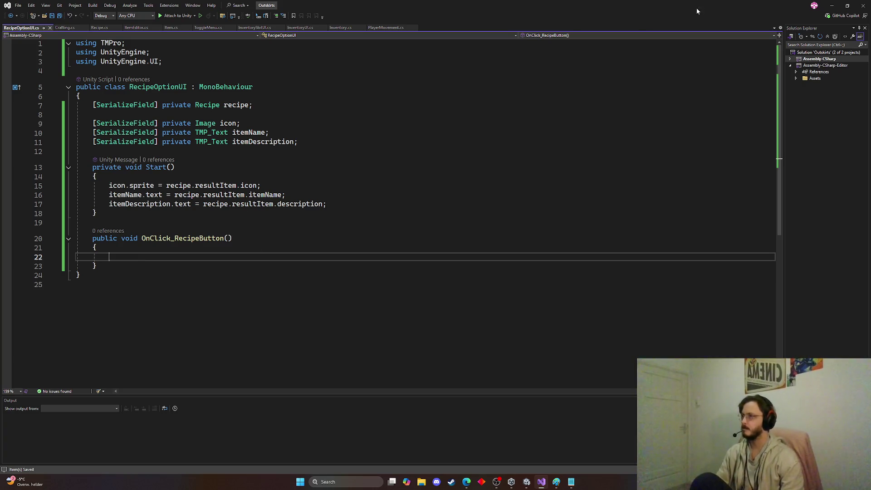
left_click(832, 6)
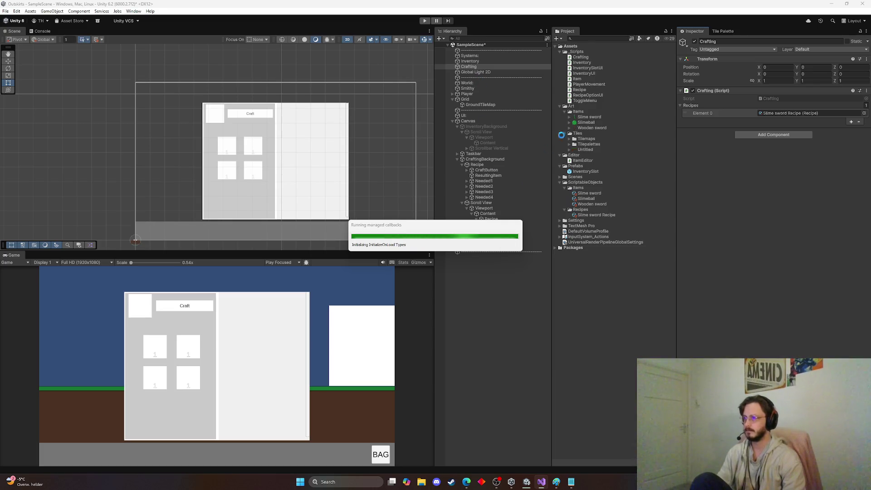
Step: Create a new MonoBehaviour script in the _Scripts folder named RecipeDisplayUI
right_click(586, 49)
right_click(576, 52)
mouse_move(608, 58)
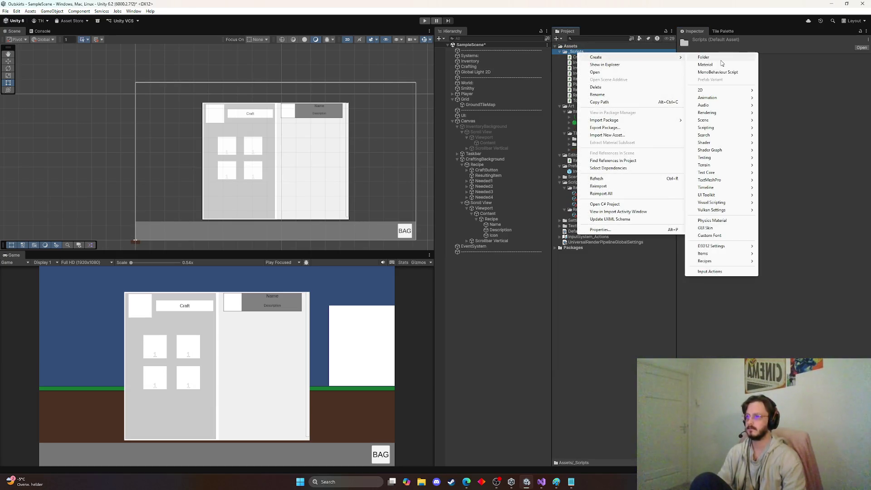
left_click(718, 72)
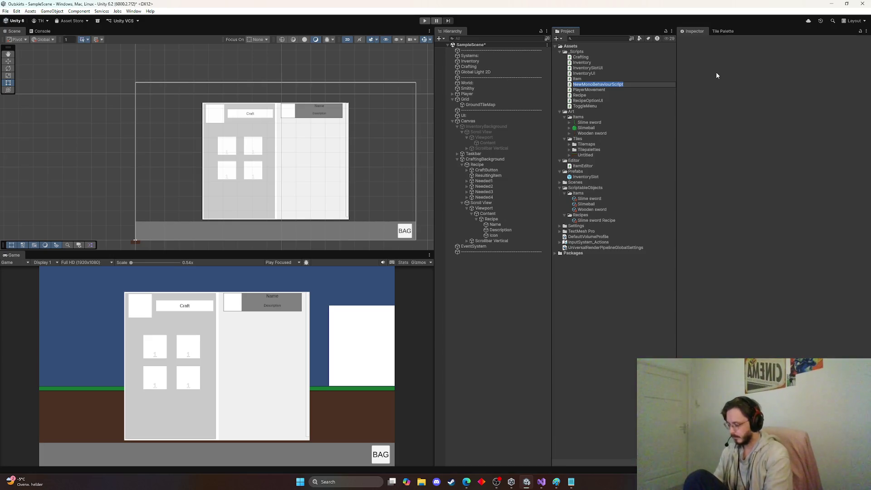
type("Craf")
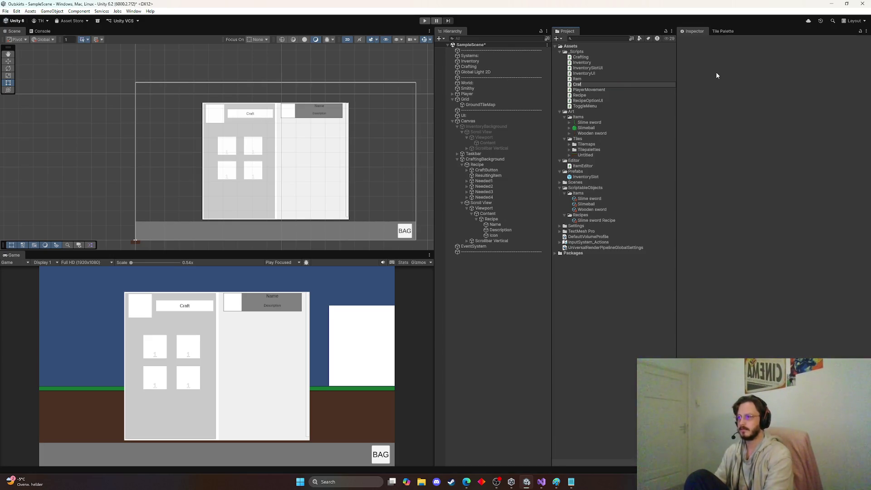
type("tingRecipeD")
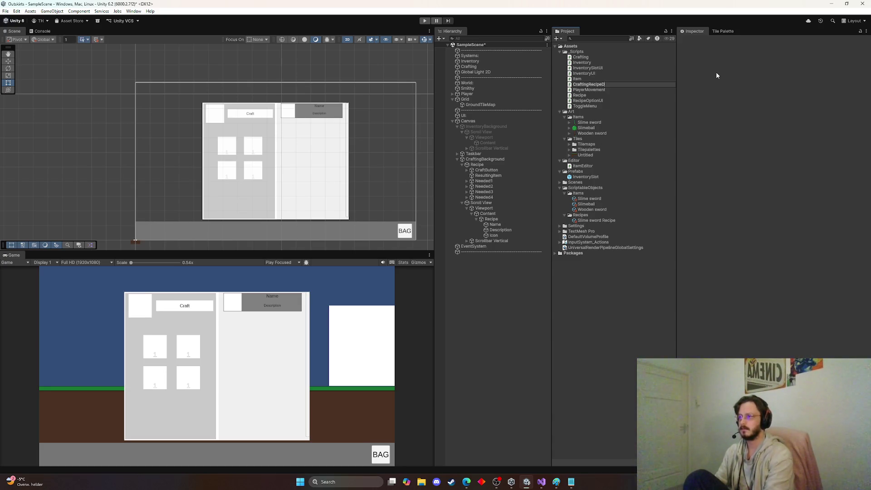
key("BackSpace")
key("BackSpace")
key("BackSpace")
key("BackSpace")
key("BackSpace")
key("BackSpace")
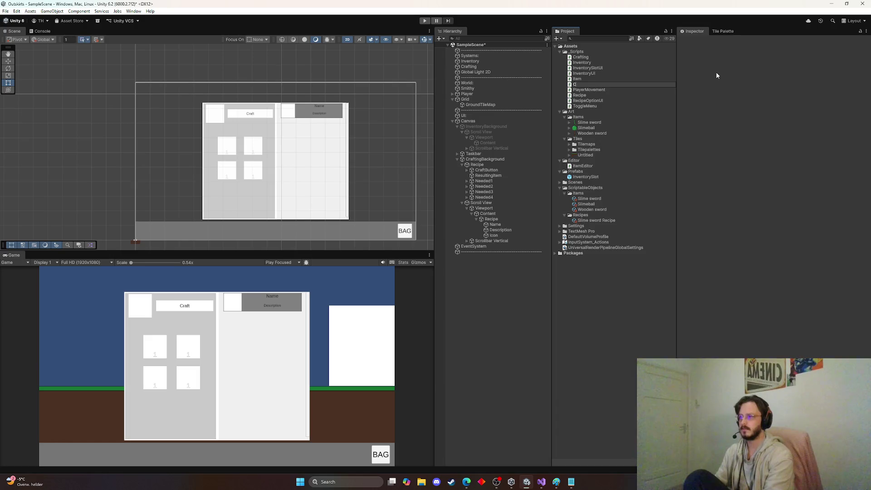
type("RecipeD")
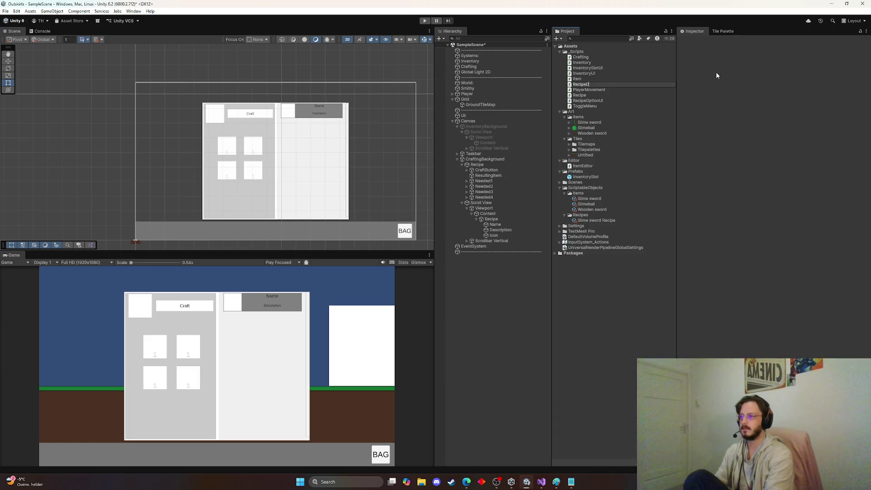
type("isplayUI")
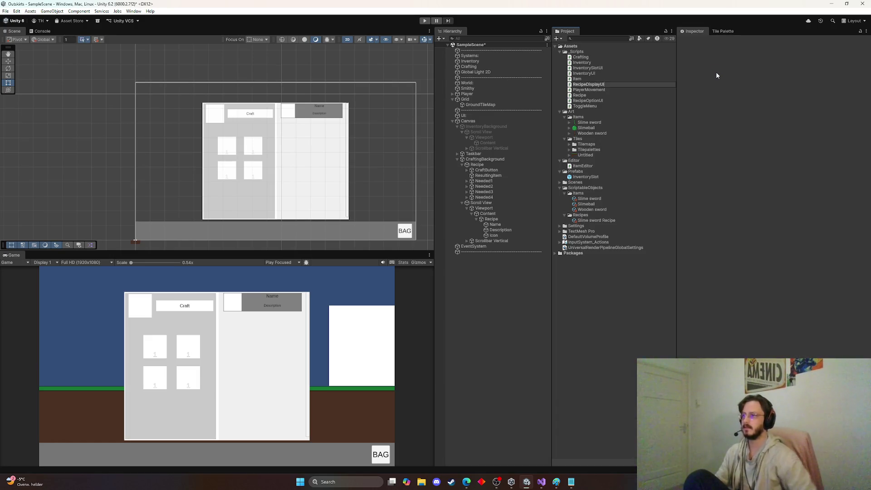
key("alt+Tab")
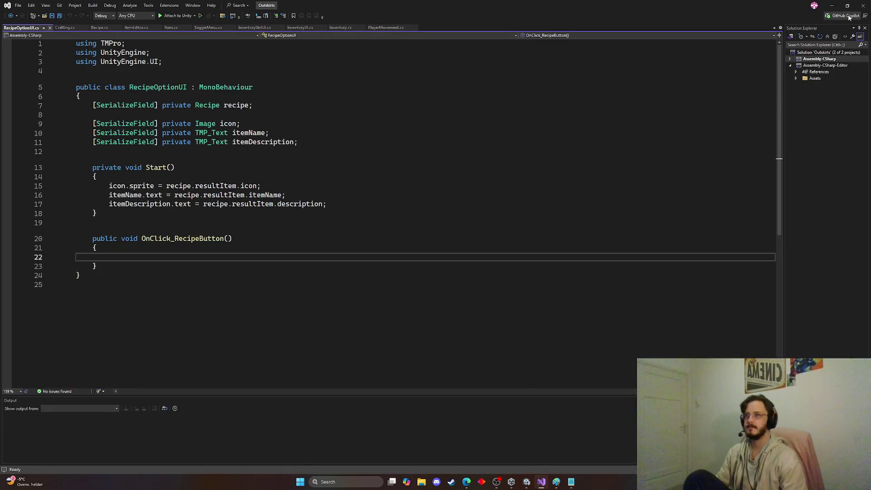
key("alt+Tab")
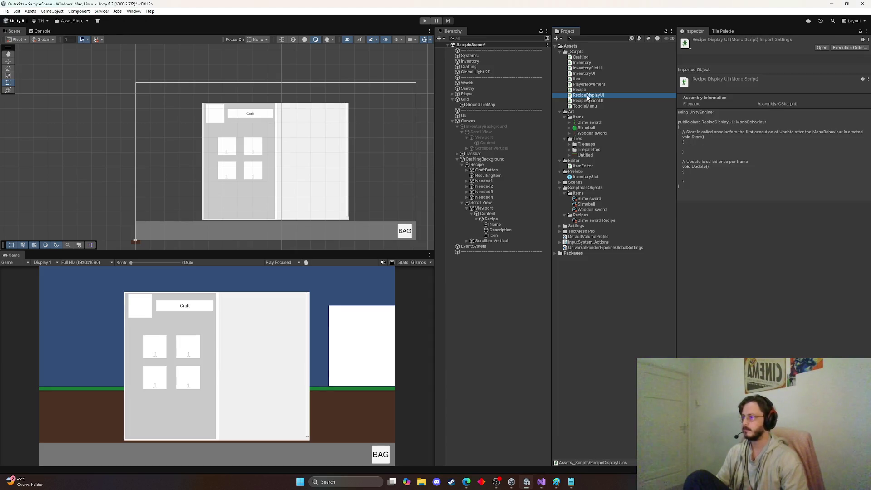
Step: Open RecipeDisplayUI.cs and replace the template Start and Update methods with 'public List<'
double_click(587, 95)
left_click_drag(113, 192, 94, 90)
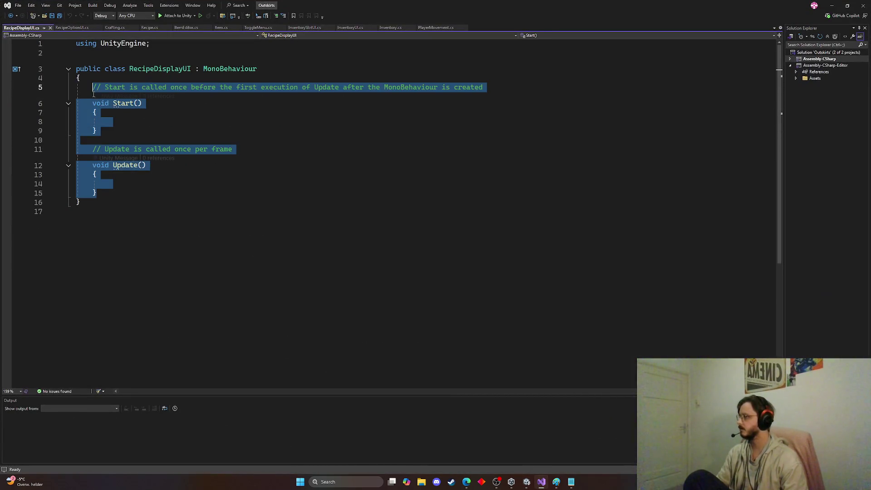
type("p")
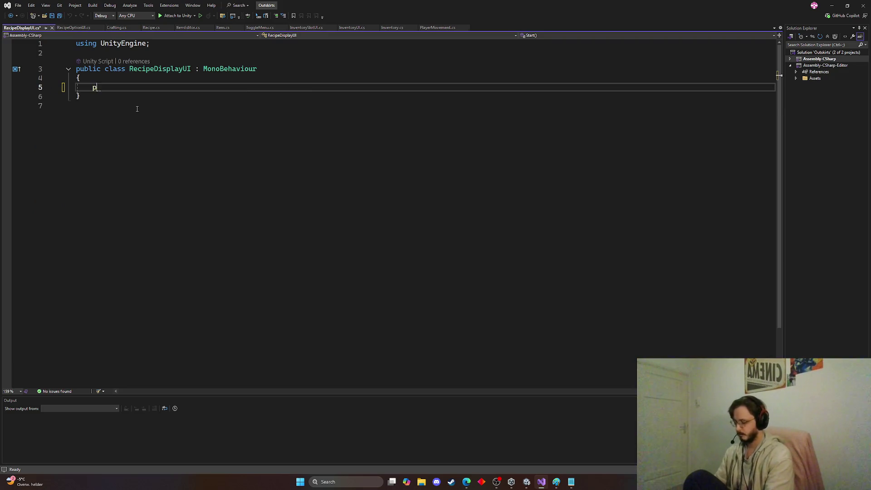
type("ublic List")
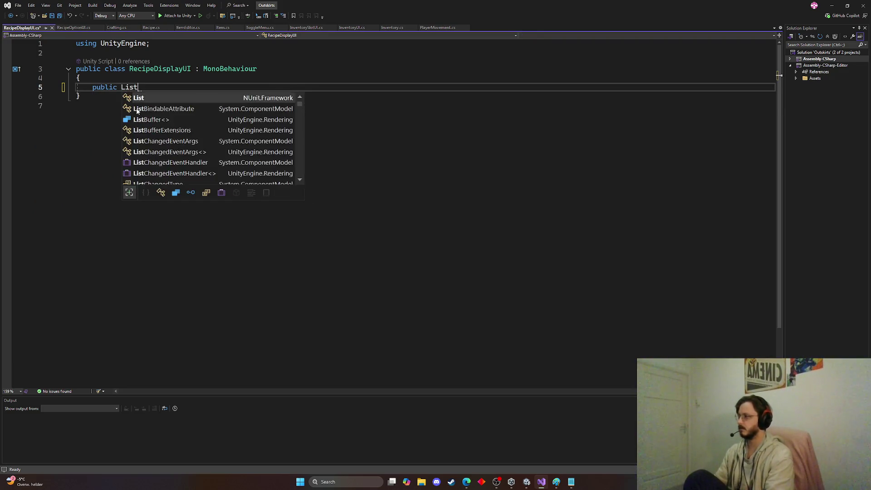
type("<>")
left_click(140, 107)
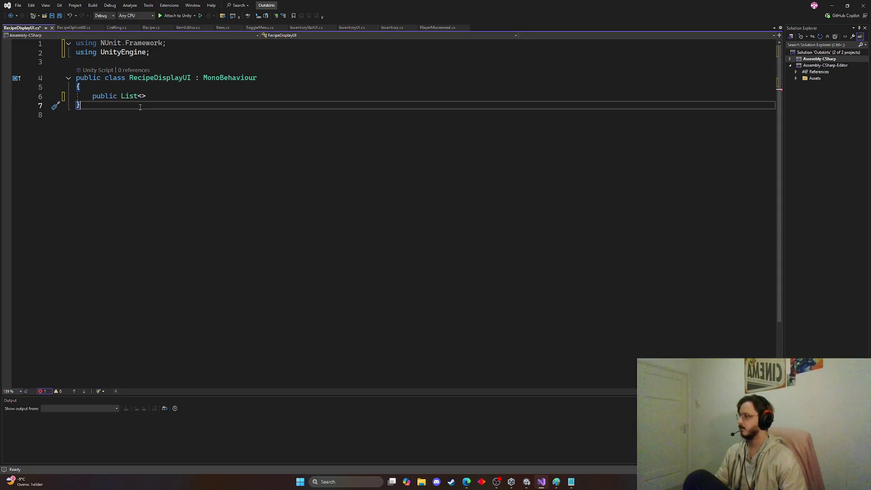
key("alt+Tab")
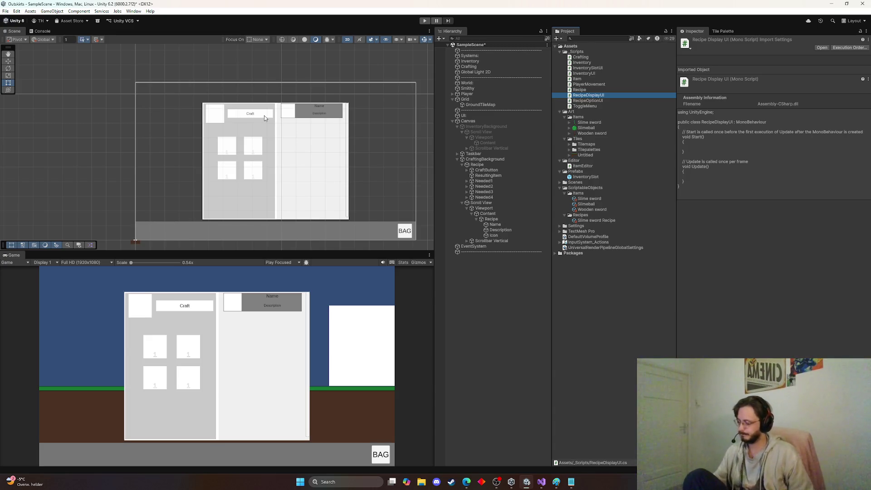
key("alt+Tab")
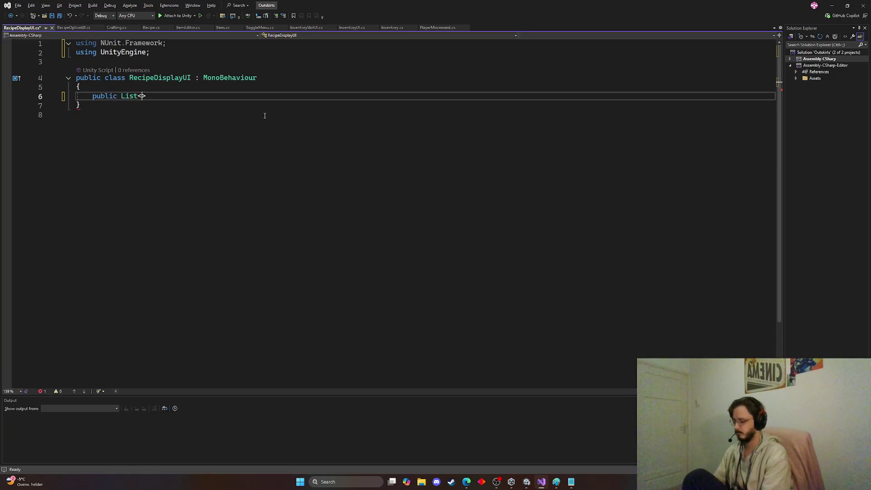
Step: Complete the type as List<Image> and import UnityEngine.UI for Image
type("Images")
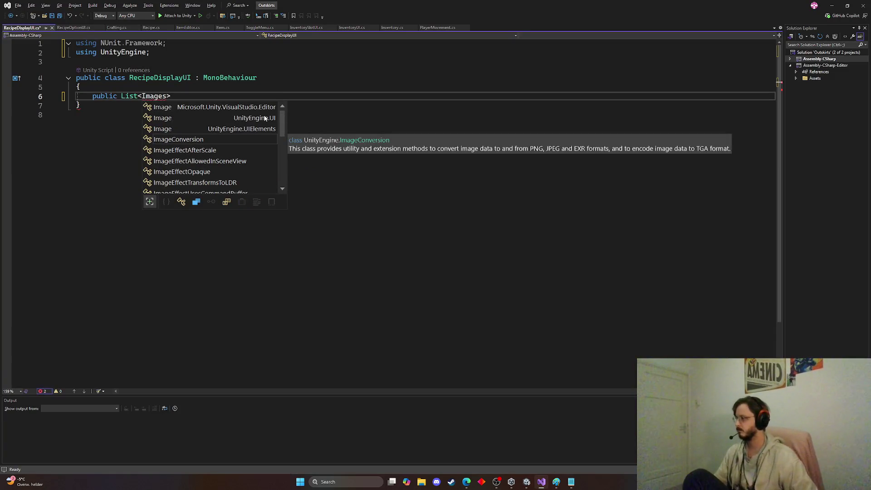
key("BackSpace")
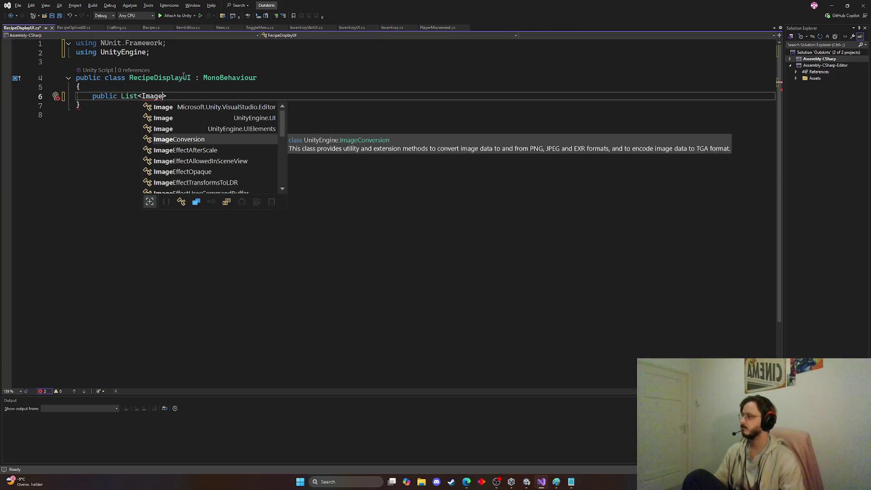
left_click(218, 86)
left_click(160, 96)
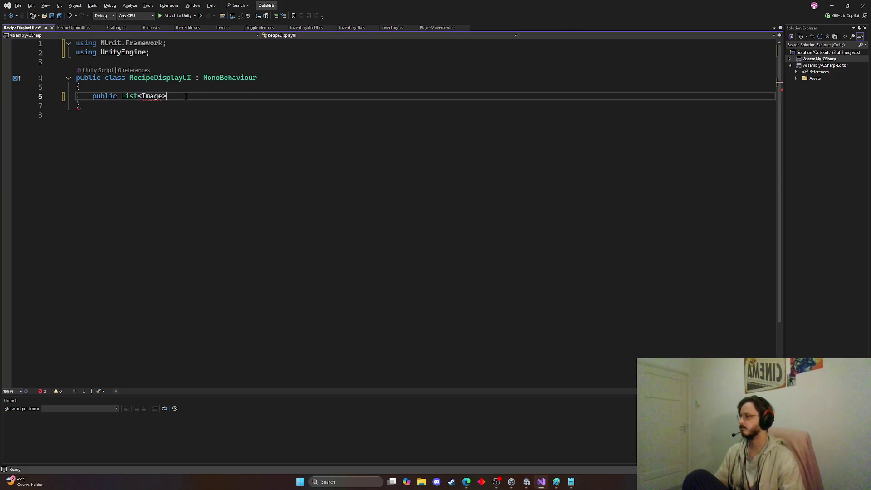
key("ctrl+period")
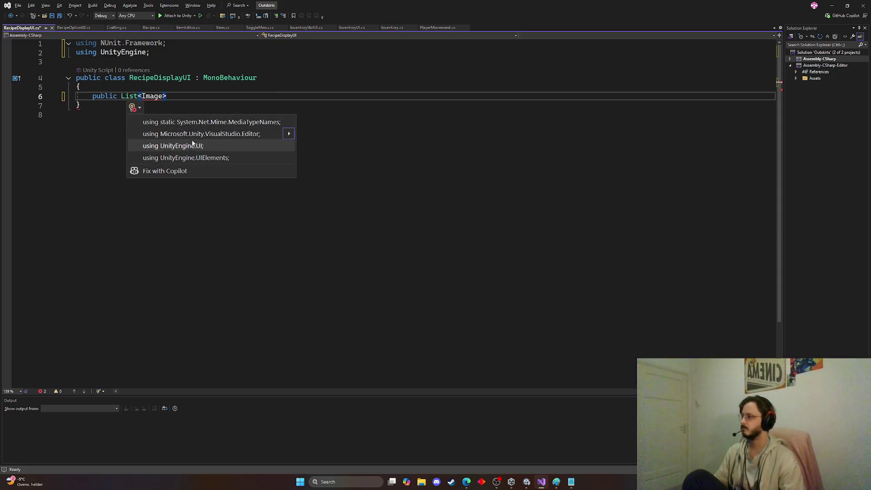
left_click(195, 146)
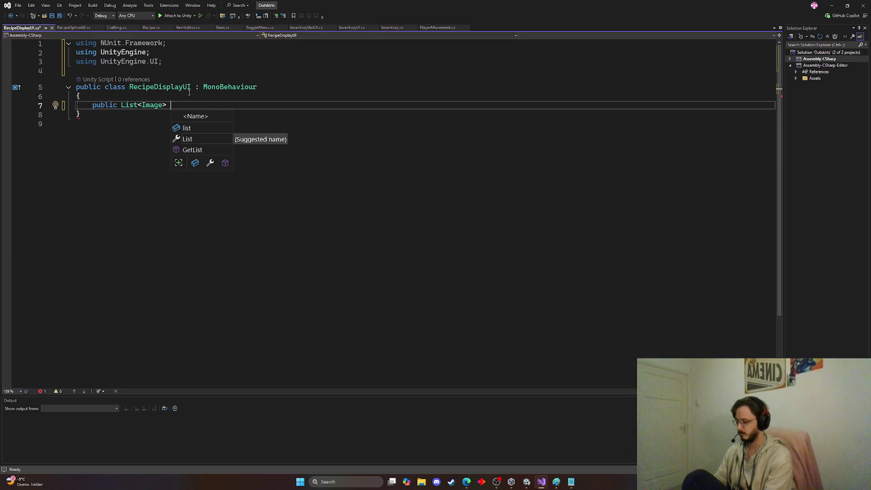
Step: Name the field itemsNeeded, import System.Collections.Generic, and accept a resultItem field suggestion
type("ite")
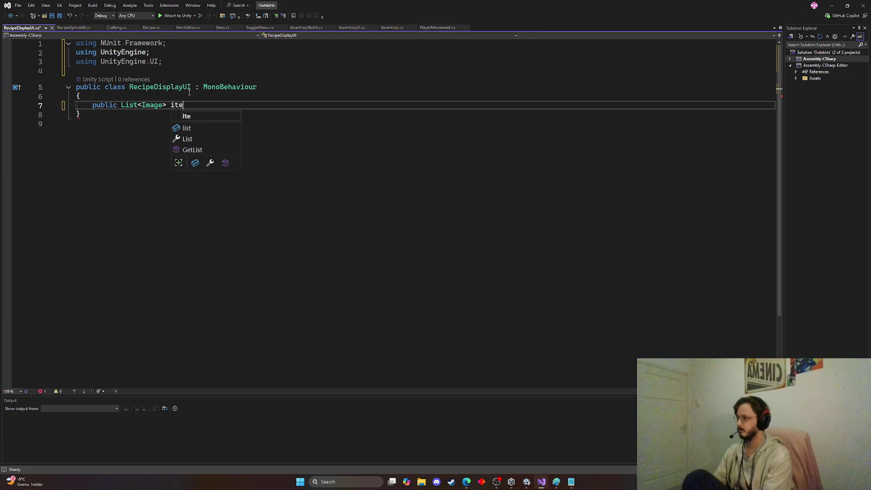
type("msNeeded = new List<Image>();")
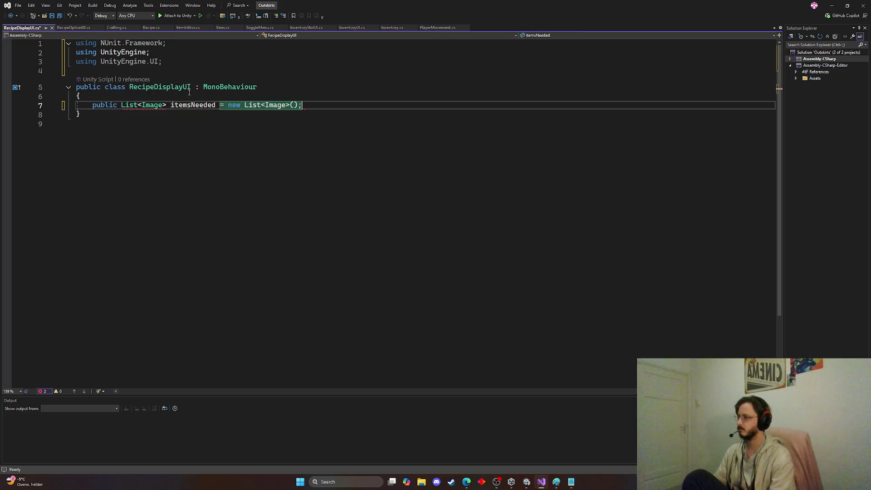
key("Tab")
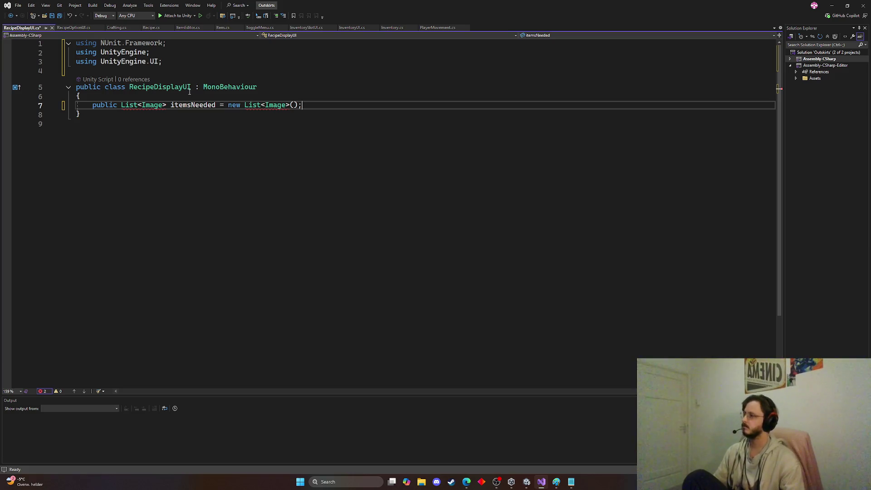
mouse_move(268, 105)
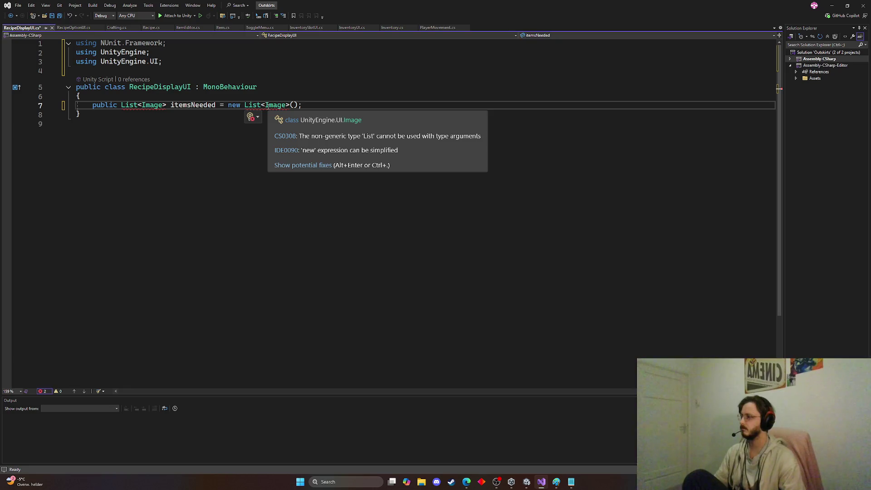
left_click(302, 165)
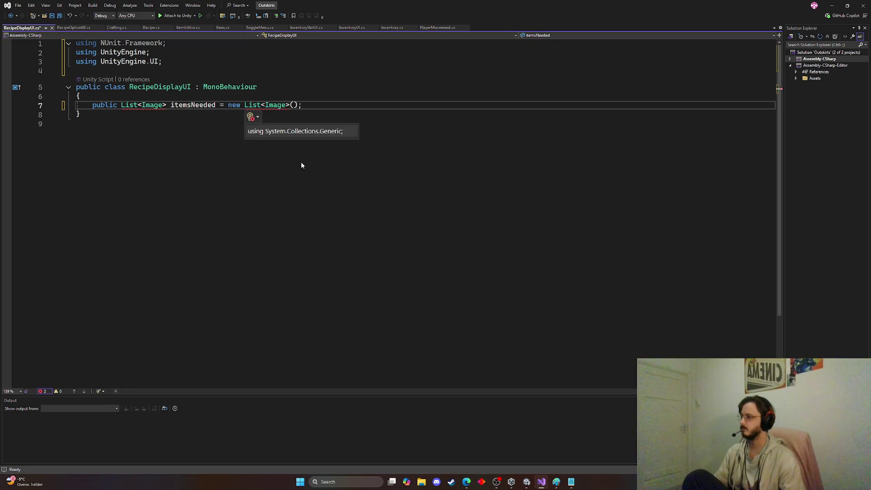
left_click(314, 129)
key("Return")
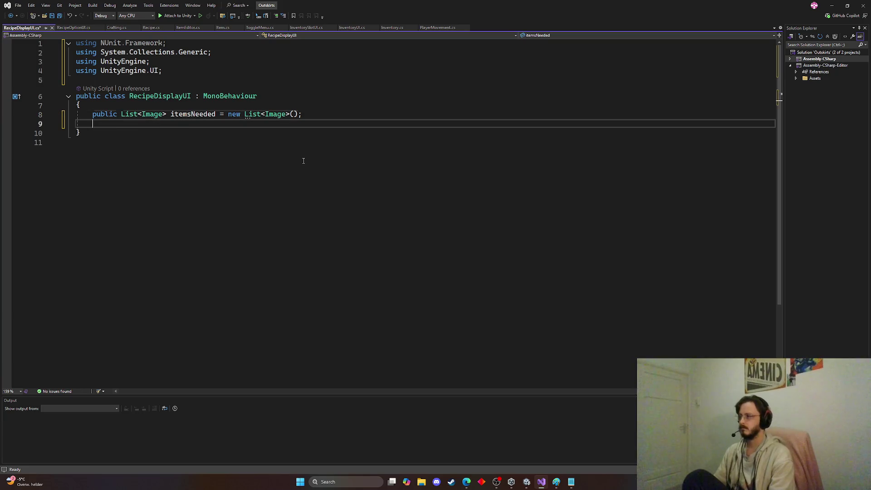
key("Tab")
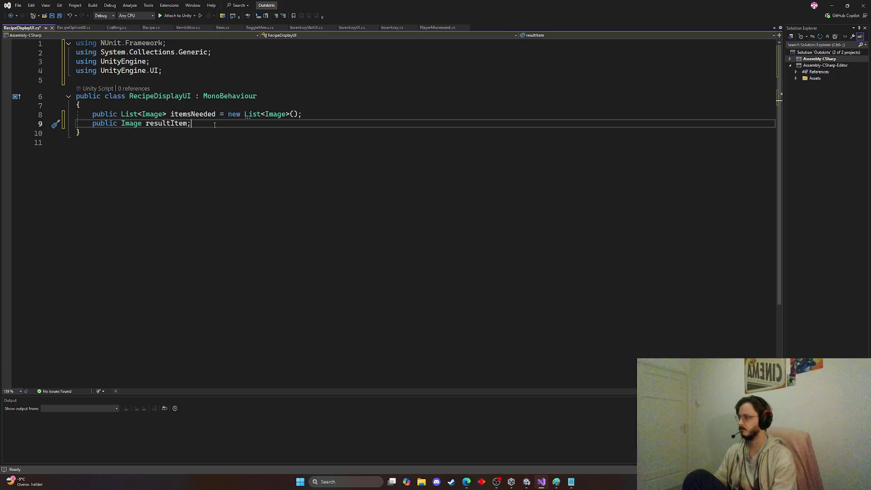
Step: Save the resultItem field and dismiss Copilot's extra resultImage suggestion
key("ctrl+s")
key("Return")
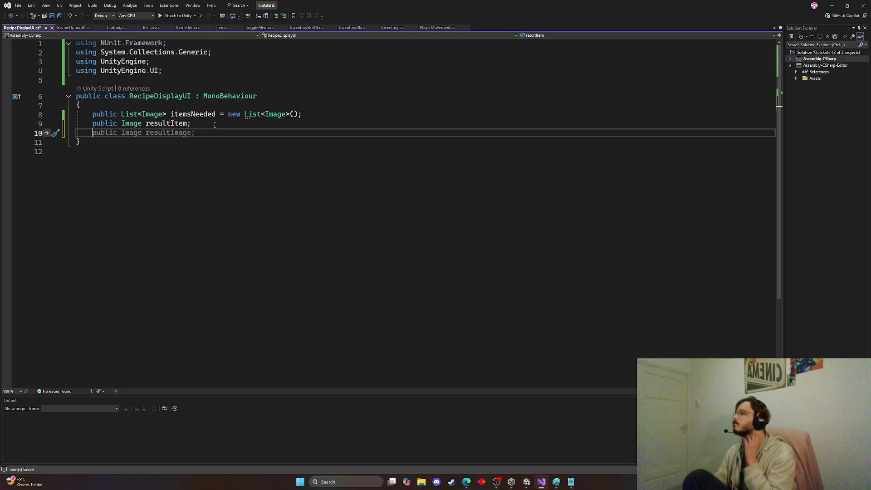
key("ctrl+z")
key("Escape")
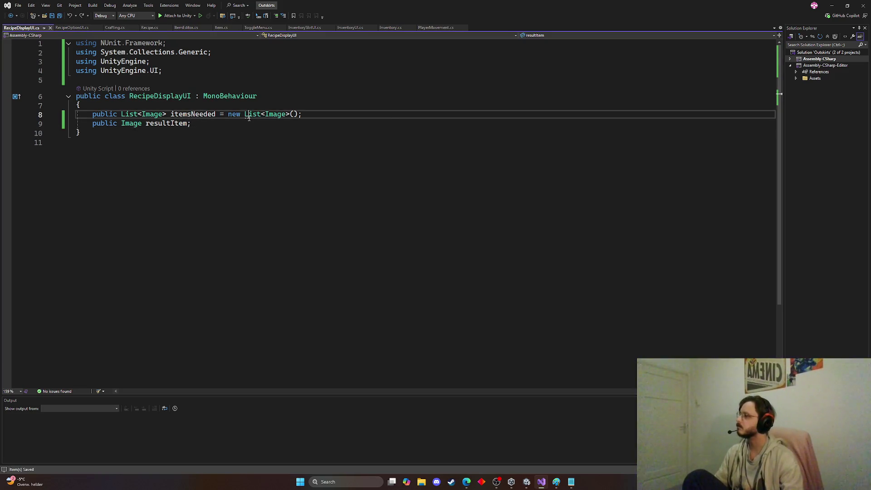
key("Return")
key("Return")
Step: Write an empty 'public void SetSelectedRecipe() { }' method and save
type("publicvo")
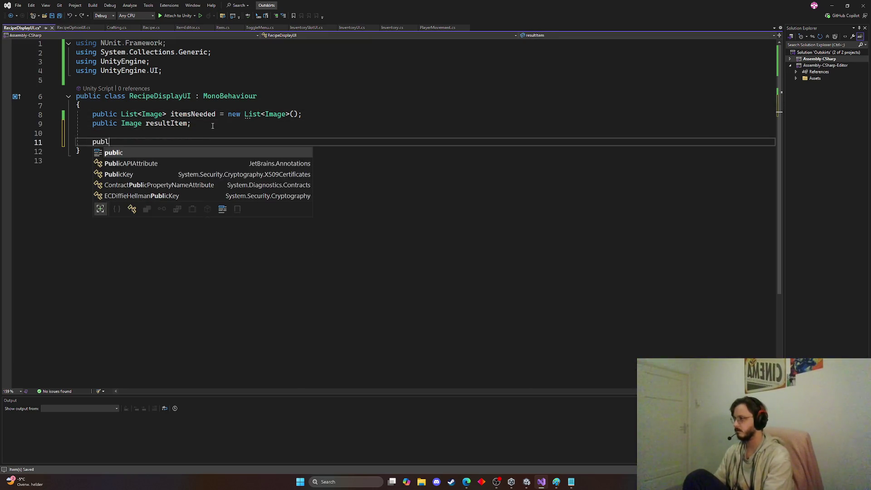
key("BackSpace")
key("BackSpace")
type("void Set")
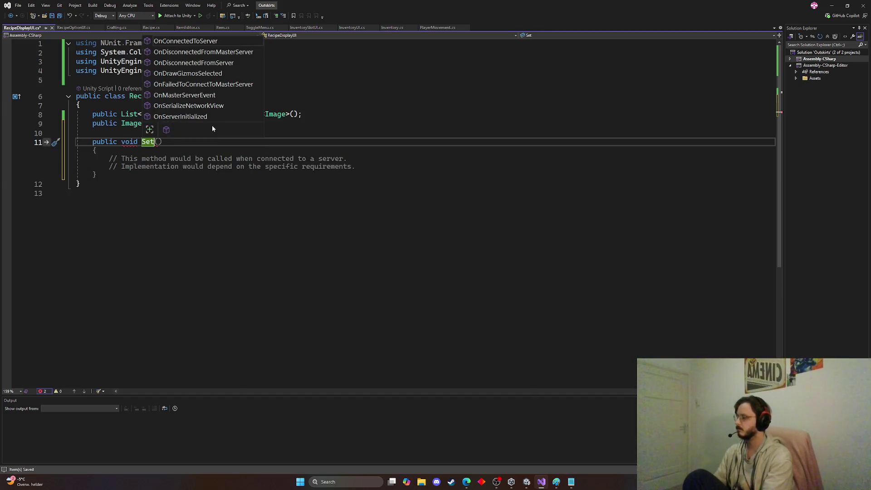
key("BackSpace")
key("BackSpace")
type("etSelectedRecipe")
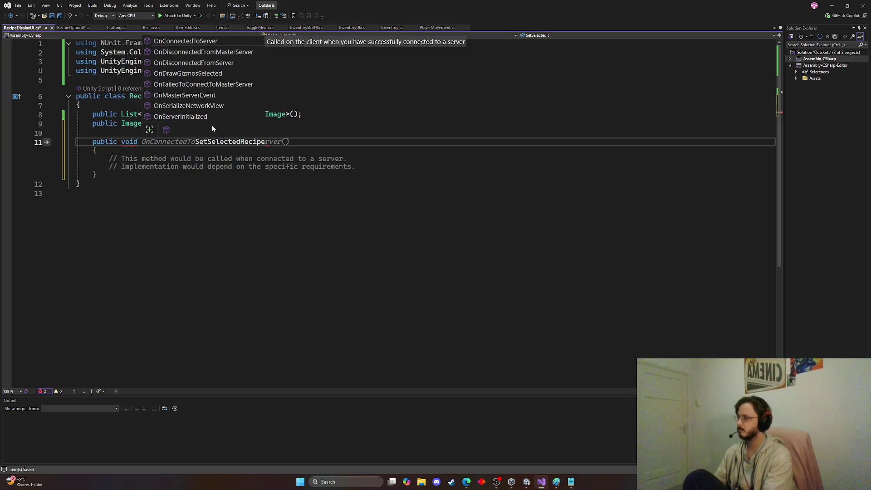
type("()")
key("Return")
type("{")
key("Return")
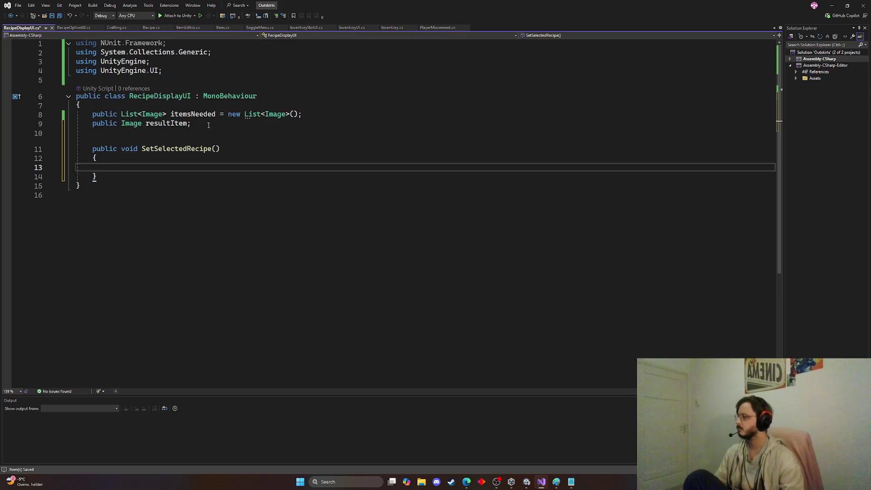
key("ctrl+s")
Step: Give SetSelectedRecipe a 'Recipe recipe' parameter
left_click(221, 149)
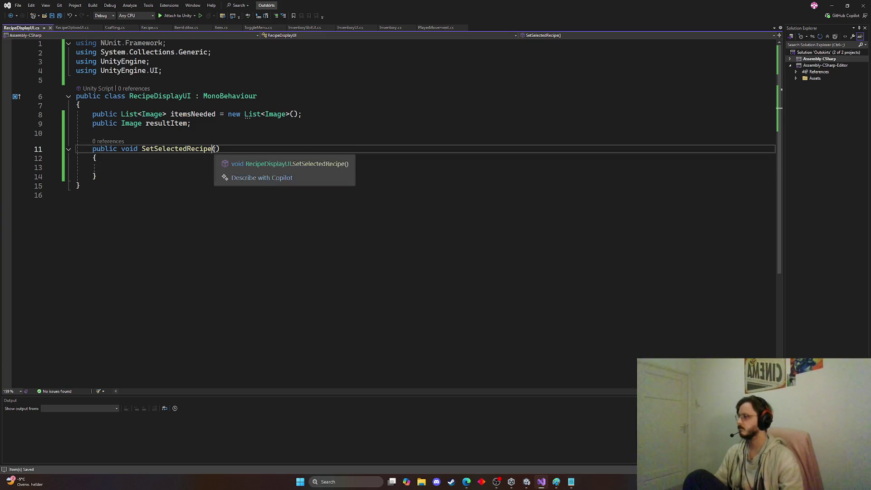
key("Left")
type("Recipe recip")
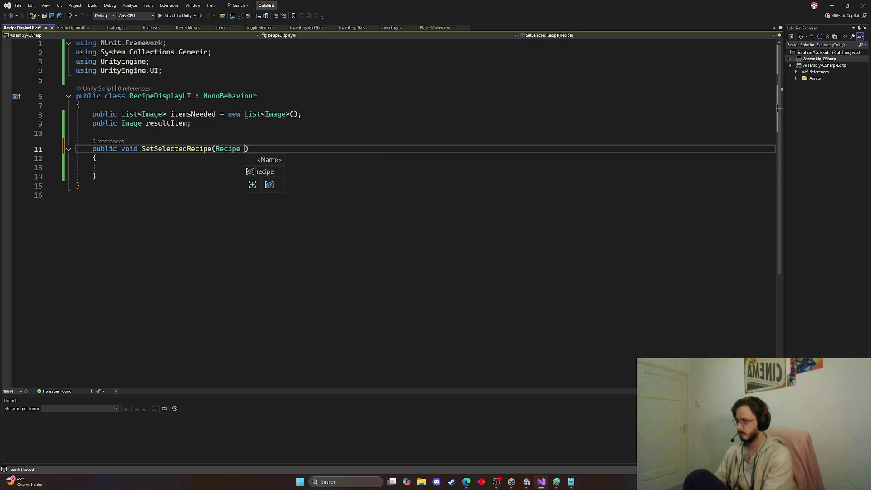
type("e")
left_click(176, 168)
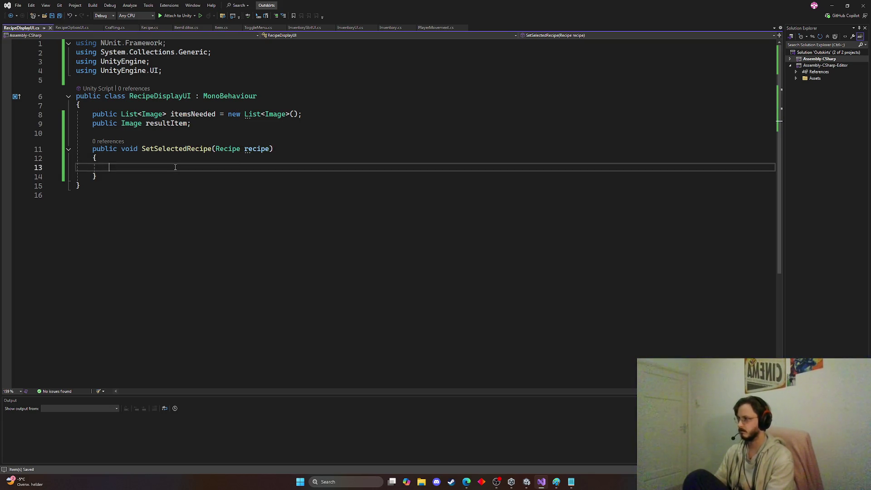
Step: Assign the recipe's result icon to resultItem and accept Copilot's for-loop over the slots
type("resultItem")
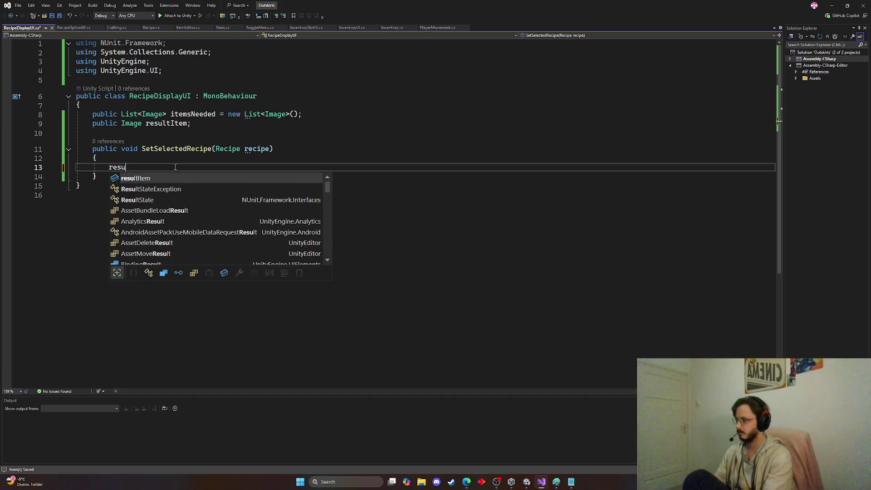
key("Tab")
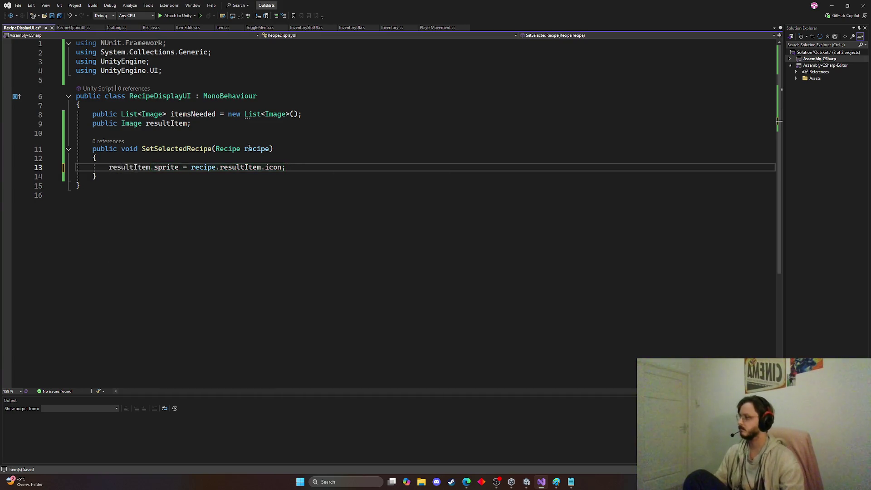
key("BackSpace")
key("Return")
key("Return")
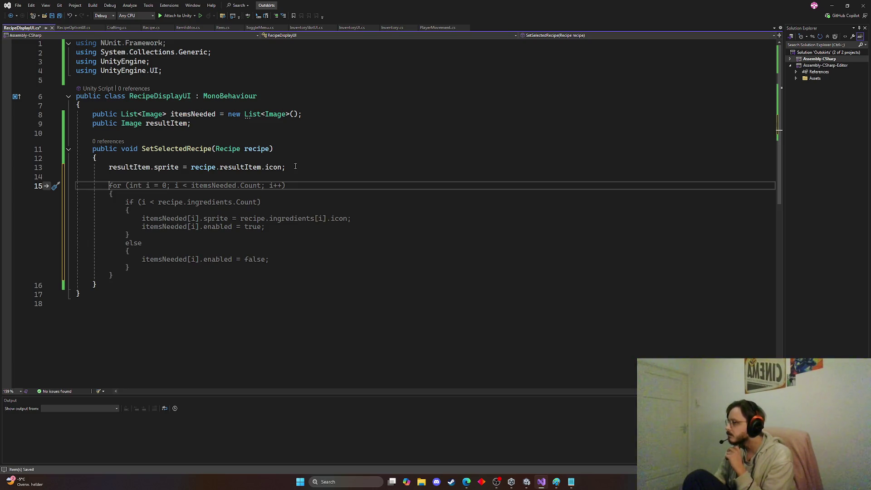
key("Tab")
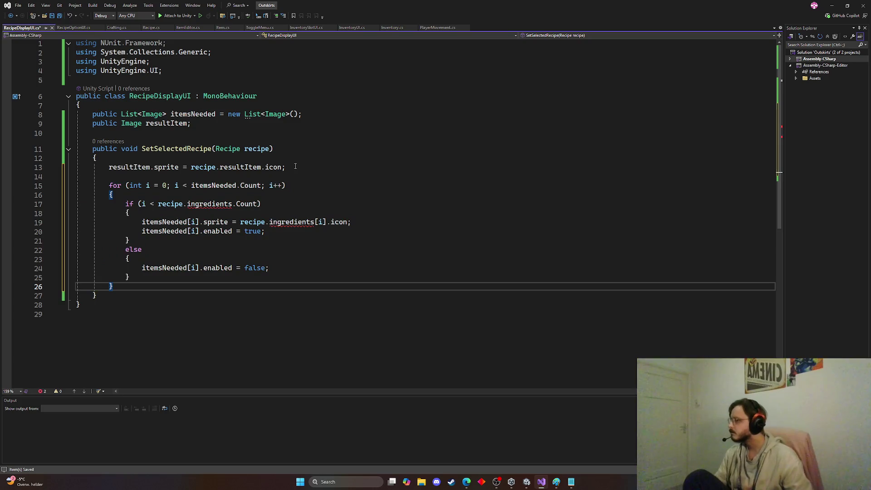
Step: Replace 'ingredients' with itemsNeeded on lines 19 and 17
double_click(295, 222)
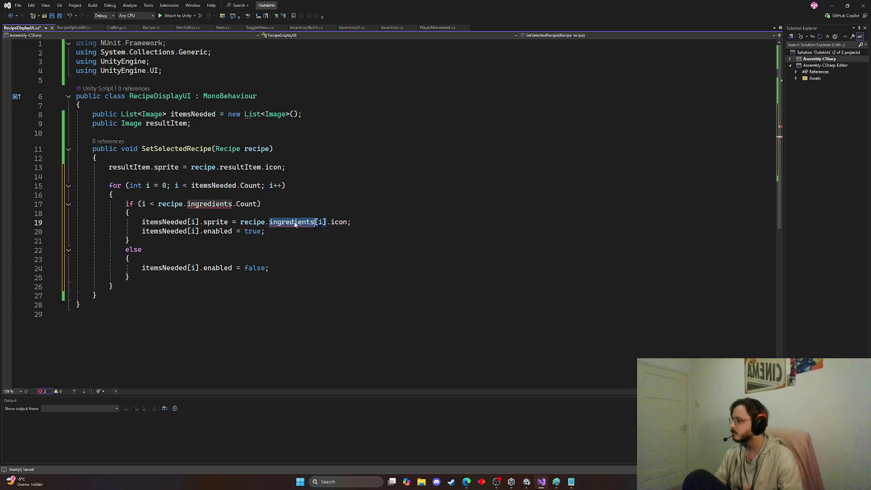
key("BackSpace")
type("ite")
key("Tab")
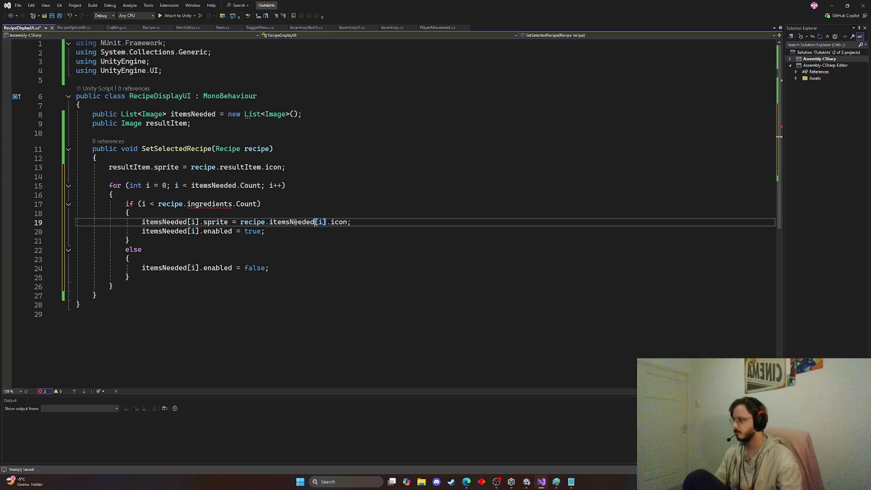
double_click(226, 205)
type("item")
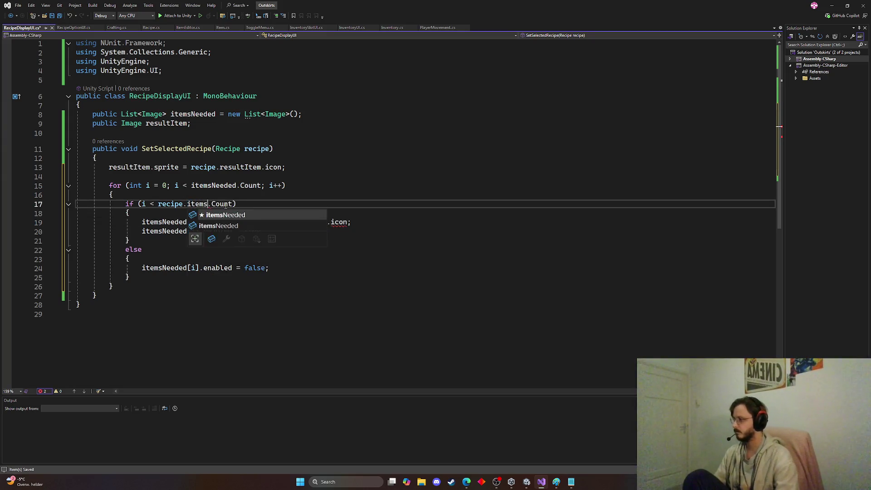
key("Tab")
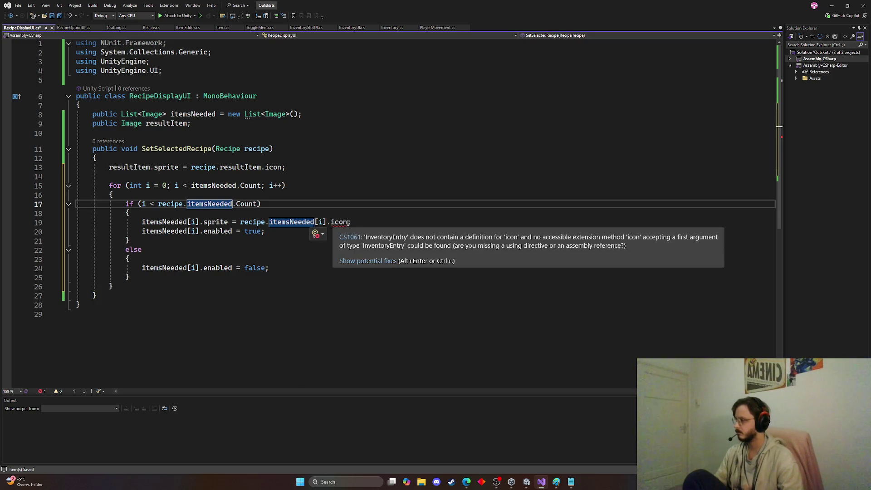
double_click(339, 223)
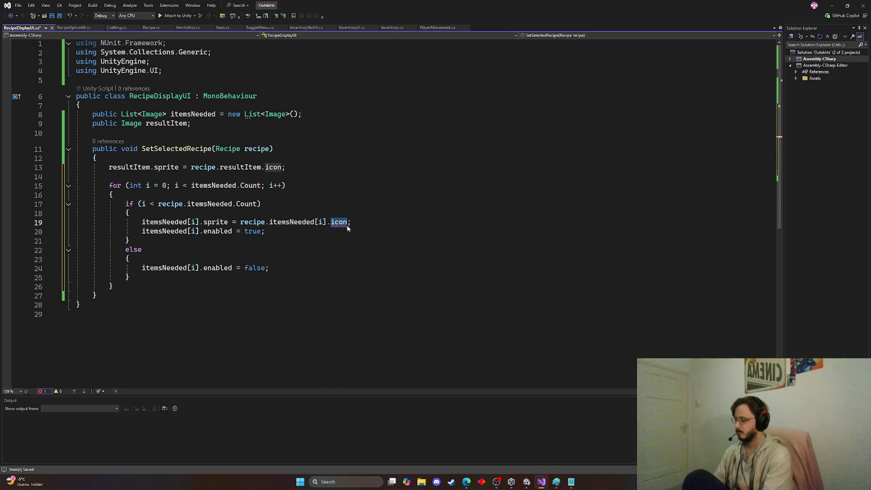
Step: Change the slot sprite source on line 19 to item.icon
type("item.")
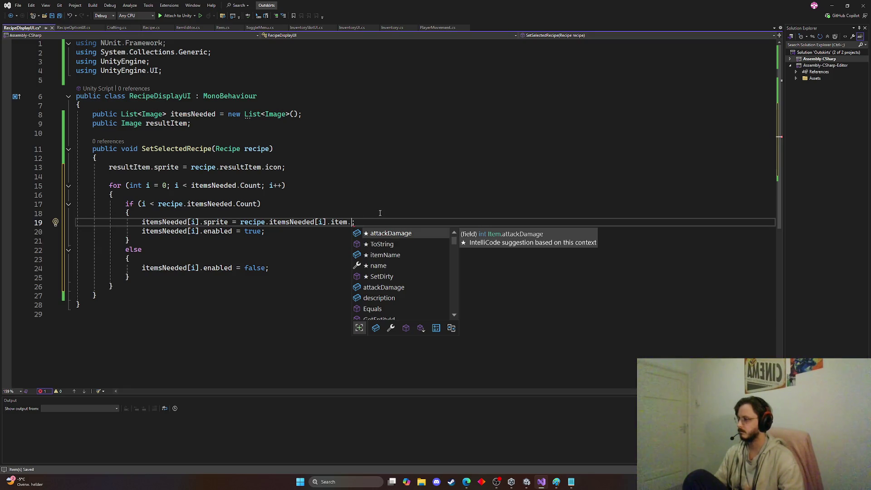
type("icon")
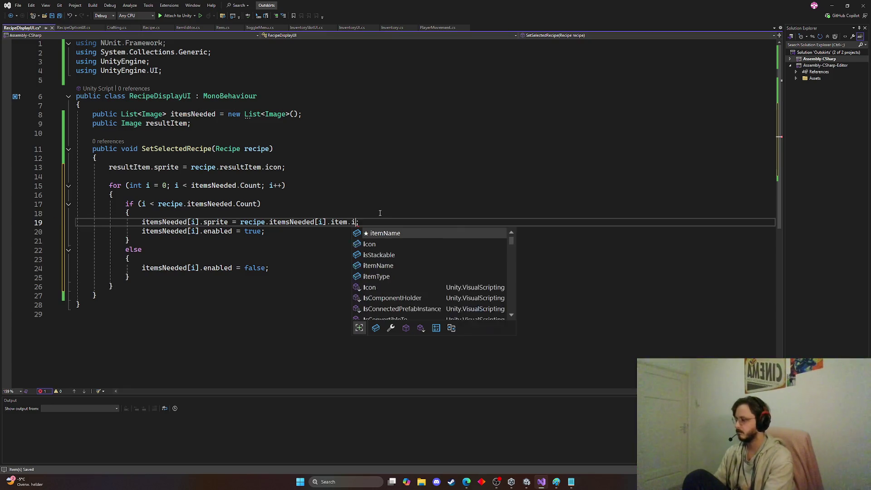
type(";")
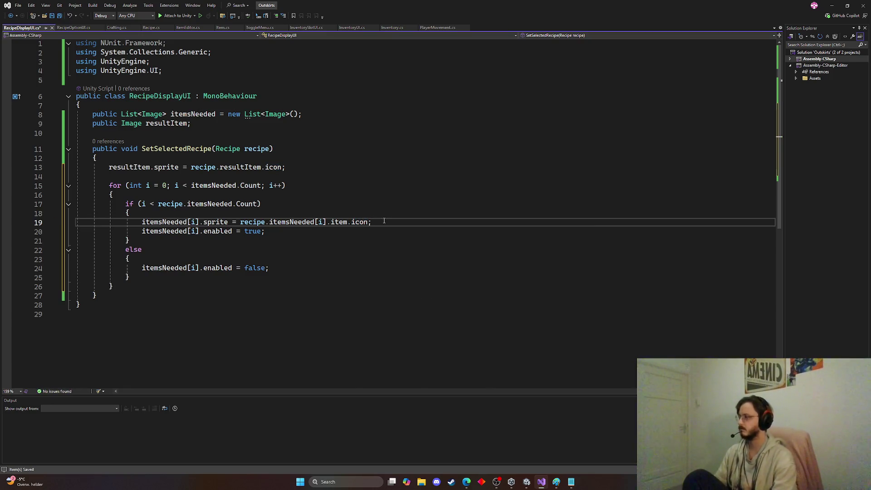
key("Return")
Step: Add line 20 setting each slot's child TMP_Text to the ingredient amount
type("it")
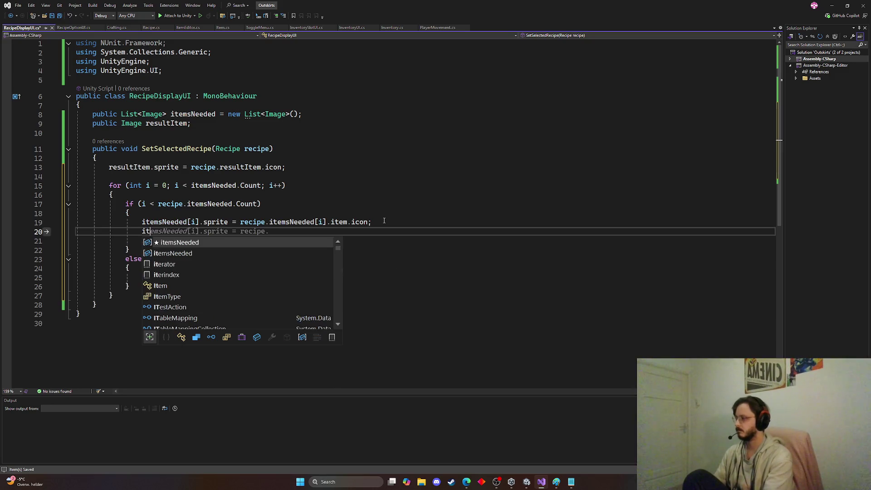
type("em")
key("Tab")
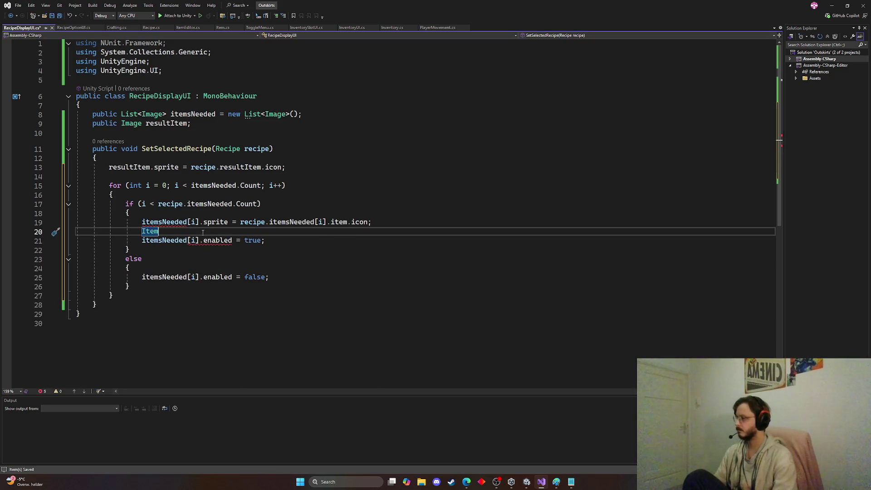
key("Tab")
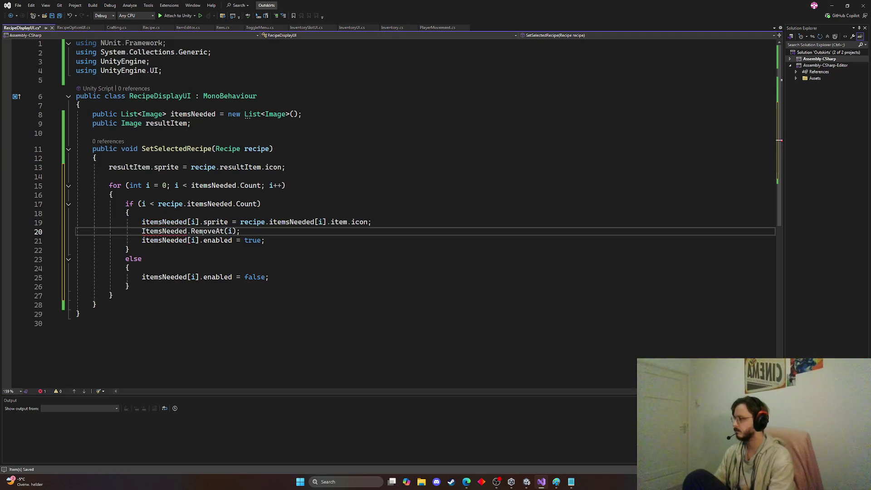
left_click_drag(241, 231, 187, 231)
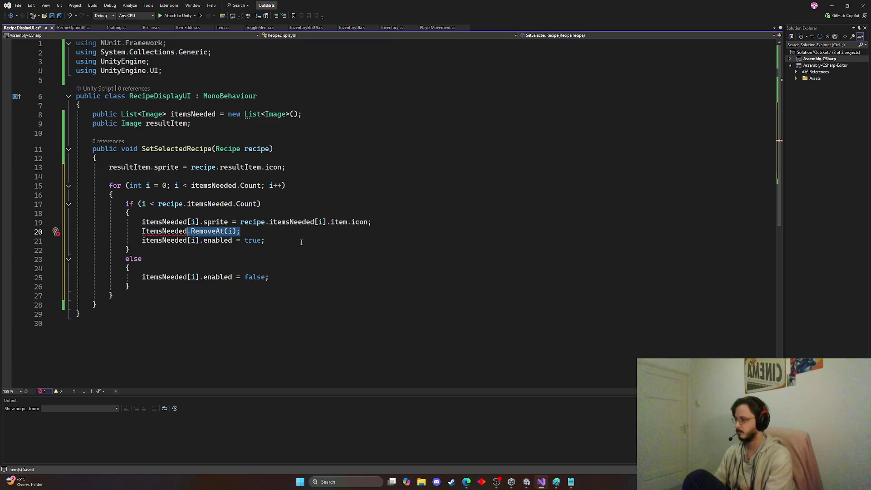
type("[")
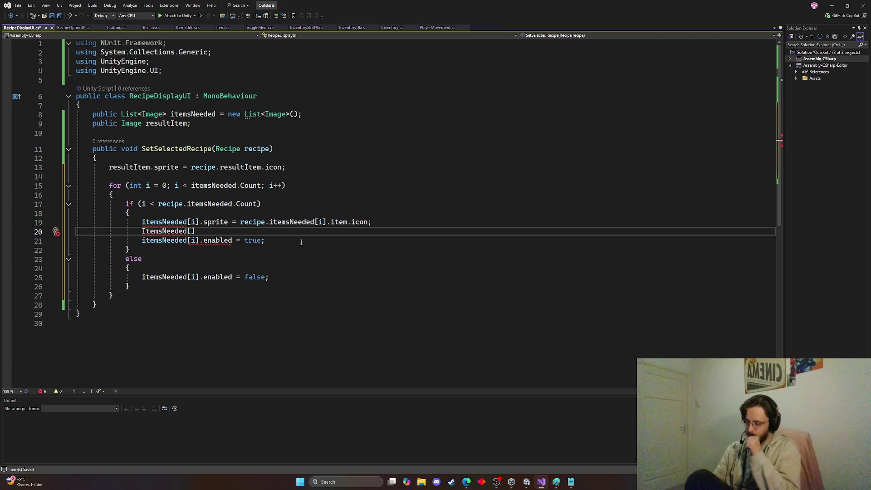
type("y")
key("BackSpace")
type("i].")
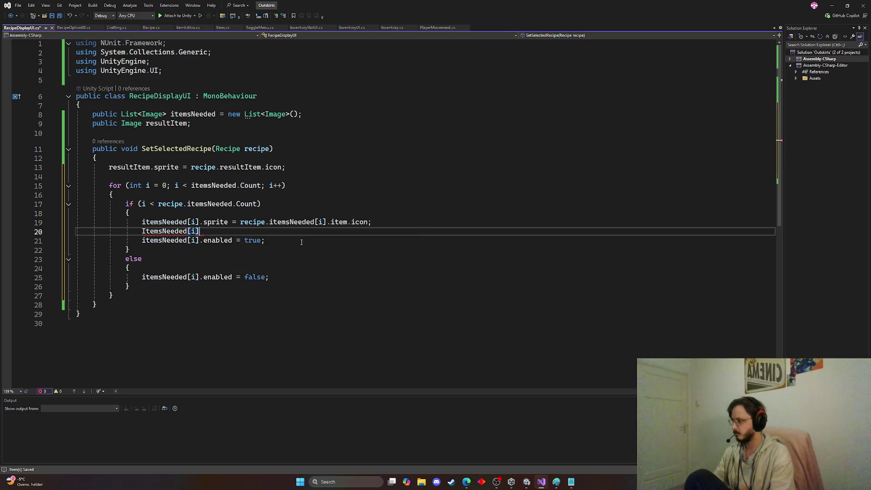
type("get")
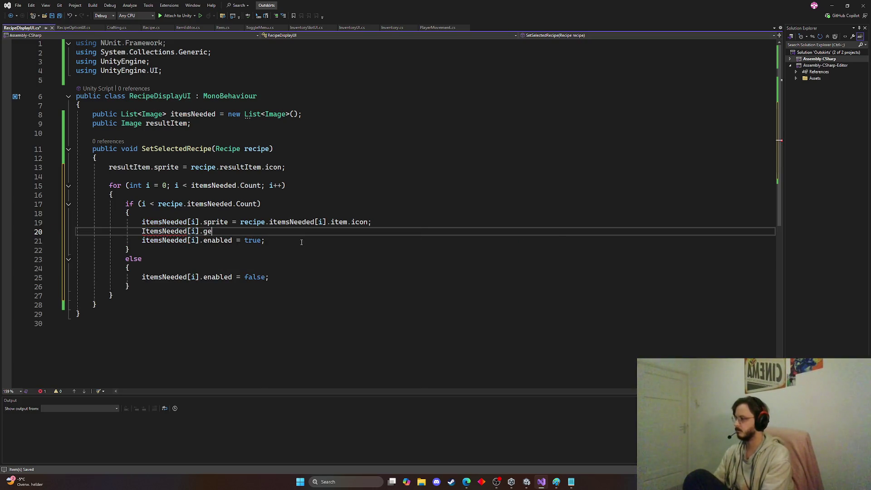
key("Tab")
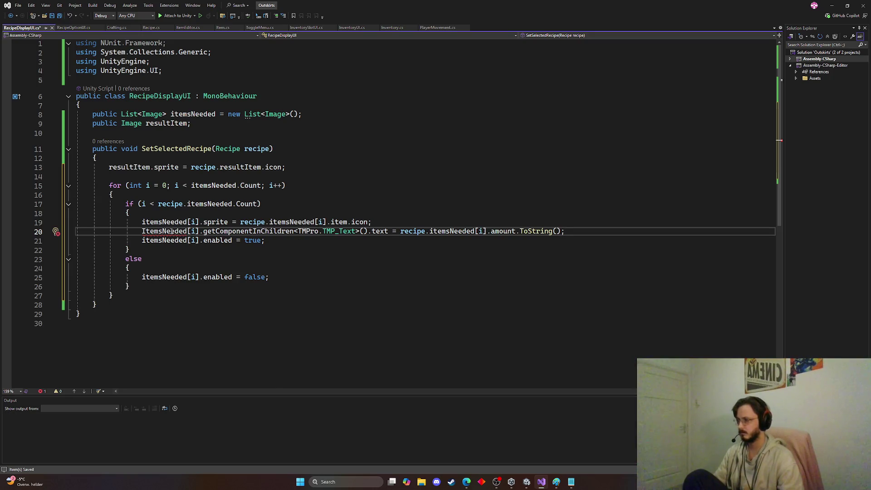
left_click(144, 222)
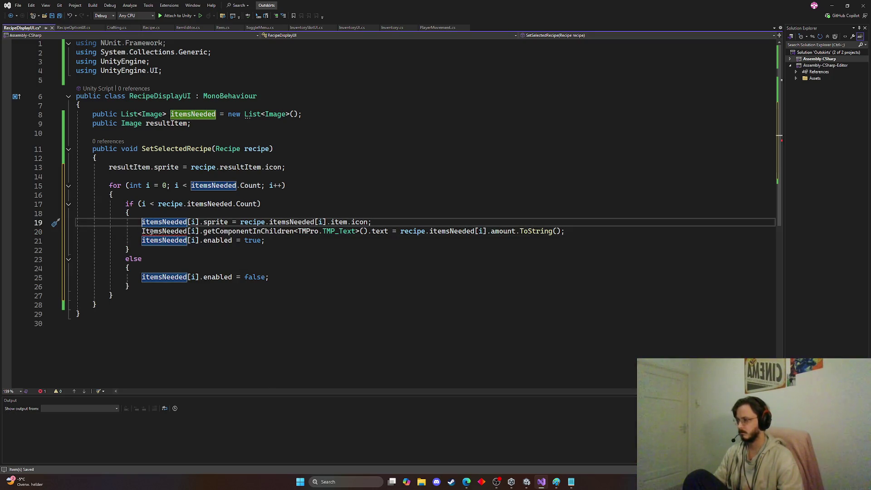
Step: Fix line 20's casing to itemsNeeded and GetComponentInChildren
left_click(146, 232)
key("BackSpace")
type("i")
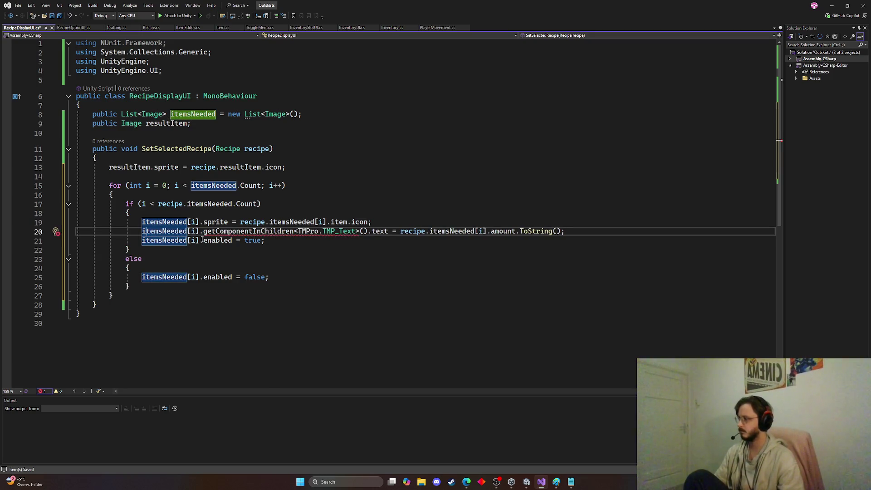
mouse_move(217, 234)
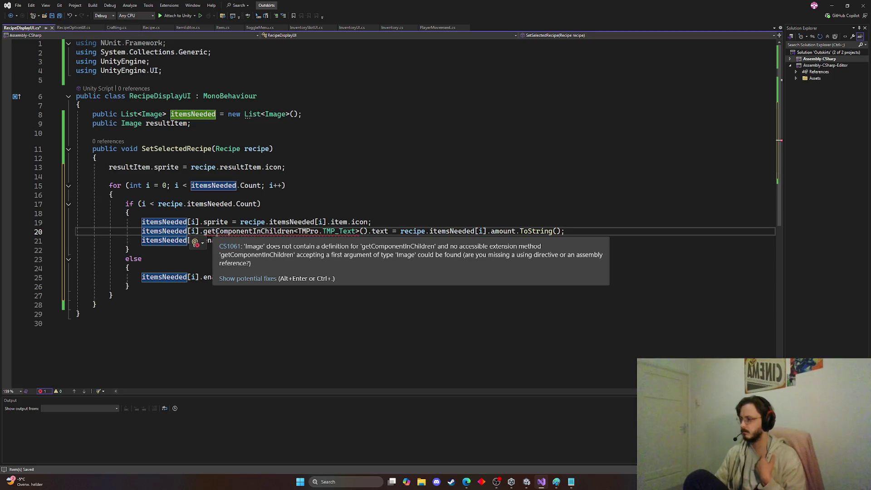
key("ctrl+period")
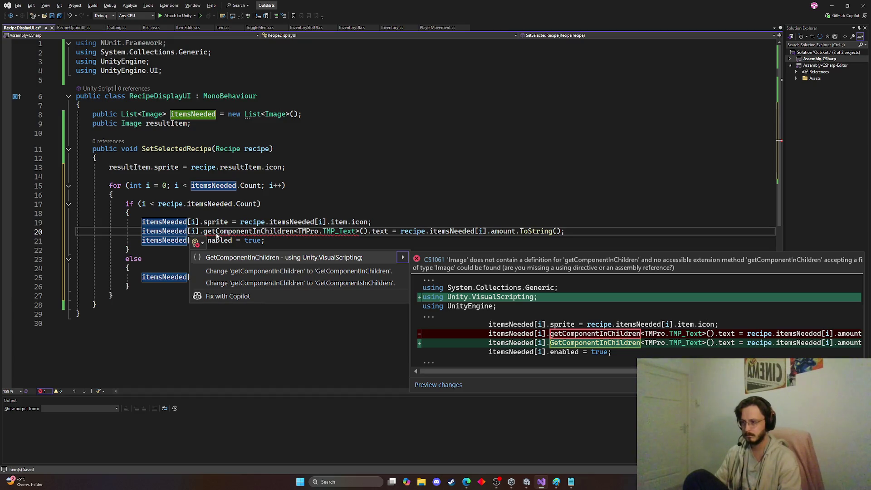
left_click(208, 232)
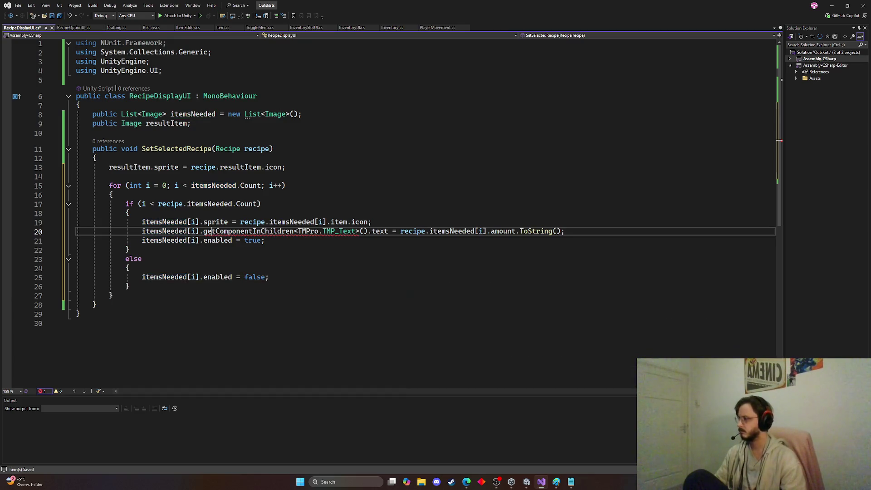
key("Delete")
type("G")
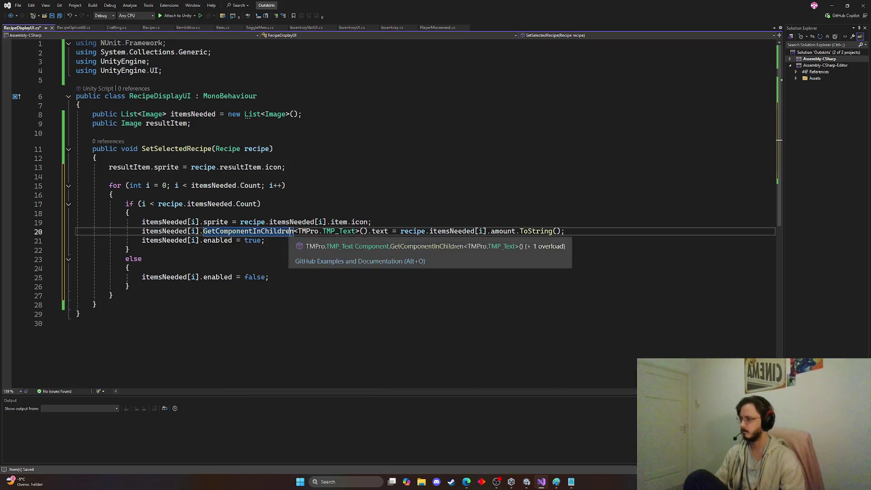
Step: Review the SetSelectedRecipe declaration and the resultItem icon assignment
left_click(322, 241)
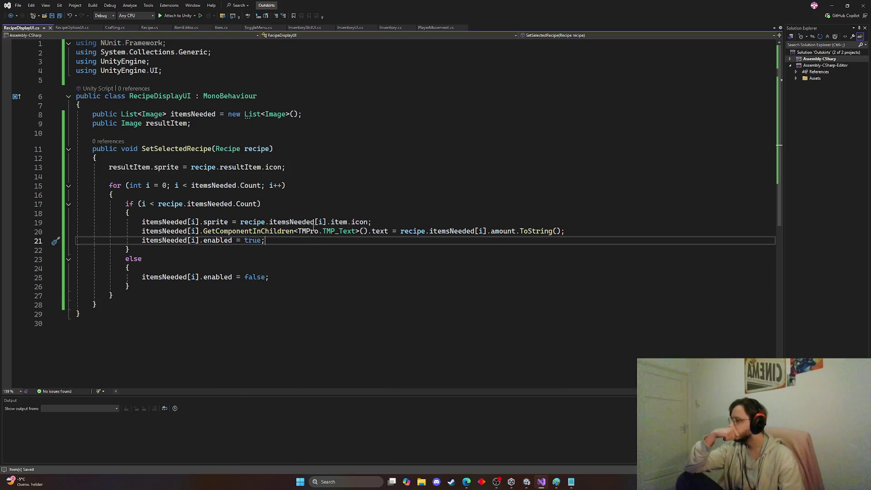
left_click(212, 149)
left_click(270, 168)
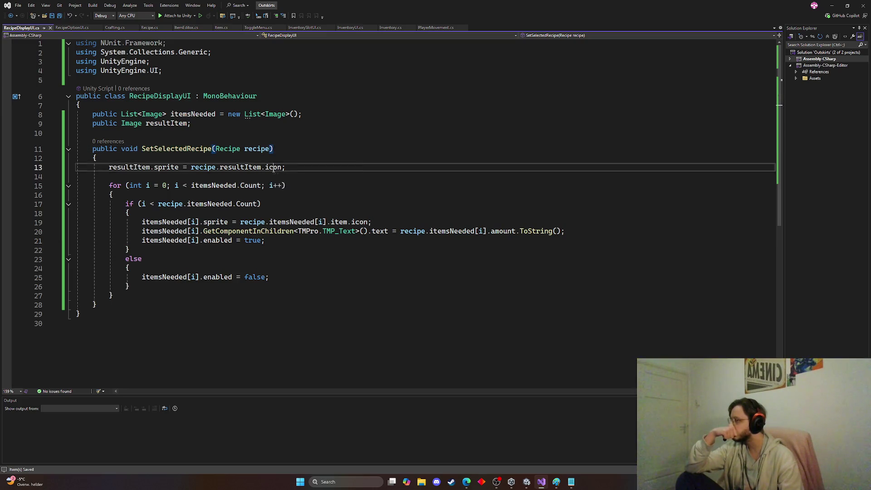
left_click(237, 167)
double_click(237, 167)
scroll(254, 173, "down", 1)
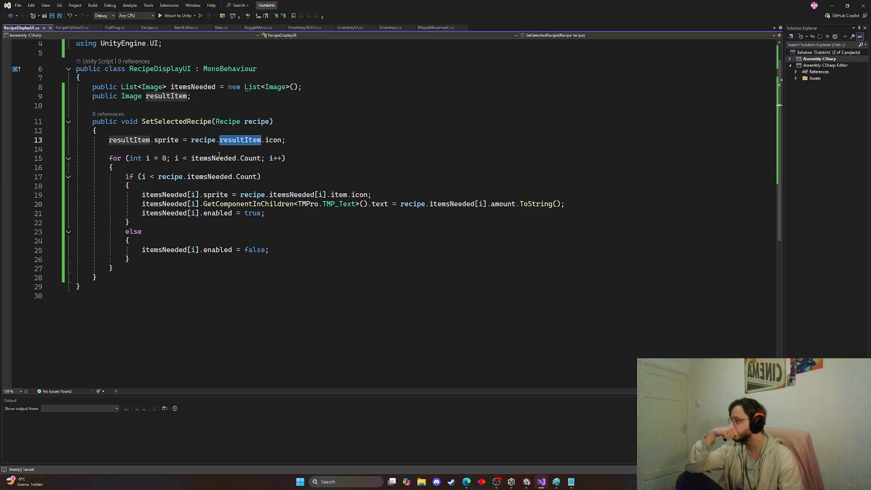
double_click(219, 158)
scroll(219, 158, "up", 1)
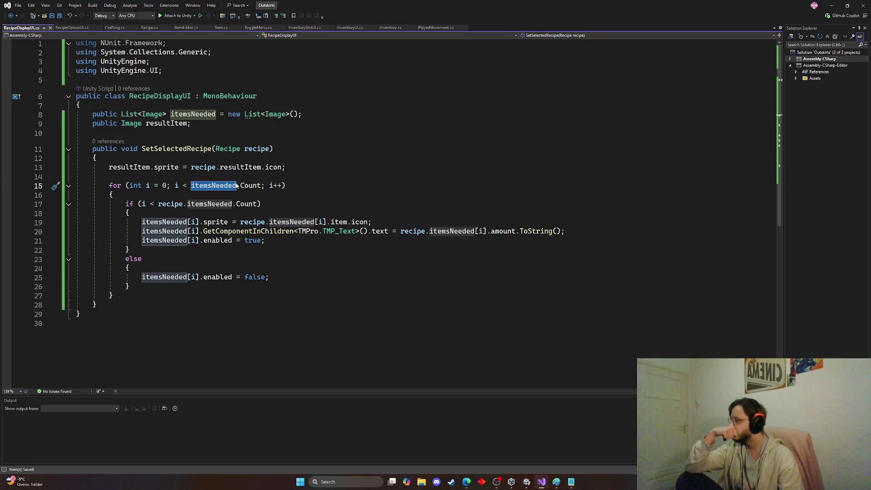
Step: Review the loop's Count check and itemsNeeded uses, then switch to RecipeOptionUI.cs
double_click(194, 204)
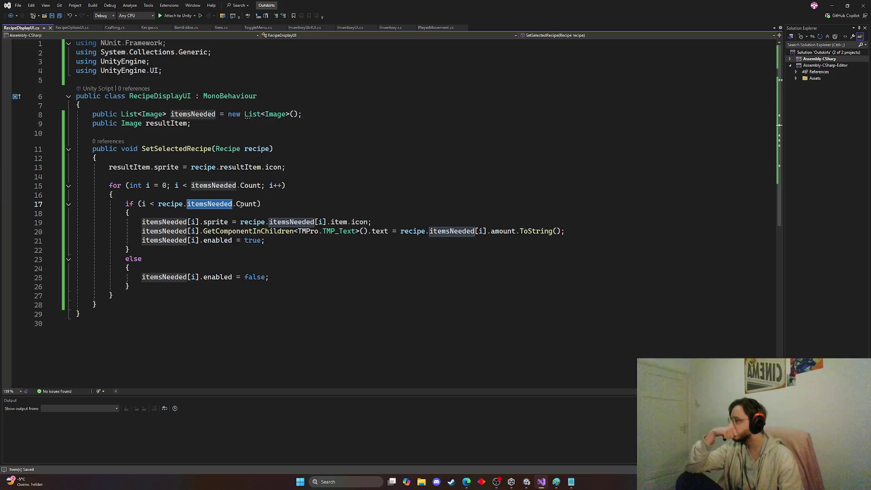
scroll(223, 184, "down", 1)
left_click(184, 178)
left_click(245, 176)
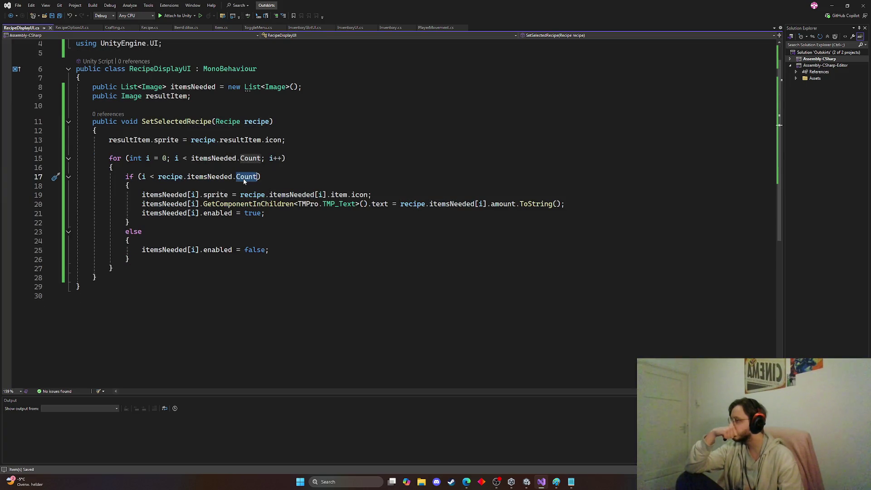
double_click(252, 194)
left_click(189, 195)
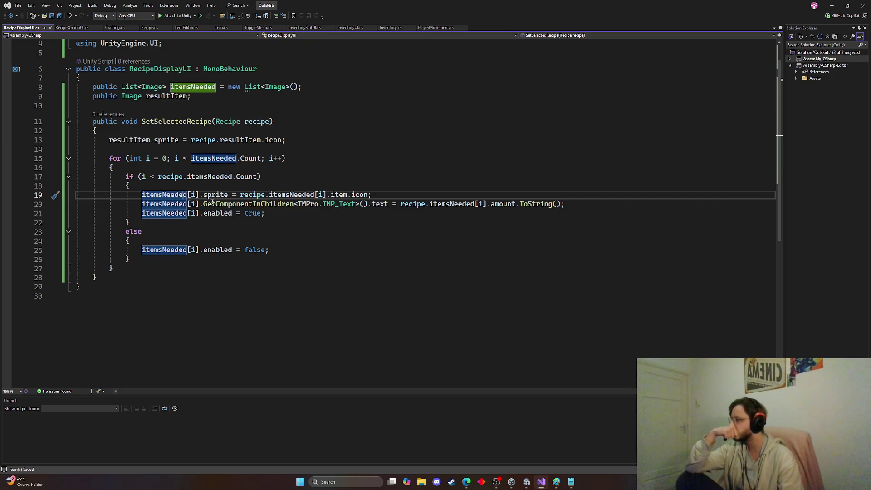
left_click(276, 223)
scroll(263, 218, "up", 1)
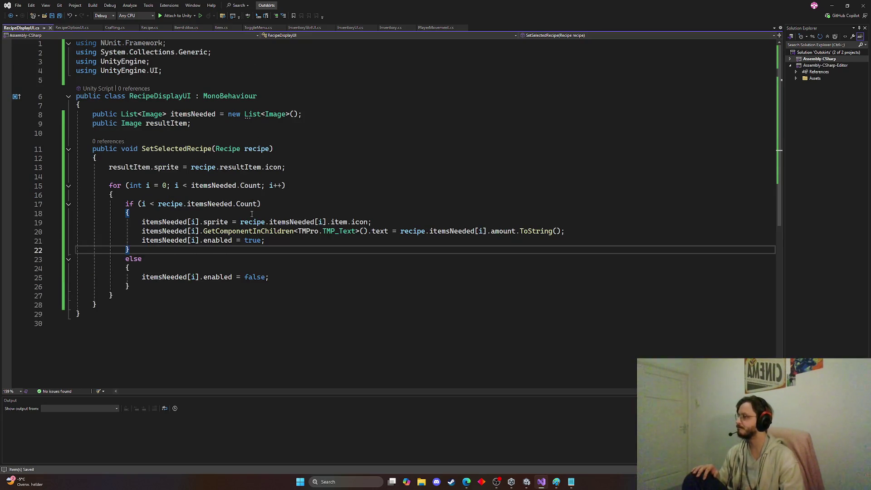
left_click(72, 28)
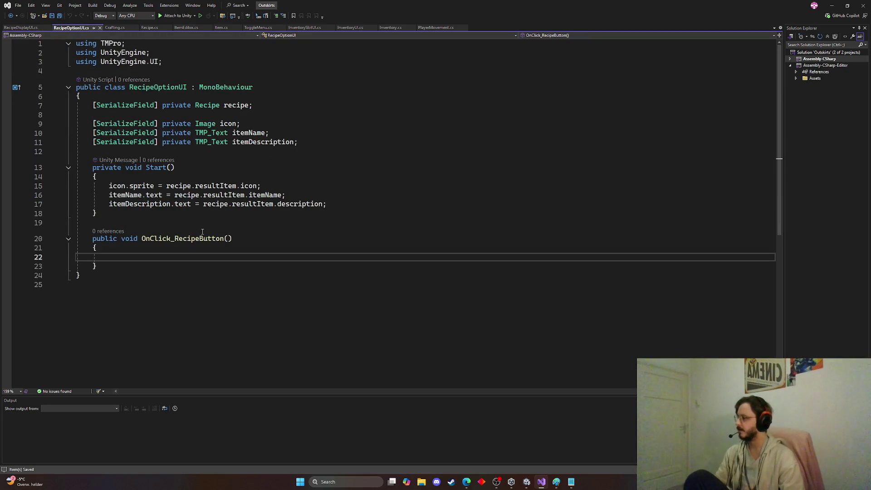
Step: In RecipeOptionUI, add the field [SerializeField] private RecipeDisplayUI recipeDisplayUI; and save
left_click(168, 251)
left_click(169, 259)
left_click(200, 98)
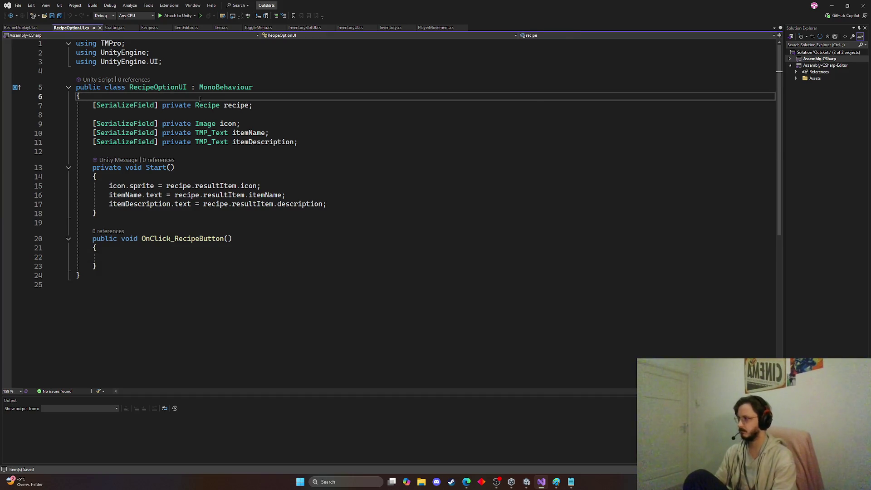
key("Return")
key("Return")
key("Up")
type("Seri")
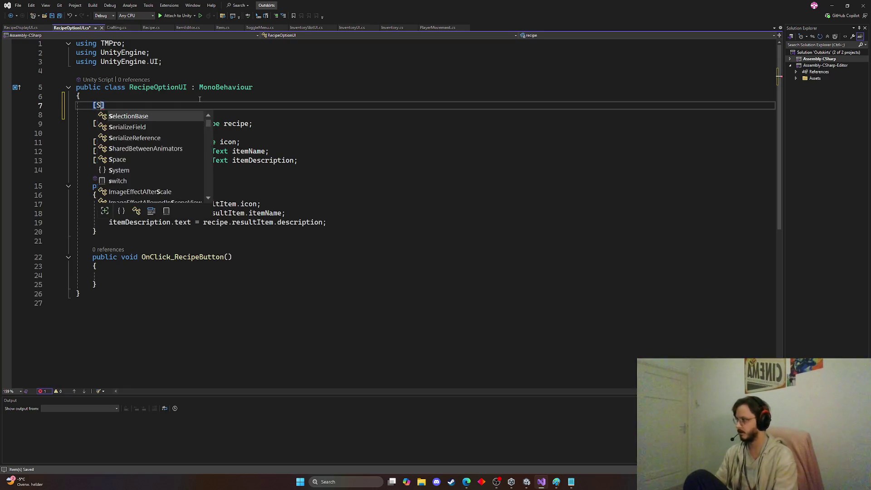
key("Tab")
type("] priva")
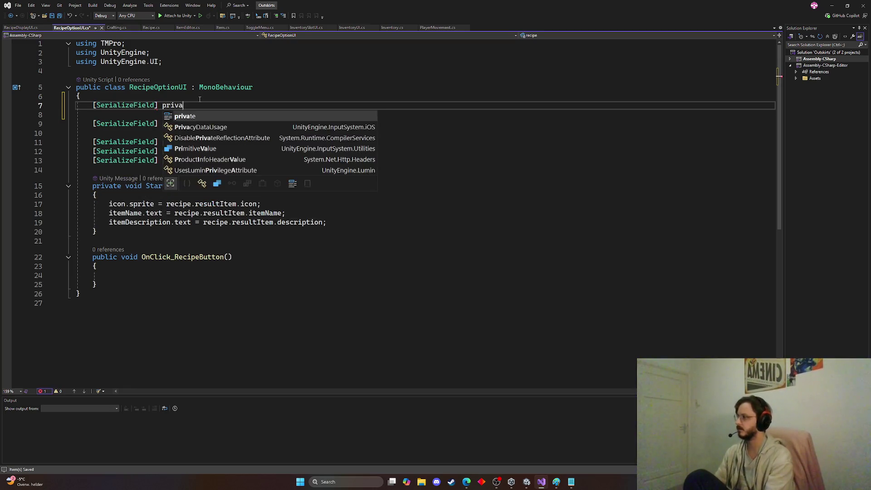
type("te Recipe")
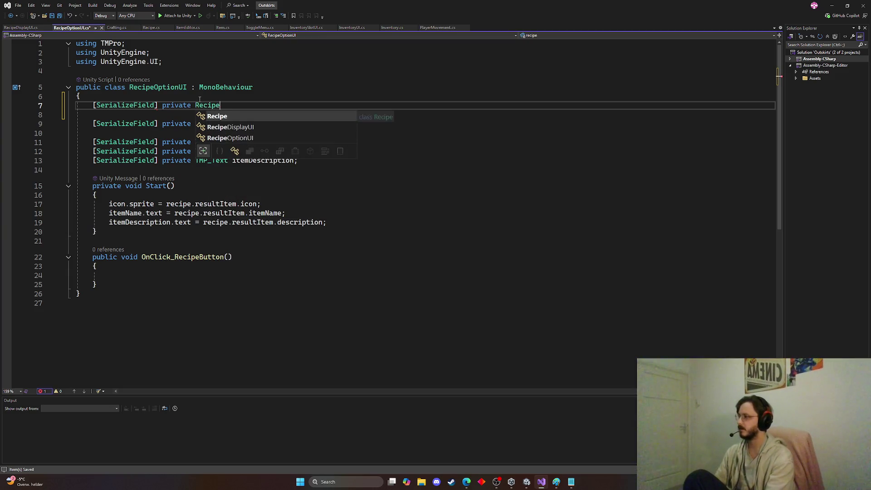
key("Down")
key("Tab")
type("rec")
key("Tab")
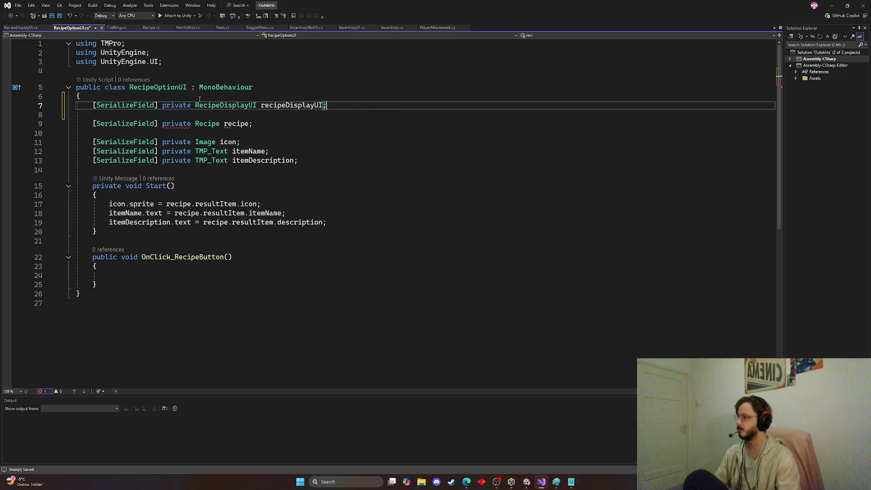
key("ctrl+s")
Step: Make OnClick_RecipeButton call recipeDisplayUI.SetSelectedRecipe(recipe) and save the script
double_click(277, 107)
key("ctrl+c")
left_click(147, 275)
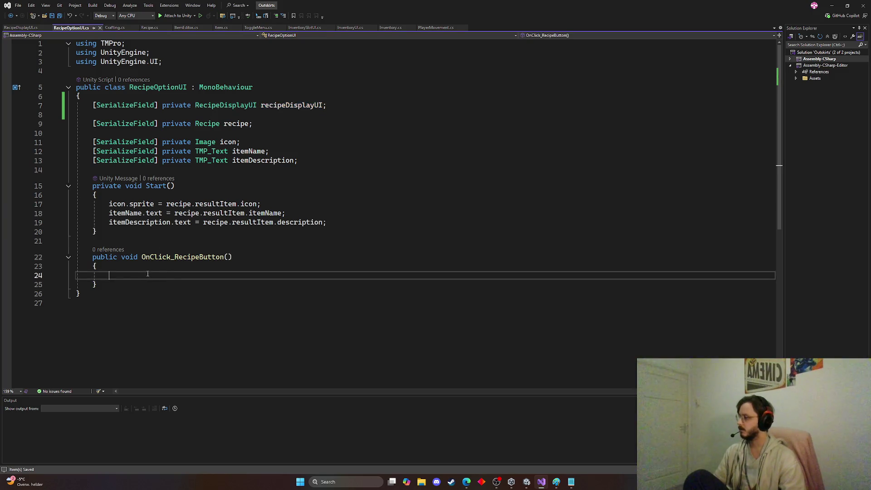
key("ctrl+v")
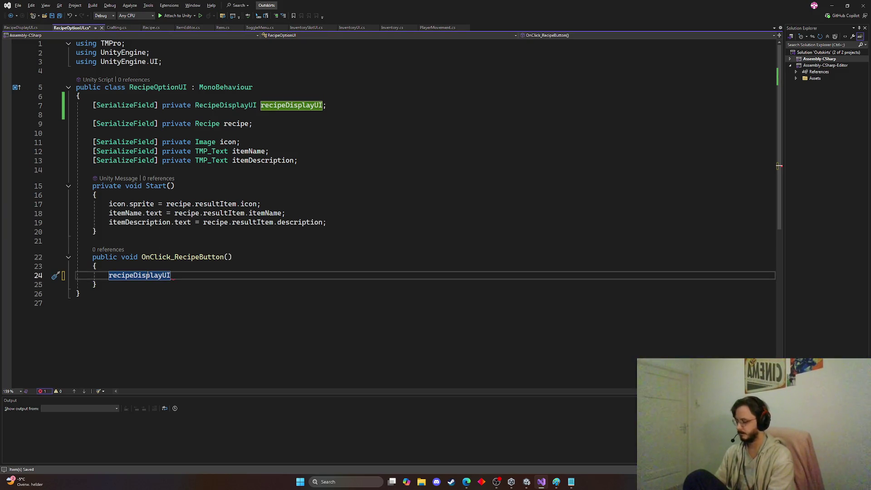
type(".Set")
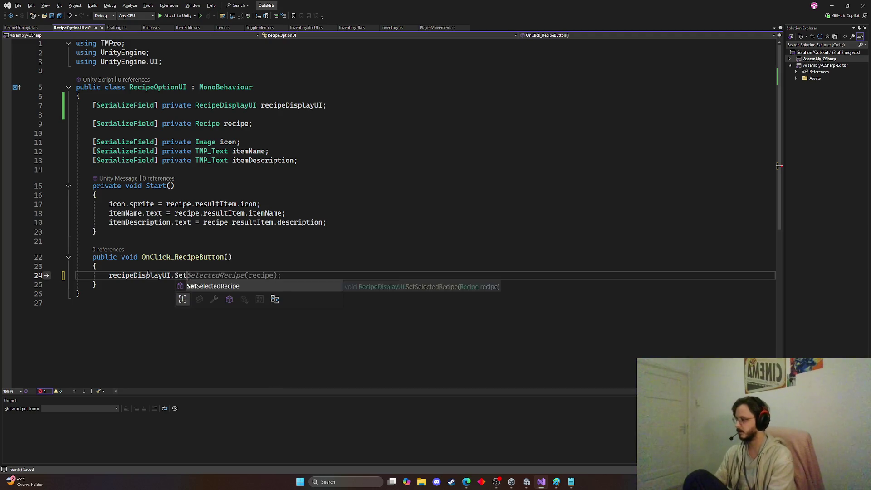
key("Tab")
key("Tab")
key("ctrl+s")
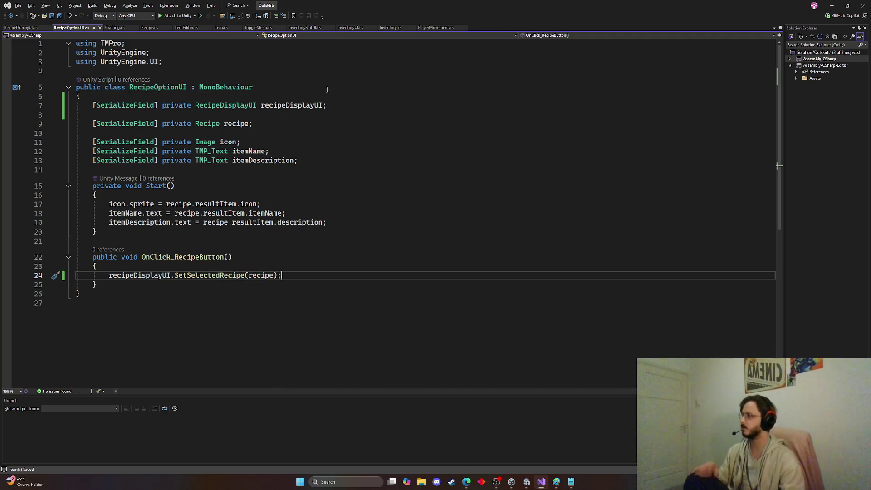
left_click(831, 6)
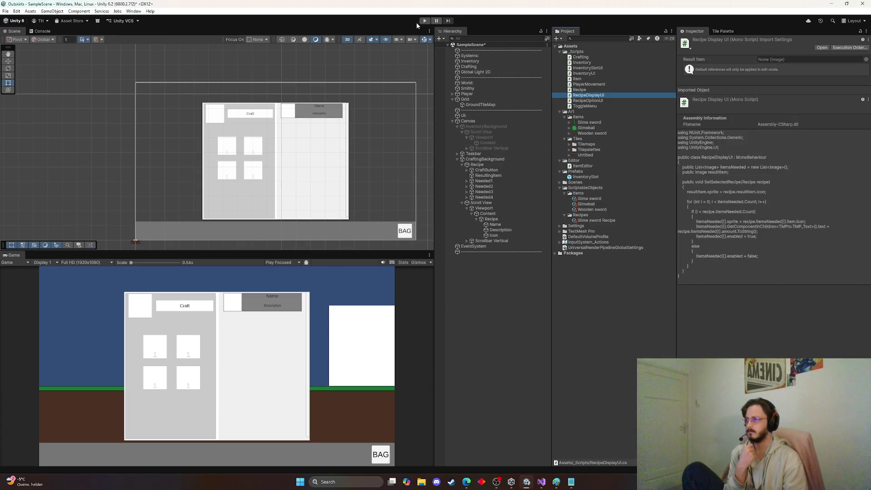
Step: Attach the RecipeDisplayUI script to the Recipe panel and expand its Items Needed list
left_click(484, 166)
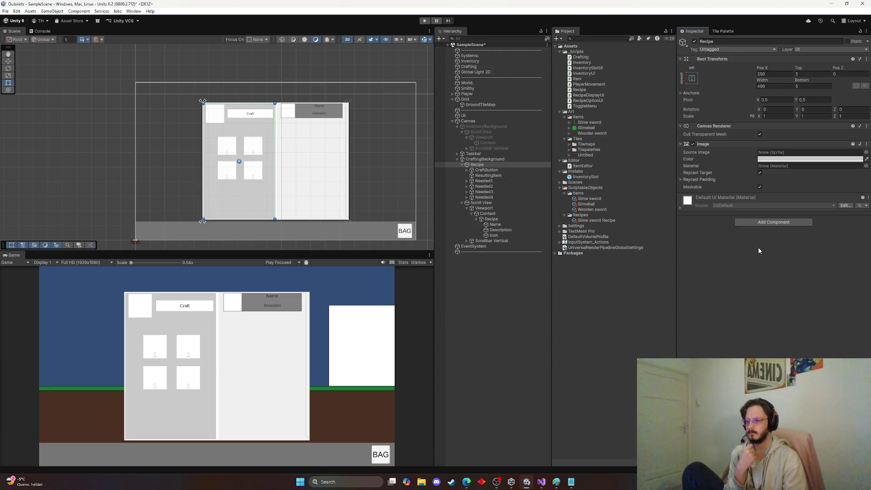
left_click_drag(760, 250, 754, 246)
left_click(686, 212)
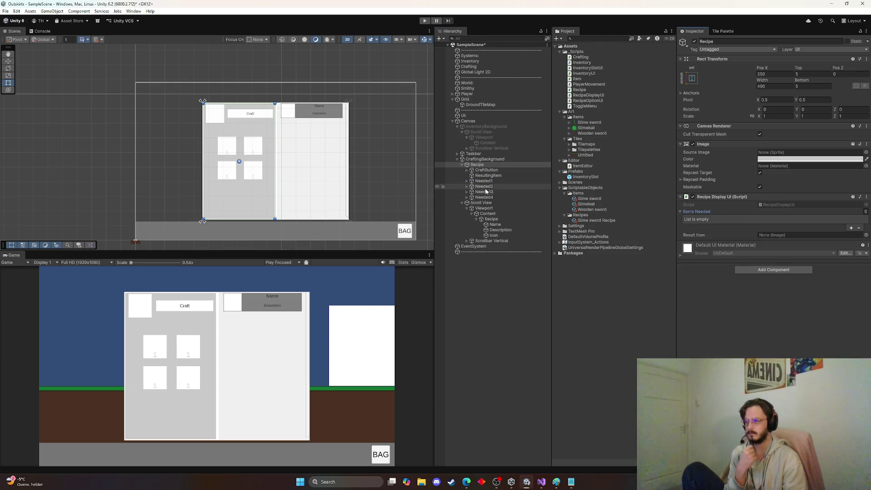
left_click(484, 181)
left_click(482, 165)
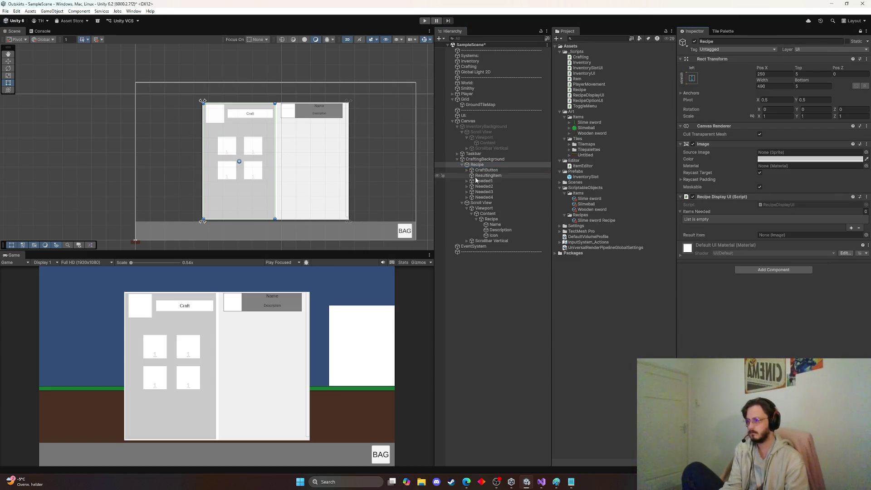
Step: Assign Needed1–Needed4 to Items Needed and ResultingItem to Result Item, then save the scene
left_click(487, 175)
left_click(484, 181)
left_click(485, 200, "shift")
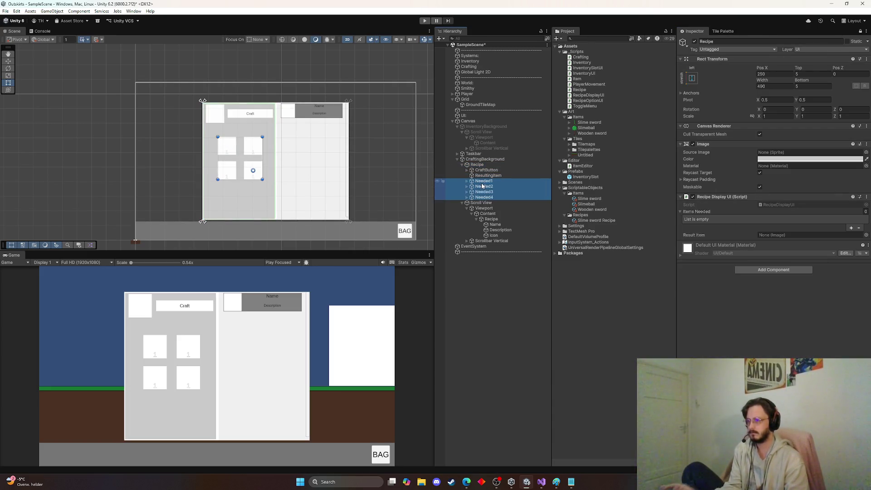
mouse_move(486, 200)
left_mouse_down()
mouse_move(742, 216)
mouse_move(752, 226)
left_mouse_up()
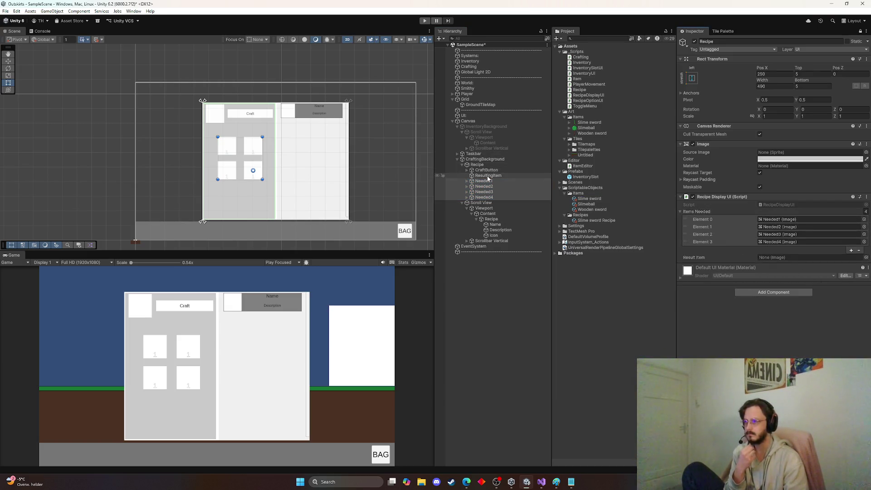
mouse_move(482, 176)
left_mouse_down()
mouse_move(766, 264)
mouse_move(789, 257)
left_mouse_up()
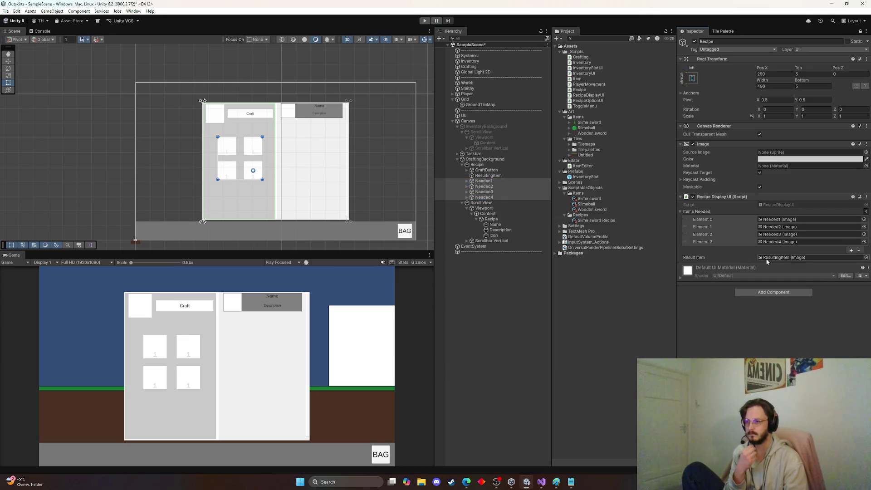
key("ctrl+s")
Step: Play-test by choosing the Slime sword recipe and read the MissingReferenceException errors in the Console
left_click(425, 21)
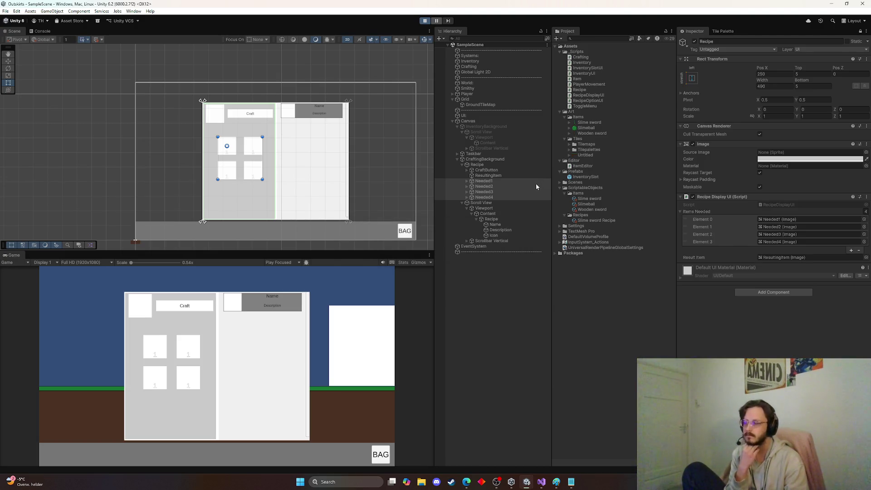
left_click(249, 303)
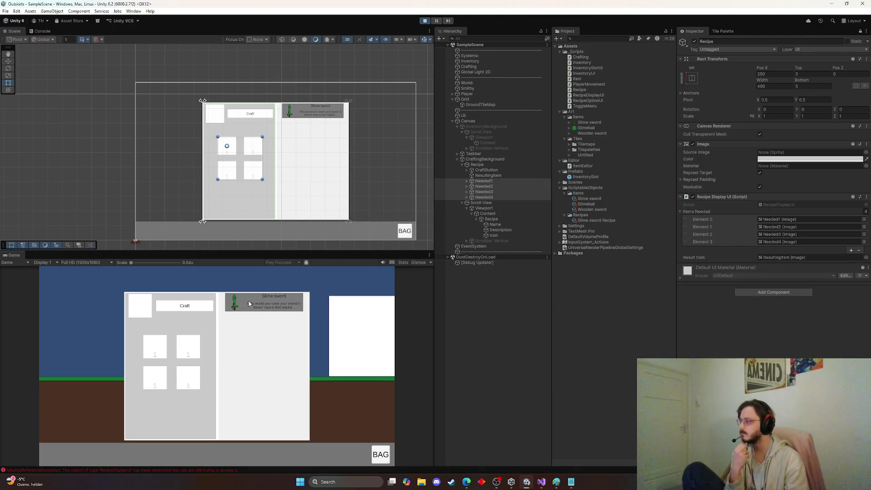
left_click(184, 472)
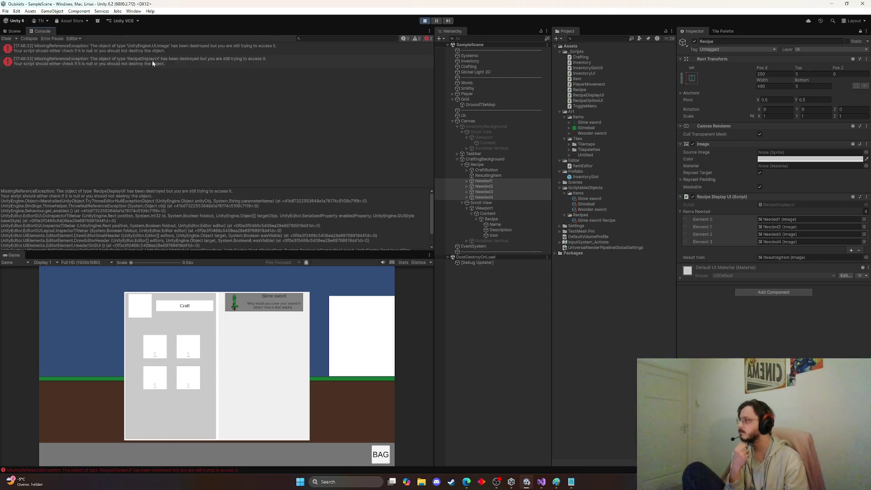
left_click(94, 49)
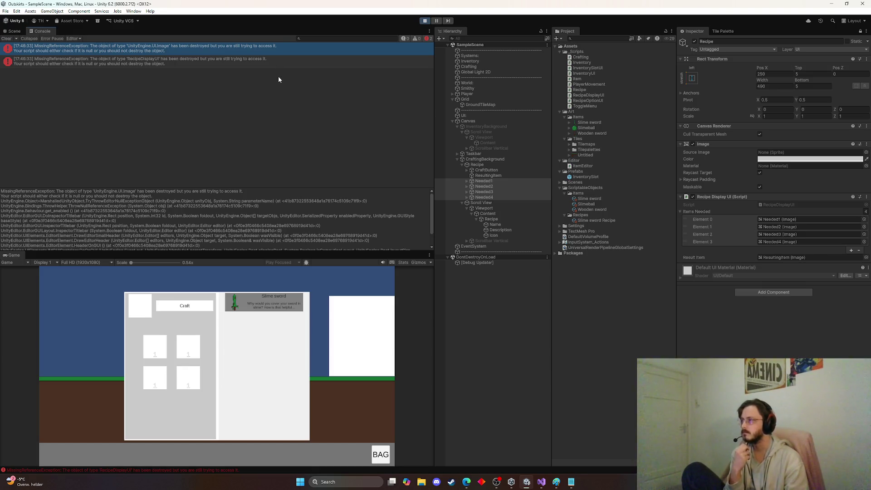
left_click(205, 60)
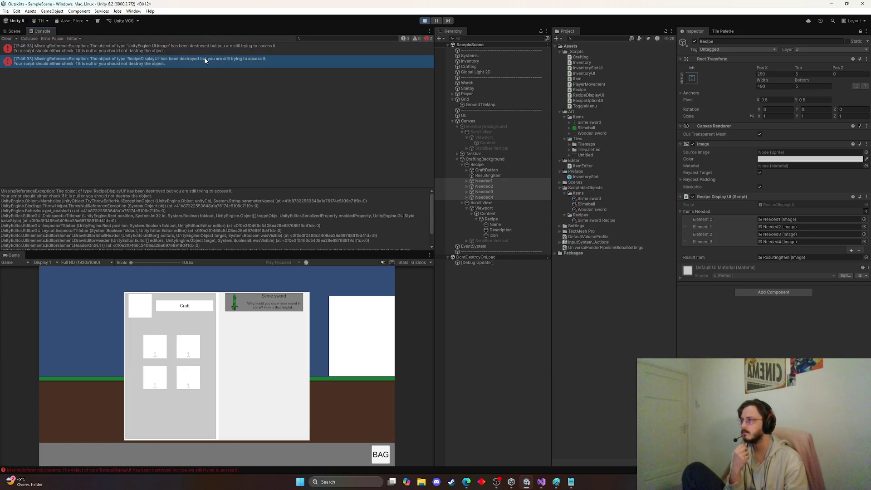
left_click(208, 53)
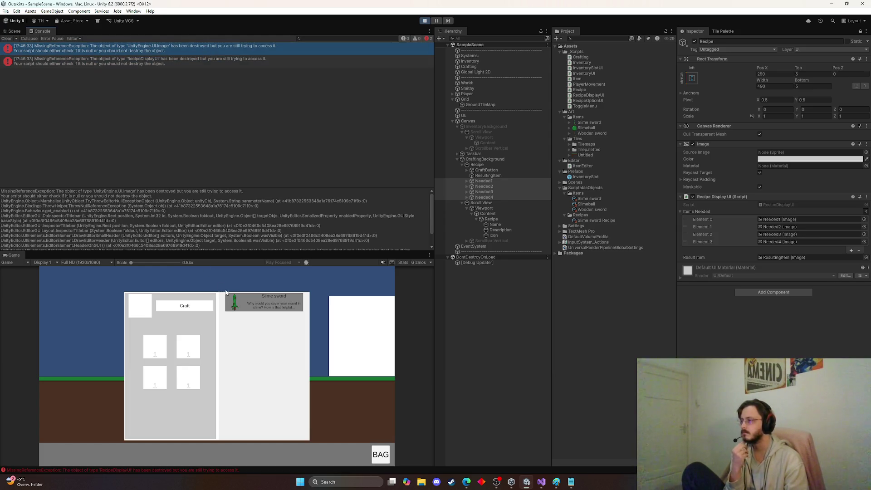
Step: Stop play mode, expand the Needed slots, and clear Needed1's placeholder amount text '1'
left_click(427, 20)
left_click(470, 193)
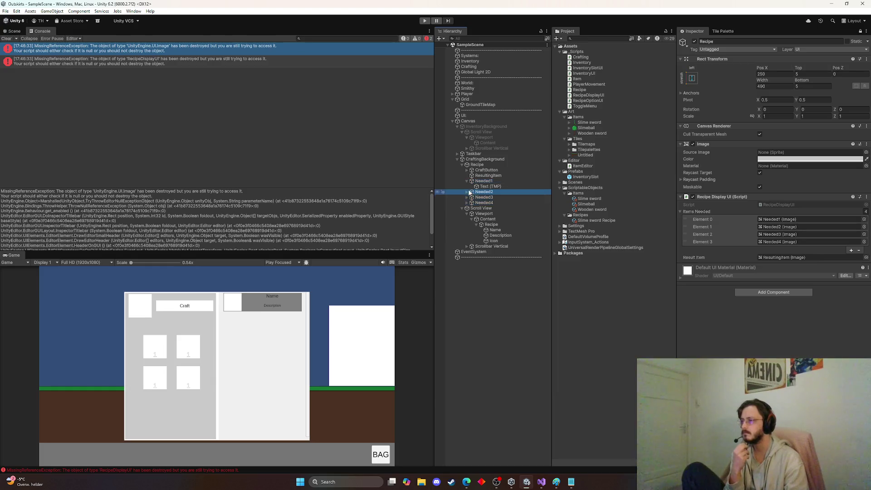
left_click(469, 192)
left_click(466, 202)
left_click(467, 213)
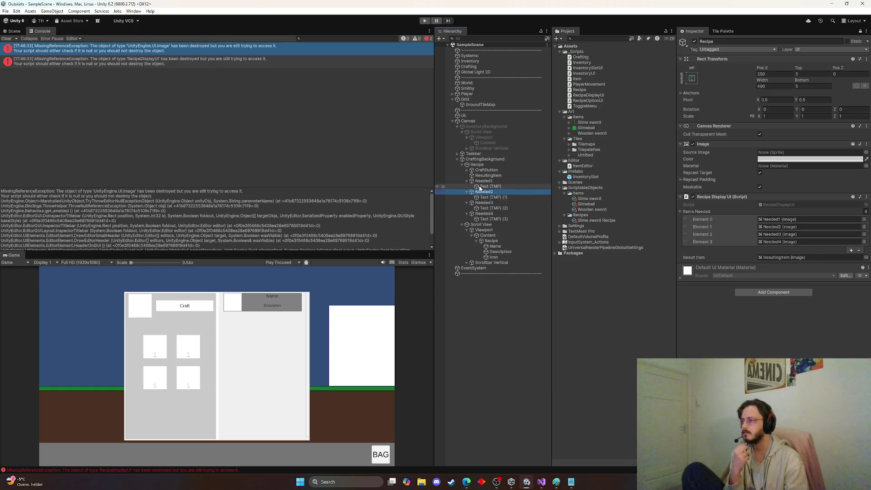
left_click(481, 187)
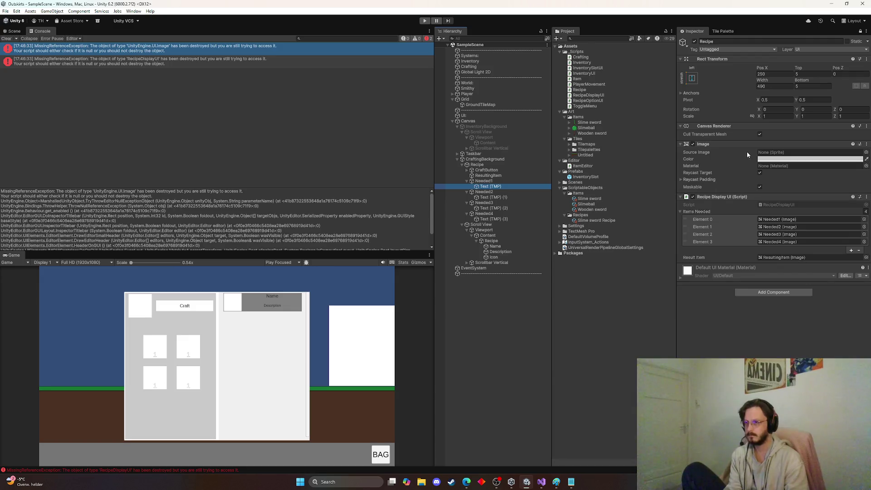
left_click(859, 32)
key("BackSpace")
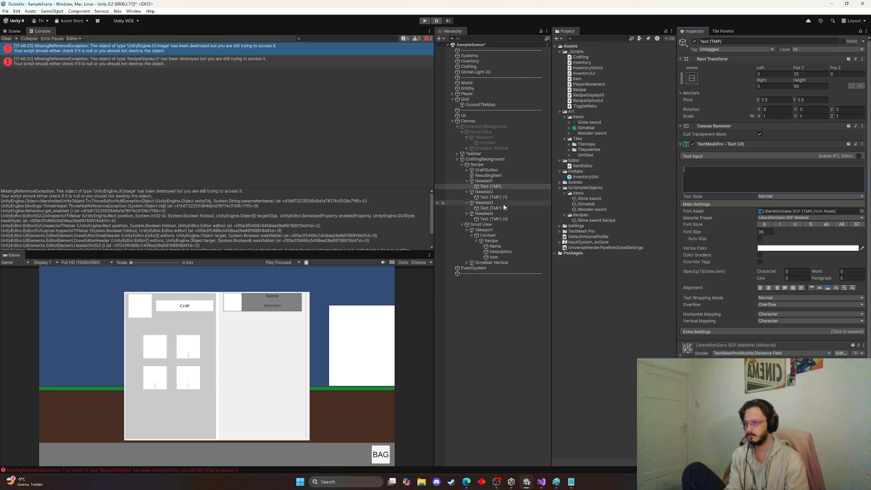